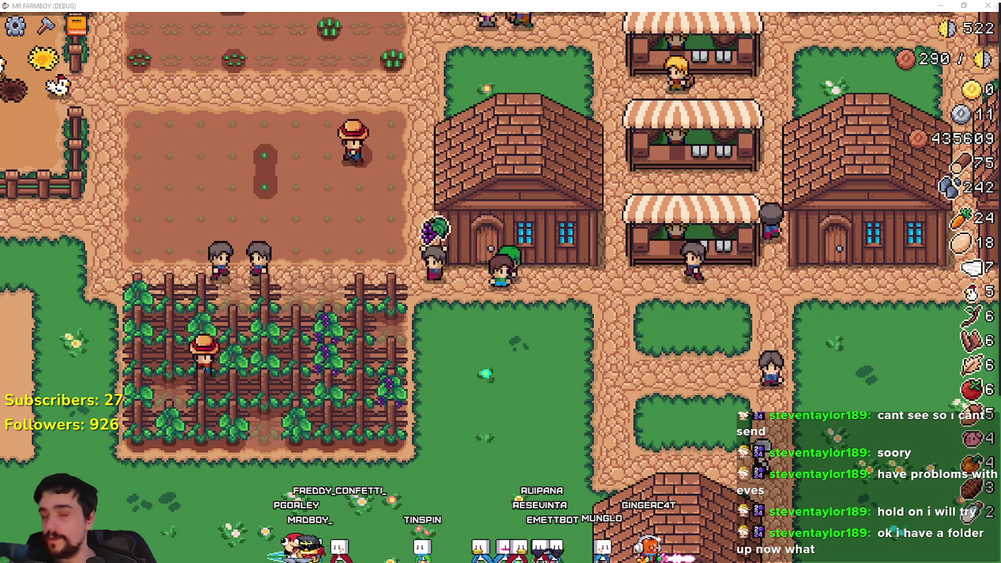
Bring Spotify up over the game, showing the Hazbin Hotel soundtrack with 'You Didn't Know' playing.
key("alt+Tab")
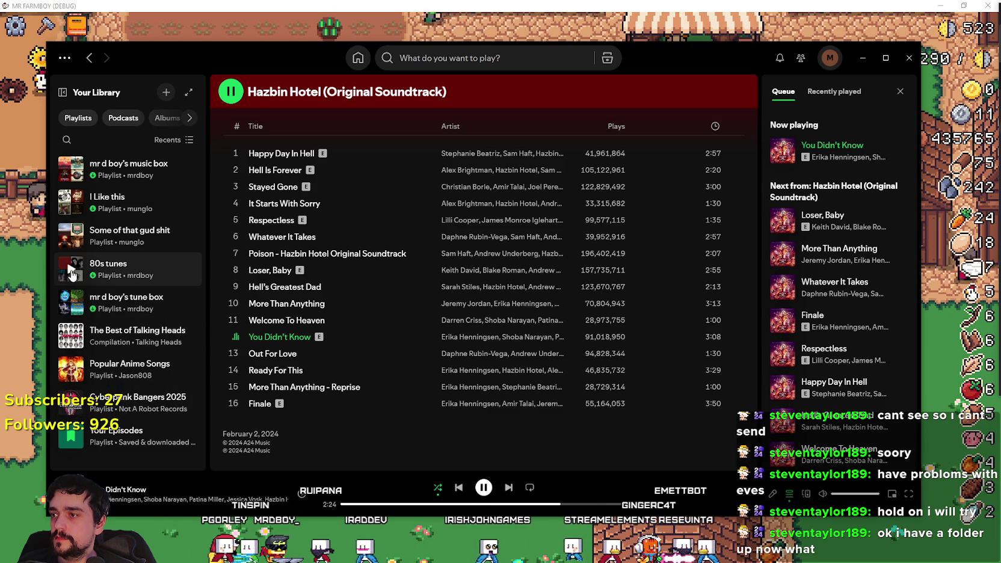
Play the 'mr d boy's music box' playlist, browse its 106 tracks, then minimize Spotify.
left_click(76, 173)
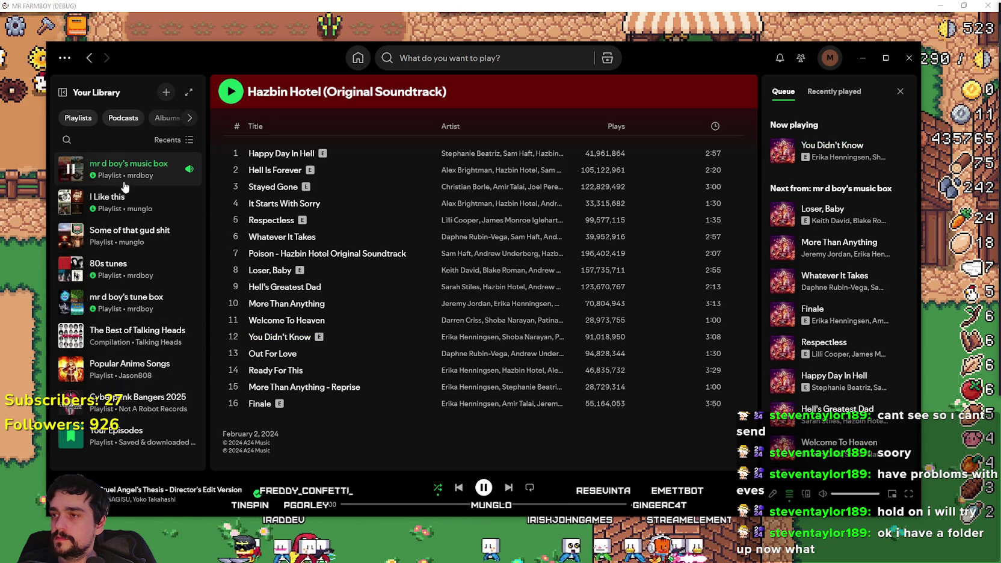
scroll("down", 3)
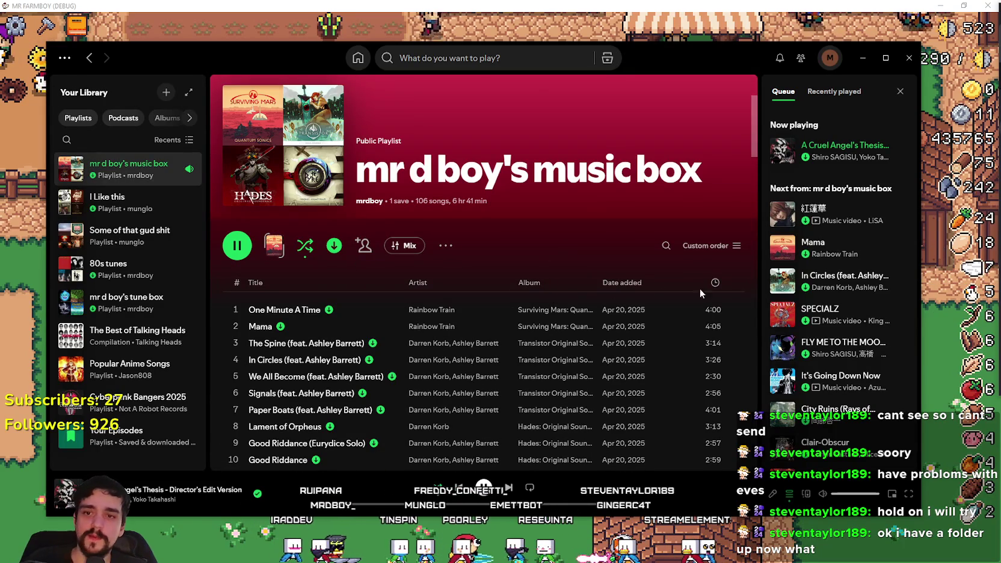
scroll("down", 3)
scroll("down", 3)
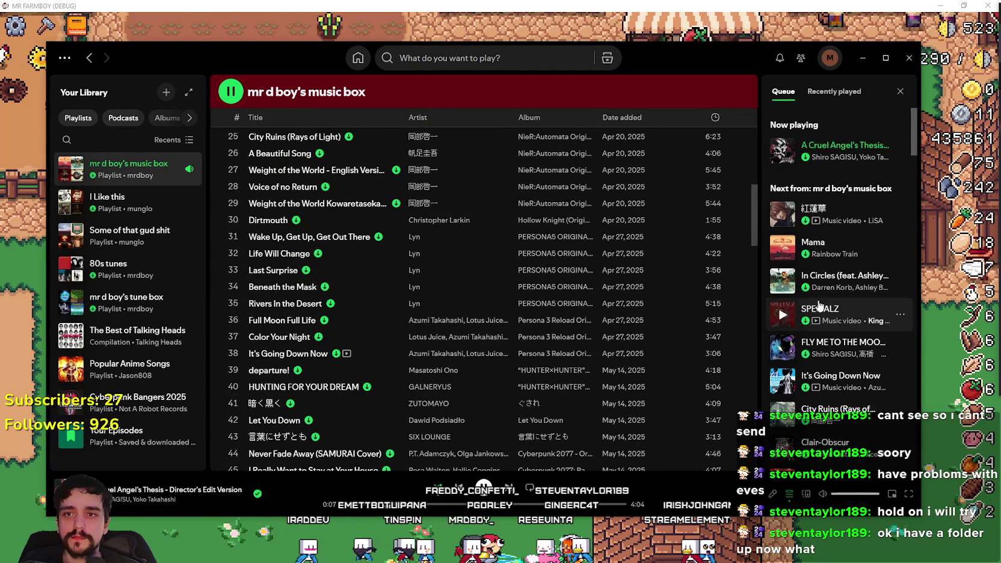
scroll("down", 3)
scroll("down", 3)
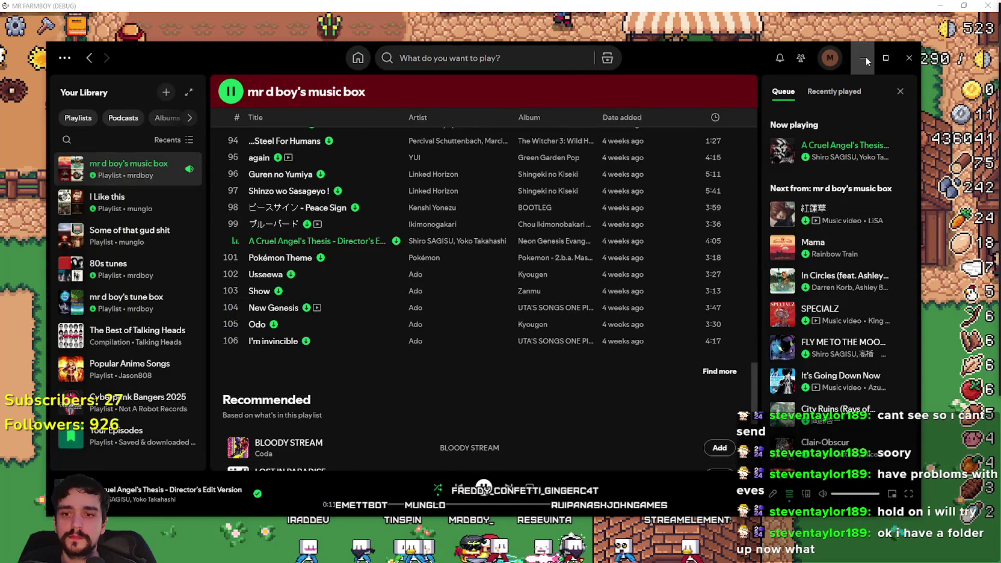
left_click(865, 58)
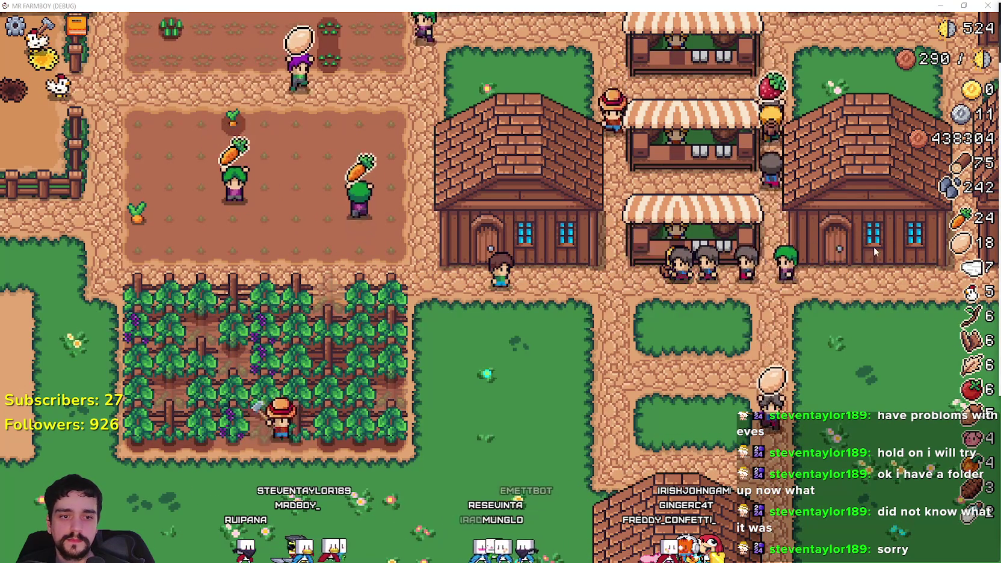
Open a File Explorer window on Quick access over the running game with Win+E.
key("super+e")
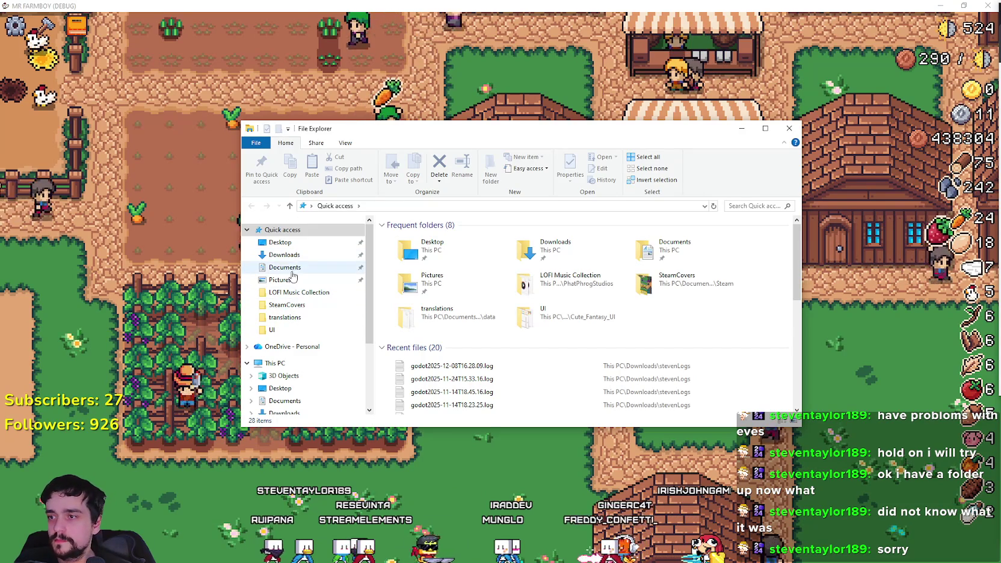
Open Downloads > stevenLogs to list its 10 godot .log files.
left_click(286, 254)
left_click(431, 253)
double_click(431, 254)
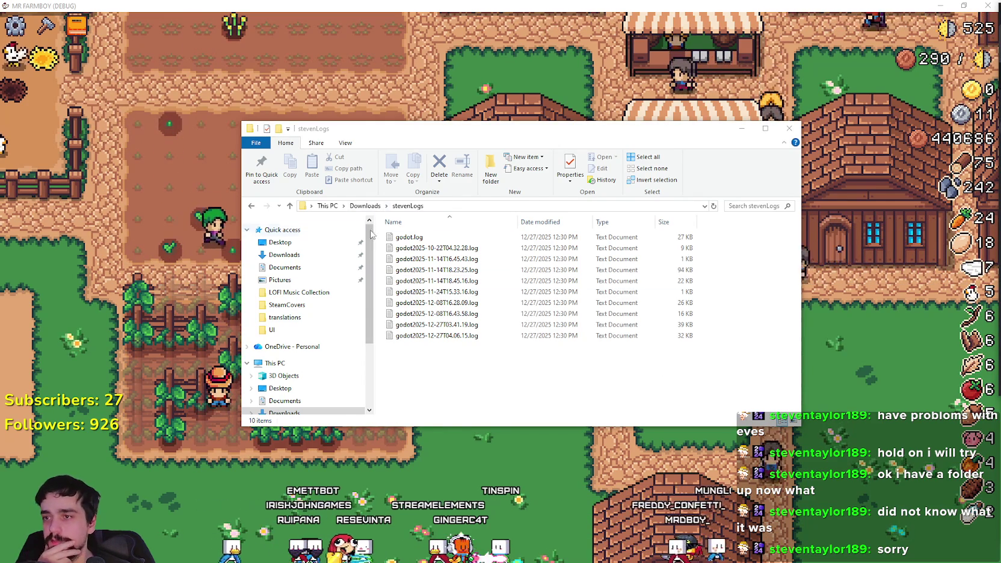
Open godot.log in Notepad, bring it fully on screen and enlarge the window.
double_click(409, 237)
left_click_drag(883, 102, 594, 82)
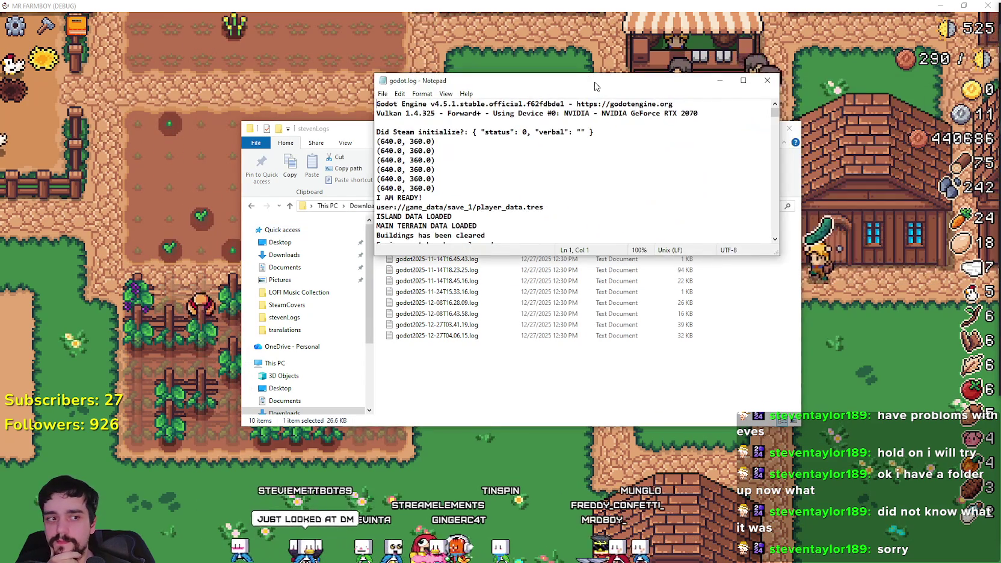
left_click_drag(774, 112, 765, 247)
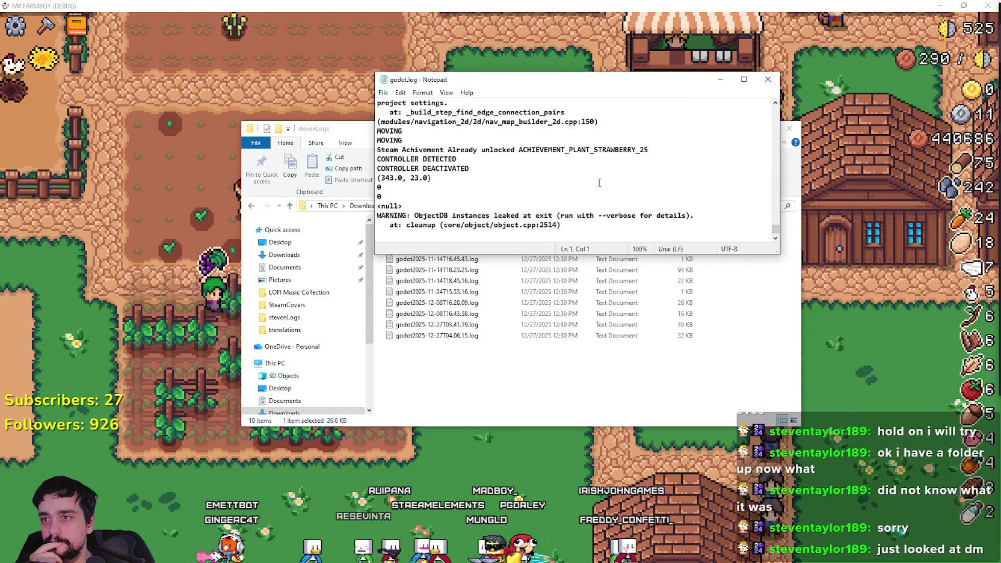
scroll("up", 3)
scroll("up", 3)
scroll("down", 3)
scroll("down", 3)
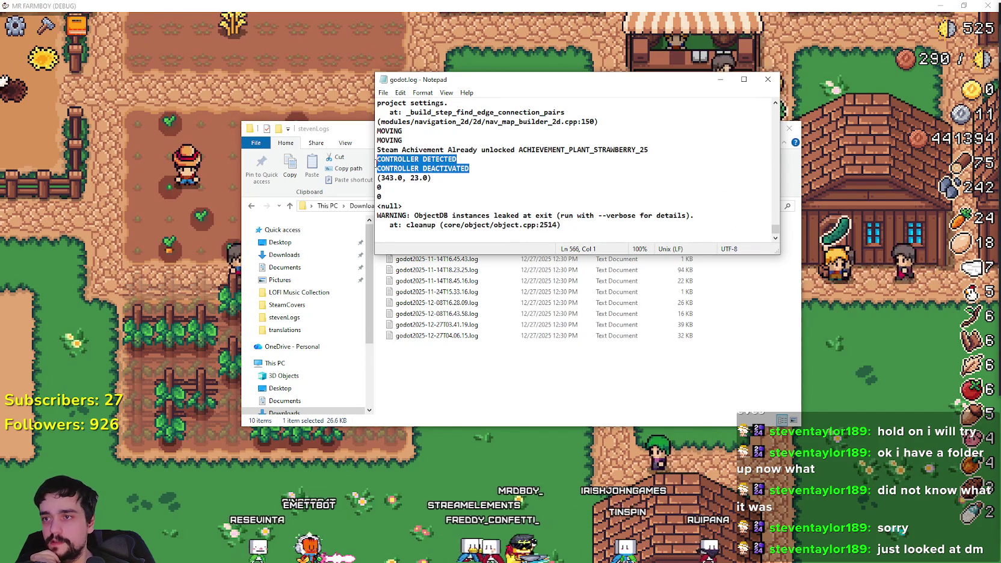
left_click_drag(377, 168, 378, 179)
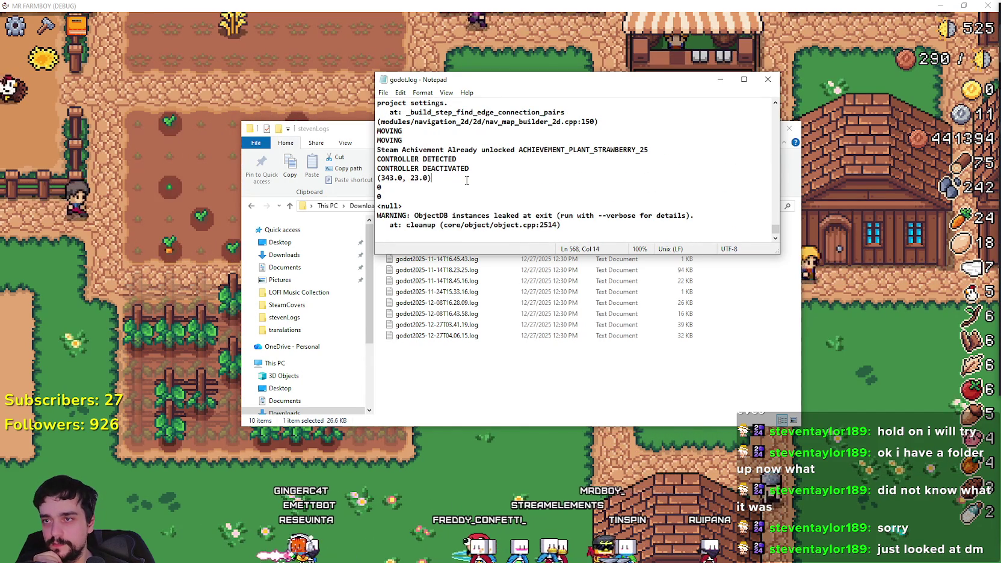
left_click_drag(780, 254, 781, 479)
Highlight the Steam achievement and navigation warning lines near the log's end.
left_click(484, 382)
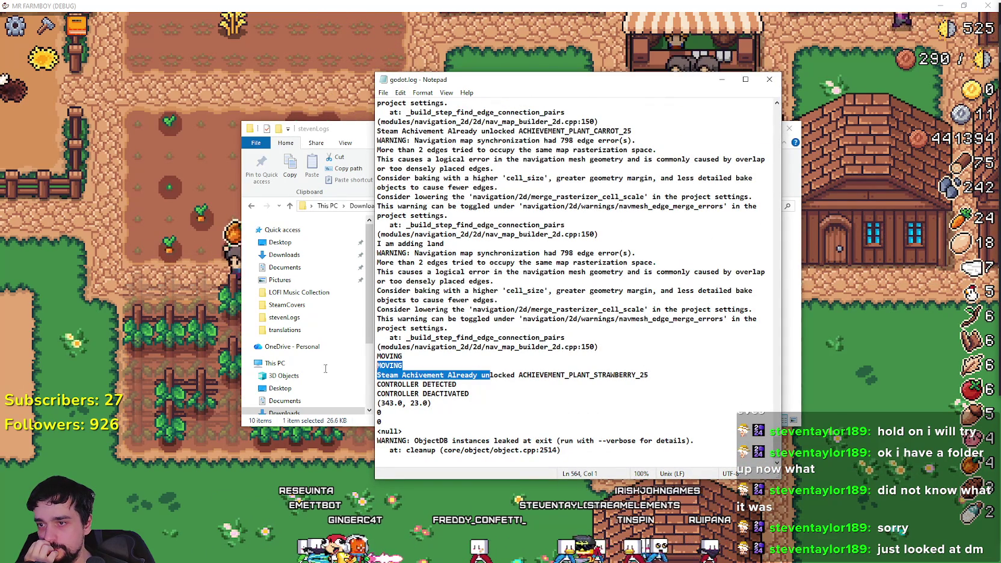
left_click_drag(476, 389, 367, 350)
left_click(457, 384)
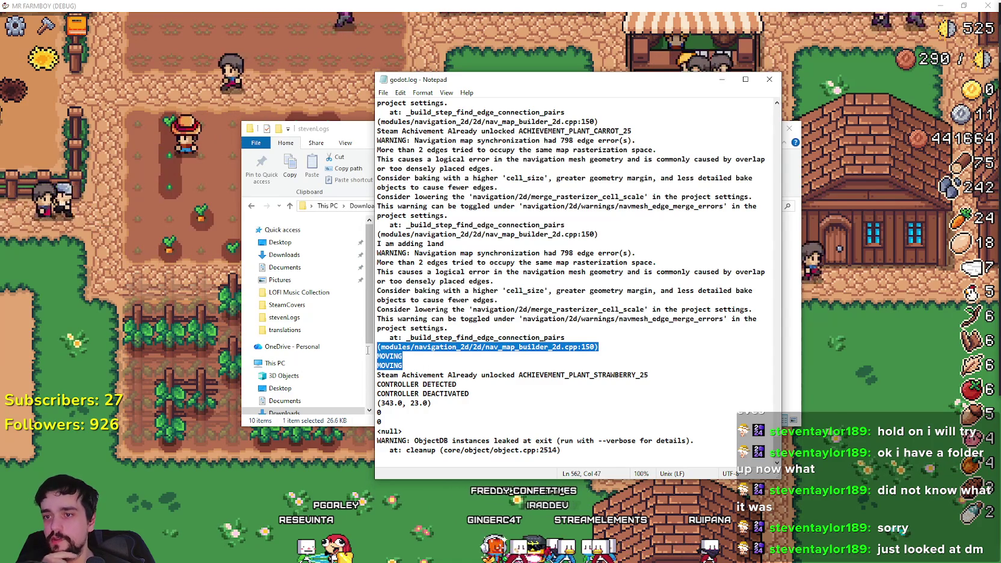
left_click_drag(368, 350, 404, 358)
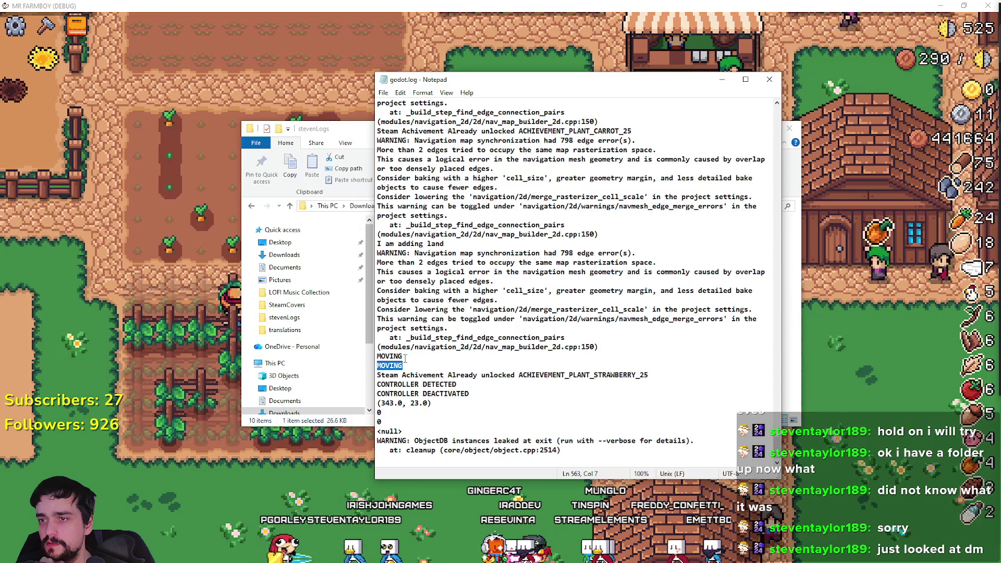
left_click_drag(415, 354, 385, 281)
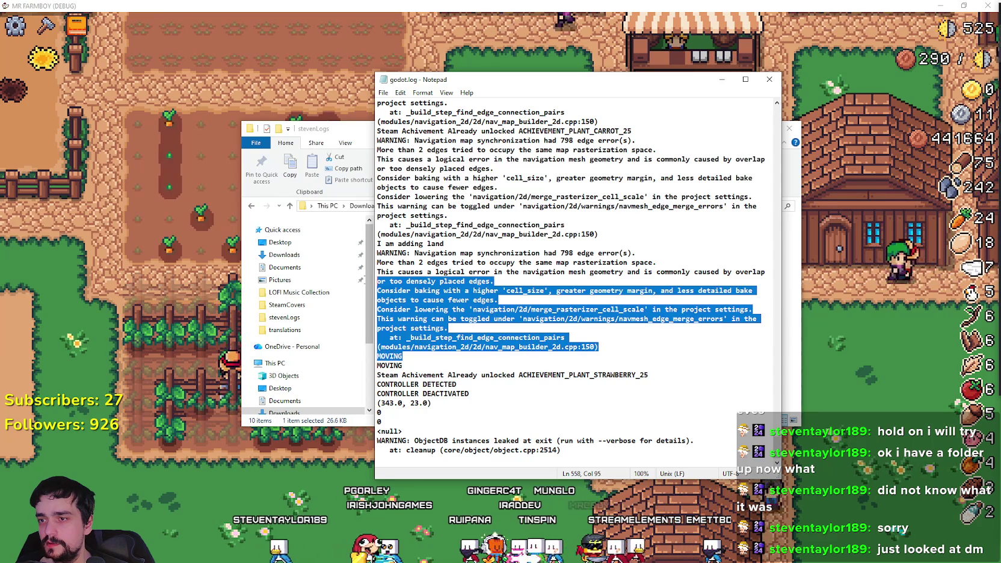
left_click(410, 339)
scroll("up", 3)
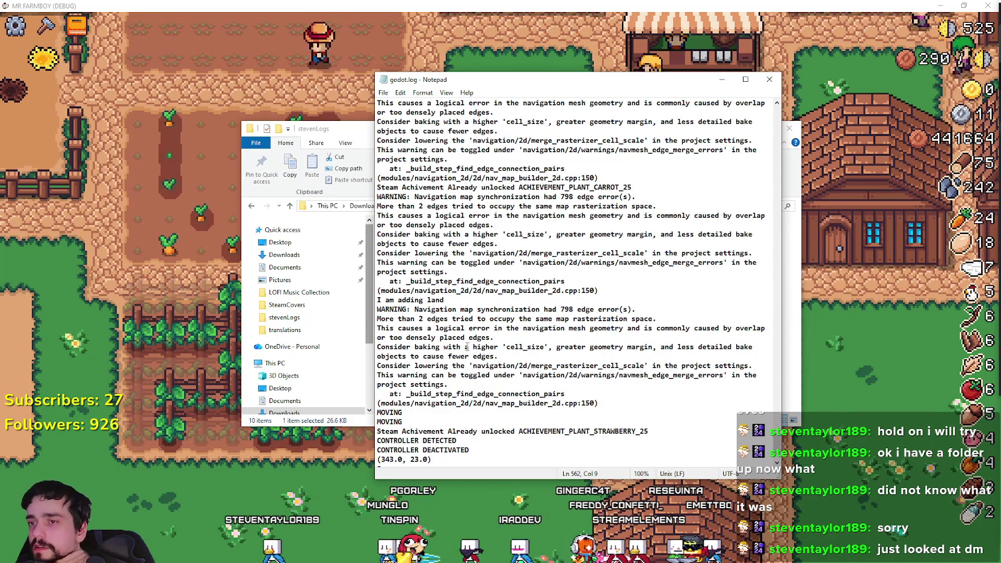
Highlight the strawberry achievement and CONTROLLER DETECTED/DEACTIVATED lines, then move Notepad left.
left_click_drag(529, 191, 637, 236)
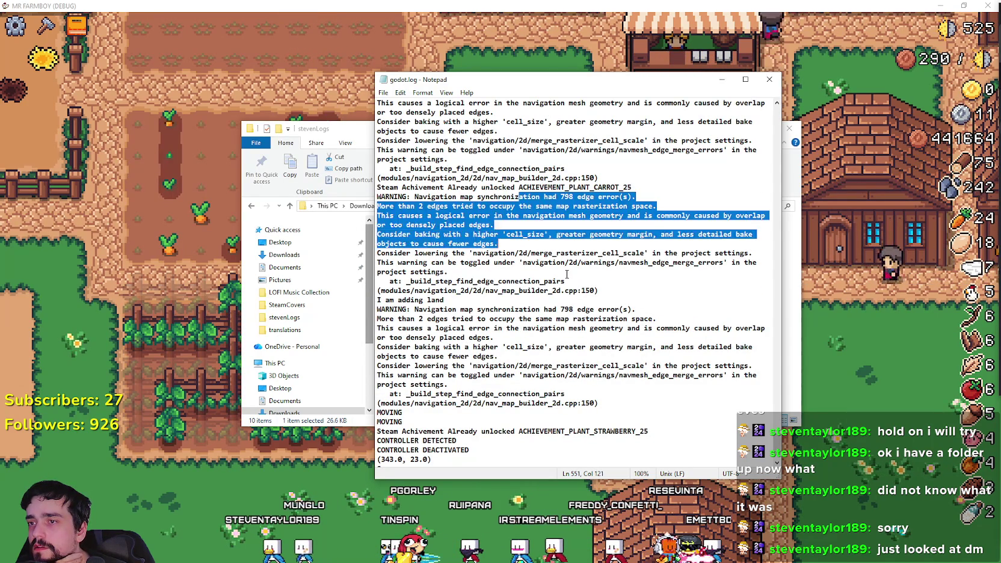
scroll("up", 3)
left_click(590, 309)
scroll("down", 3)
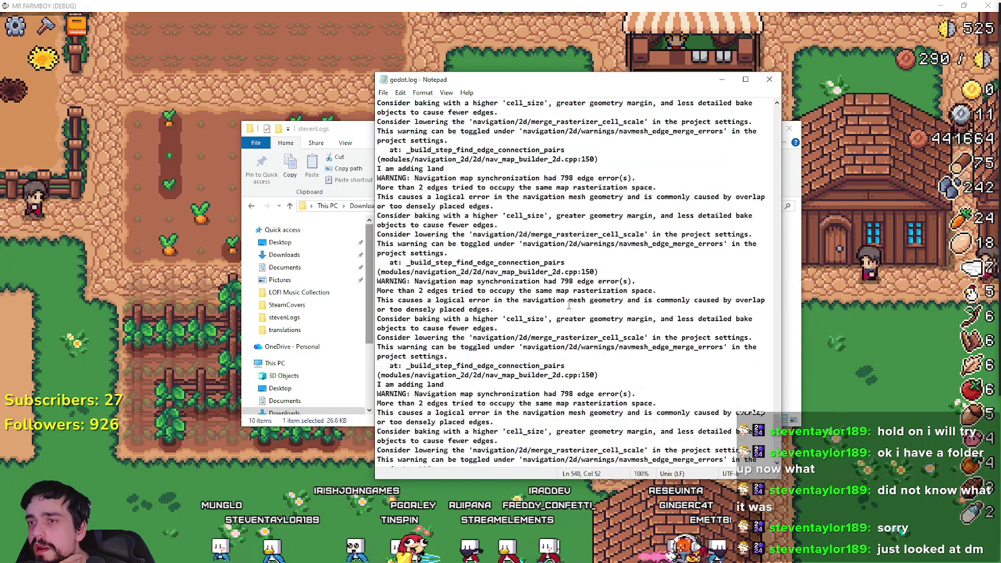
scroll("up", 3)
scroll("down", 3)
scroll("down", 3)
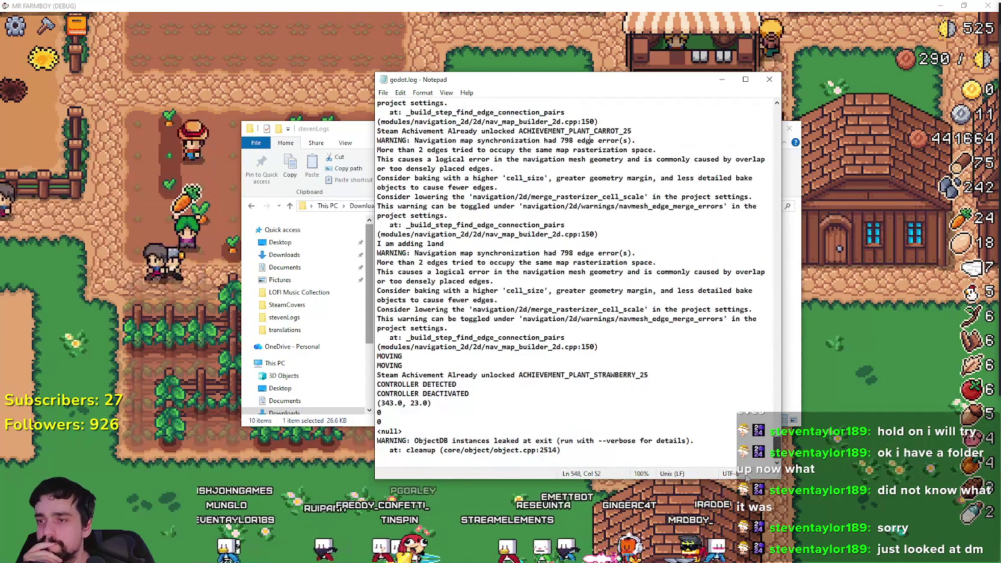
left_click_drag(385, 392, 370, 372)
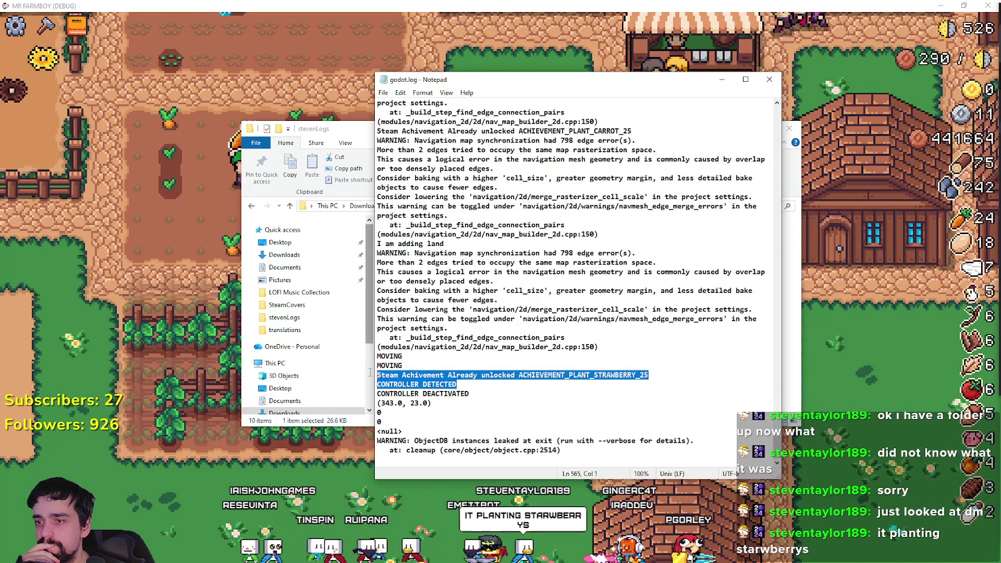
left_click_drag(377, 393, 379, 460)
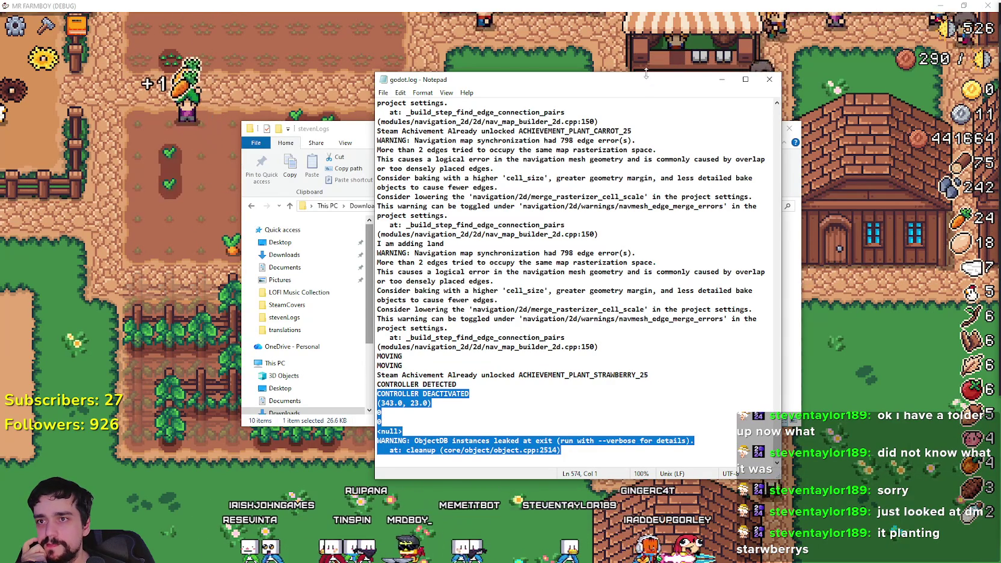
left_click_drag(457, 79, 110, 39)
left_click(606, 420)
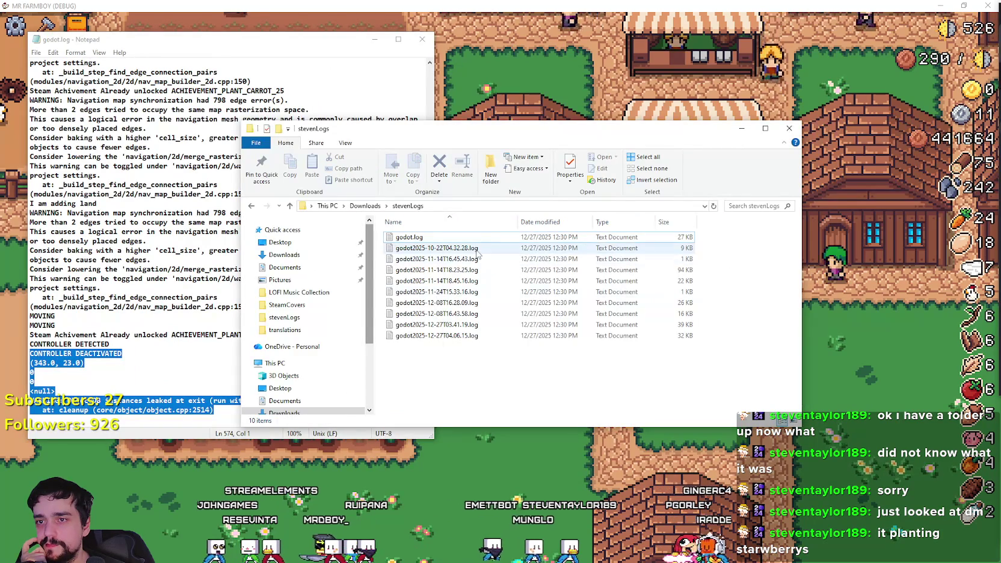
Open and close the 10-22, 11-14T16.45.43 and 11-14T18.23.25 session logs.
double_click(436, 248)
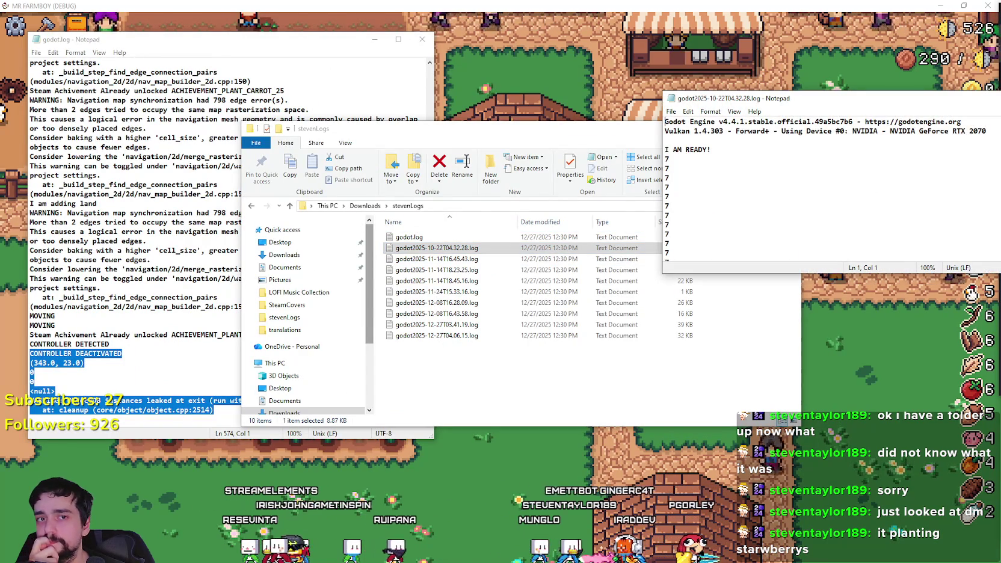
scroll("down", 3)
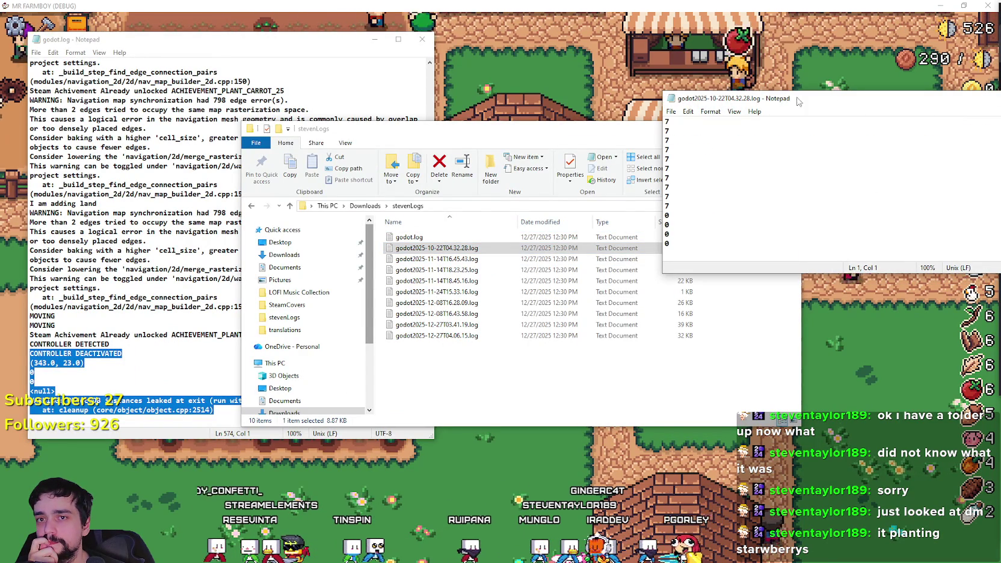
left_click_drag(796, 100, 629, 108)
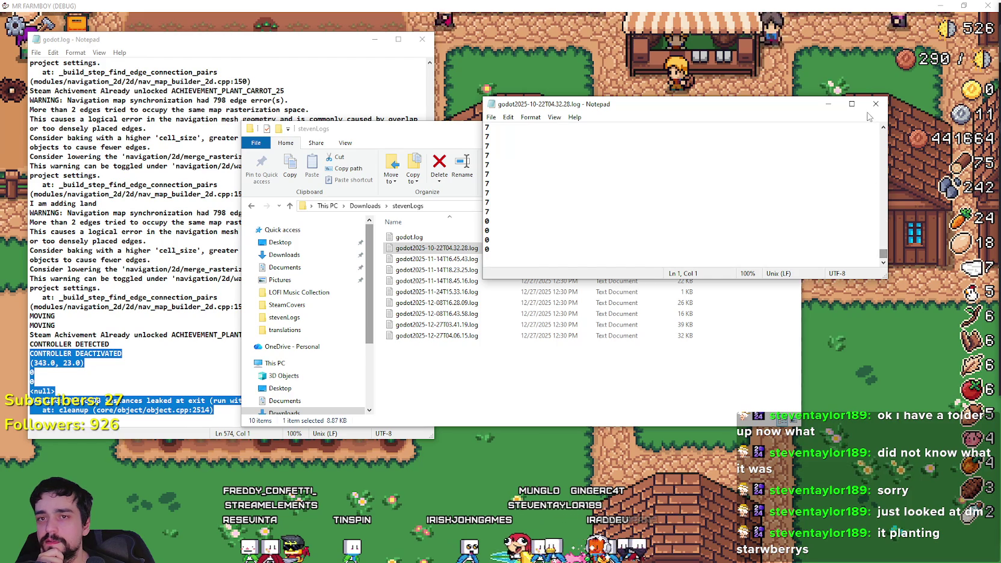
left_click(875, 103)
double_click(674, 259)
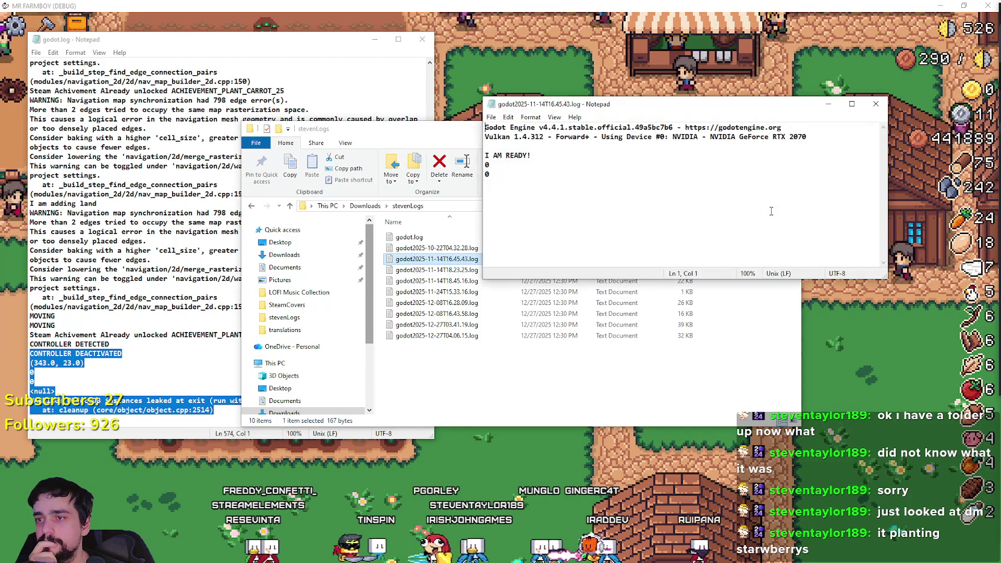
left_click(875, 103)
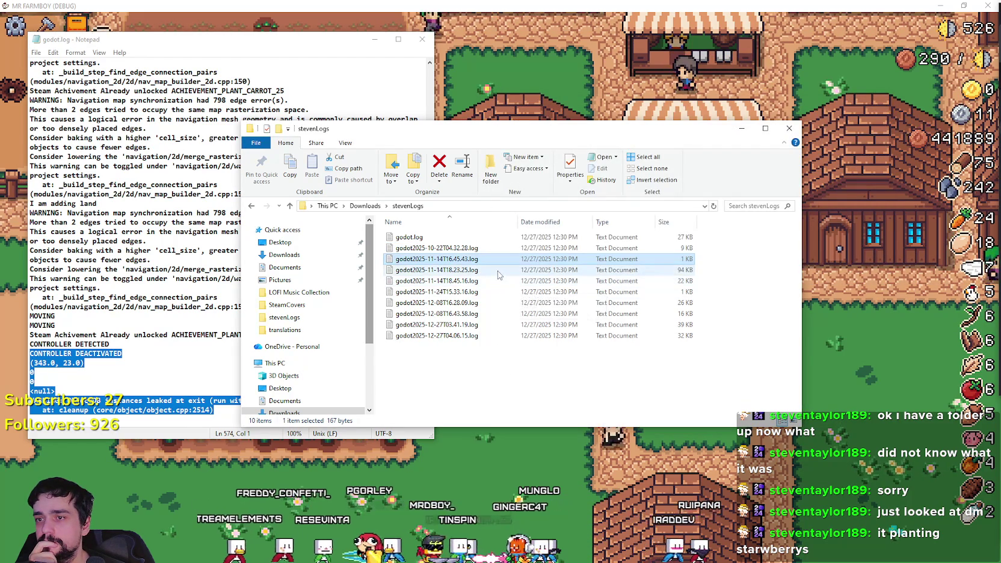
double_click(674, 269)
left_click_drag(883, 137, 876, 243)
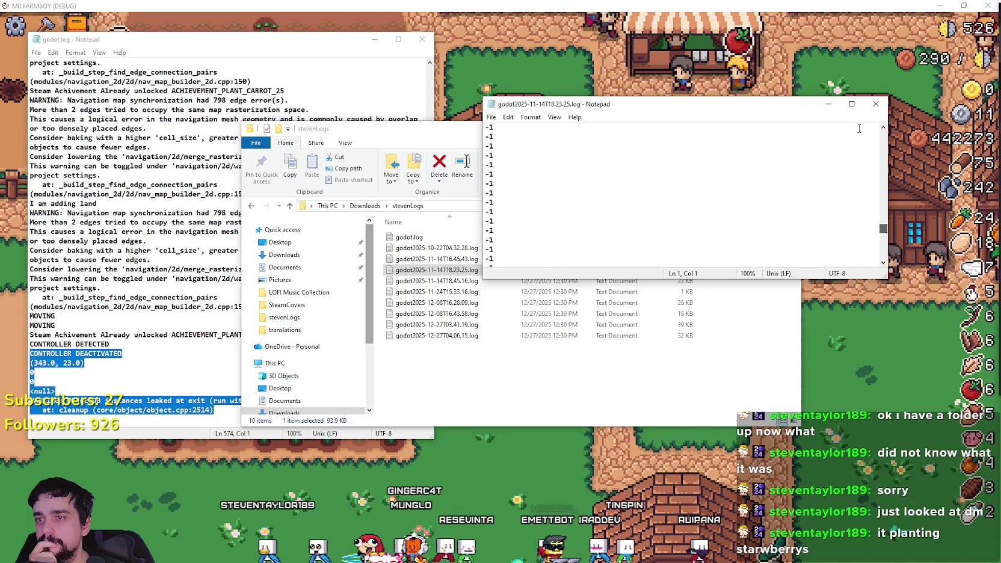
left_click(875, 104)
Check the 11-14T18.45.16 and 12-08T16.28.09 logs, clearing the selection in godot.log.
double_click(485, 281)
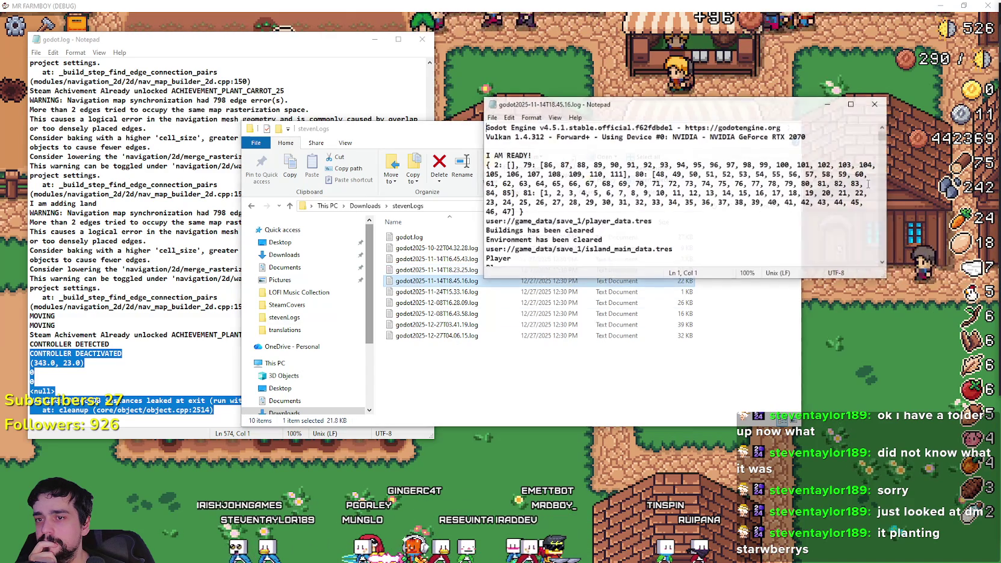
left_click_drag(882, 137, 868, 283)
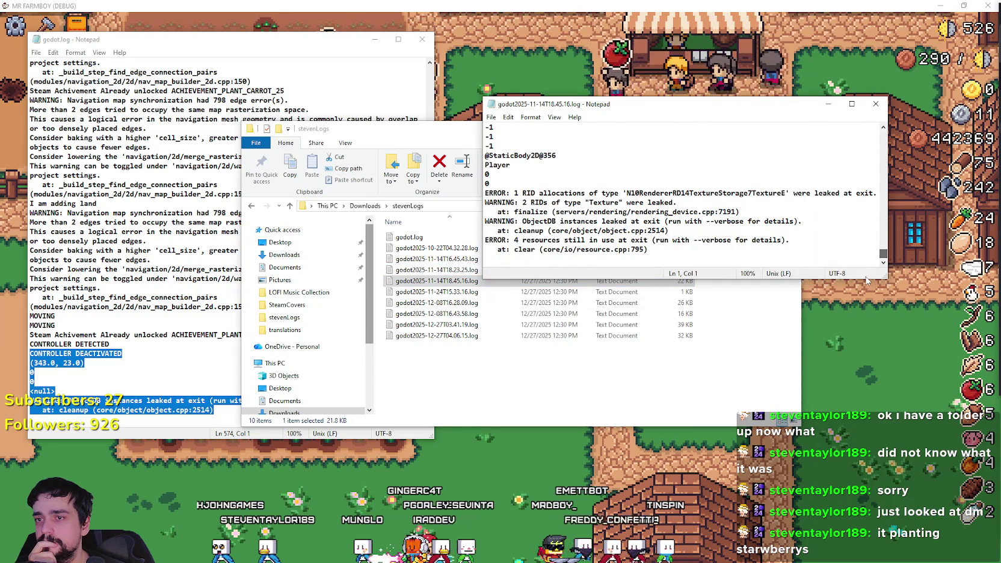
scroll("up", 3)
left_click(157, 343)
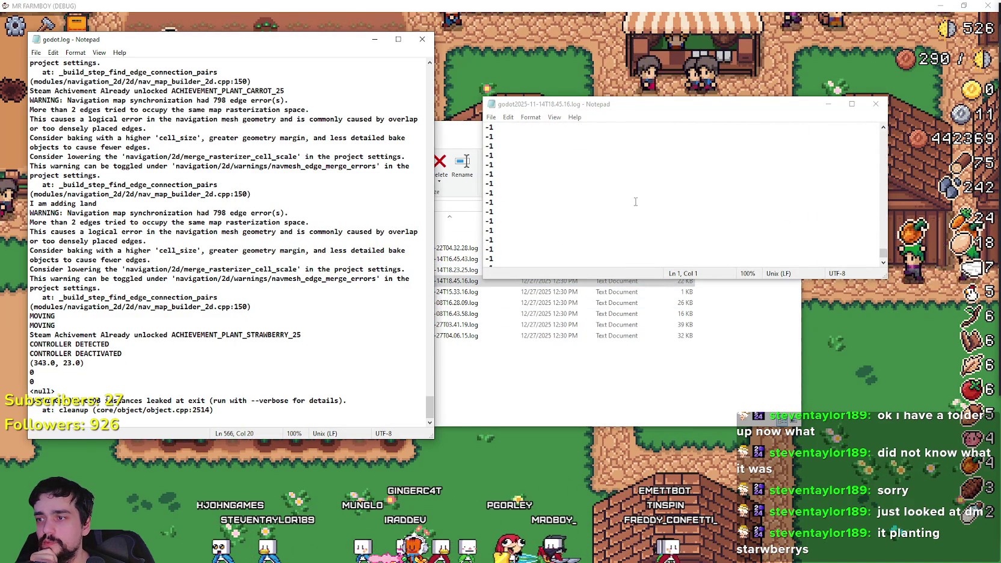
left_click(875, 104)
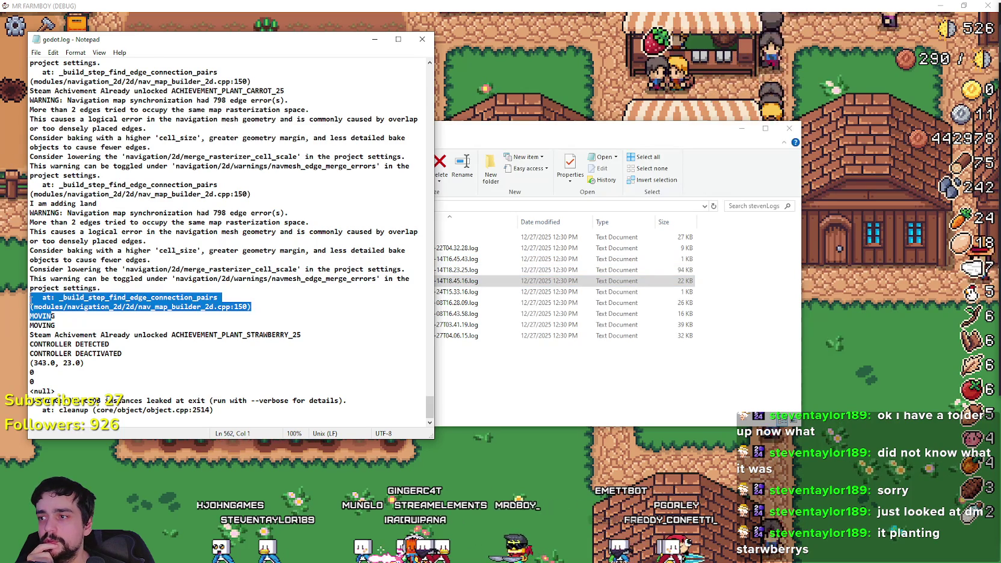
left_click_drag(1, 284, 5, 328)
left_click(566, 303)
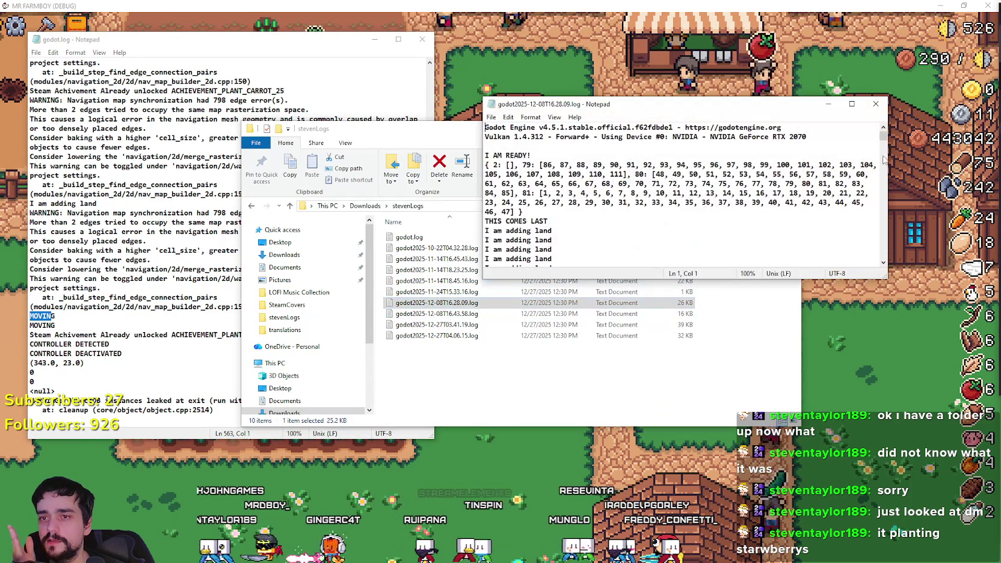
left_click_drag(883, 137, 881, 267)
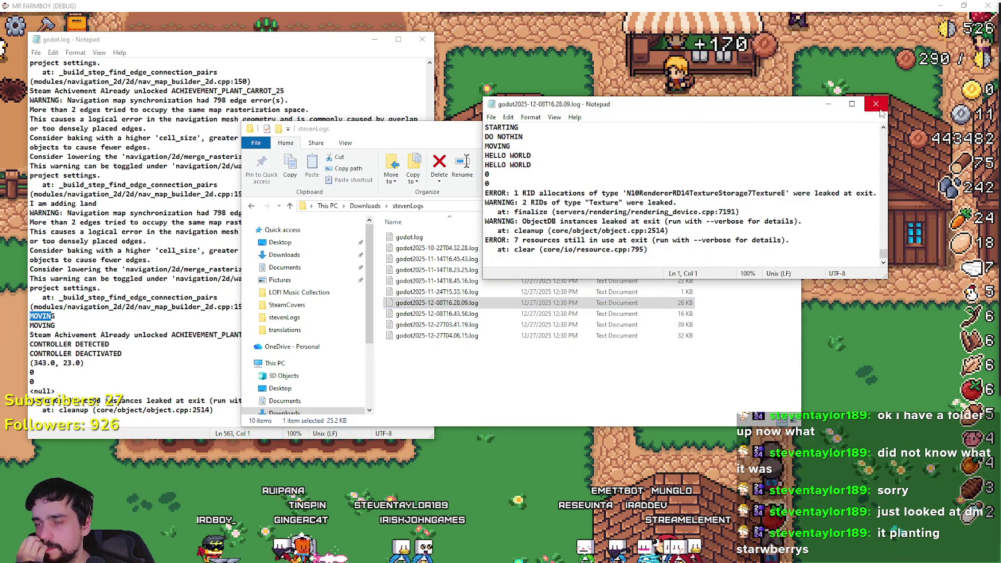
left_click(876, 103)
Review and close the 16.43.58 and 27T03.41.19 logs, then close the stevenLogs folder.
key("Down")
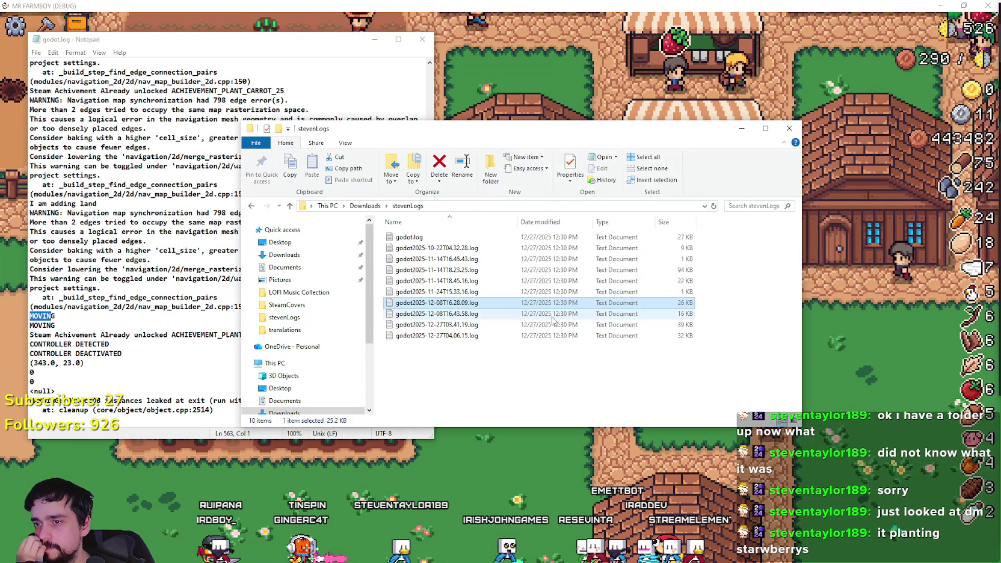
key("Return")
left_click_drag(883, 140, 882, 264)
left_click(875, 103)
key("Down")
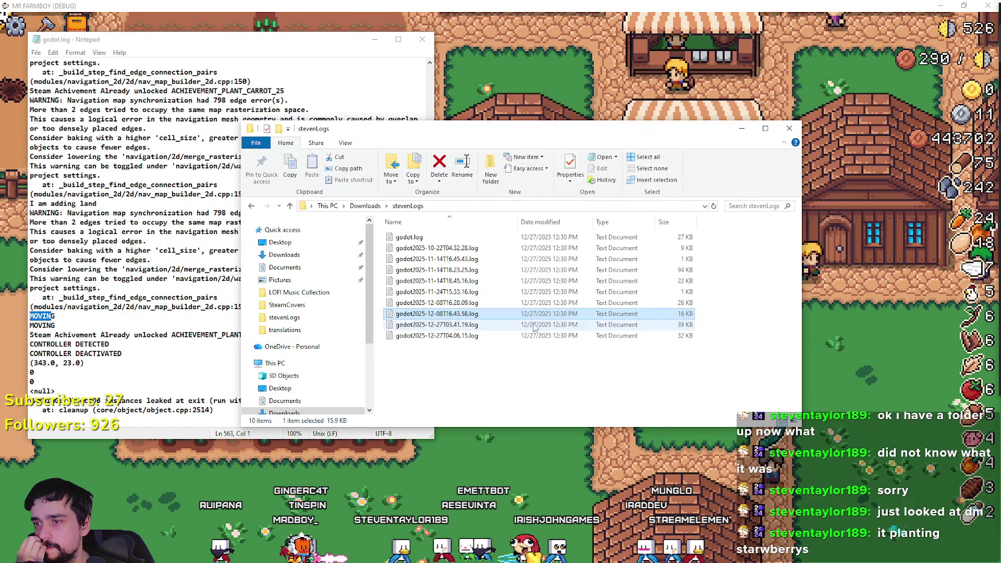
key("Return")
left_click_drag(882, 136, 884, 263)
scroll("up", 3)
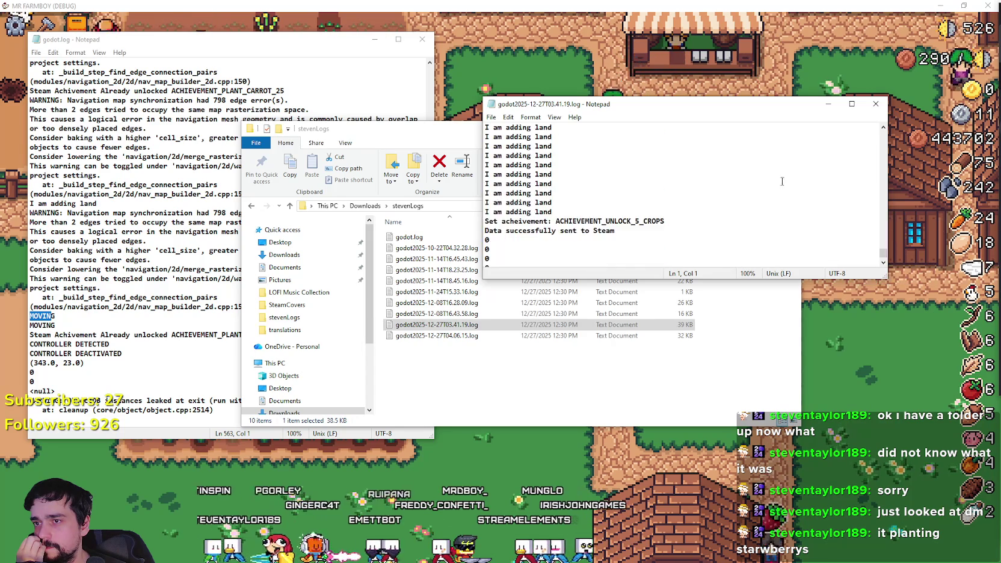
scroll("down", 3)
left_click(875, 104)
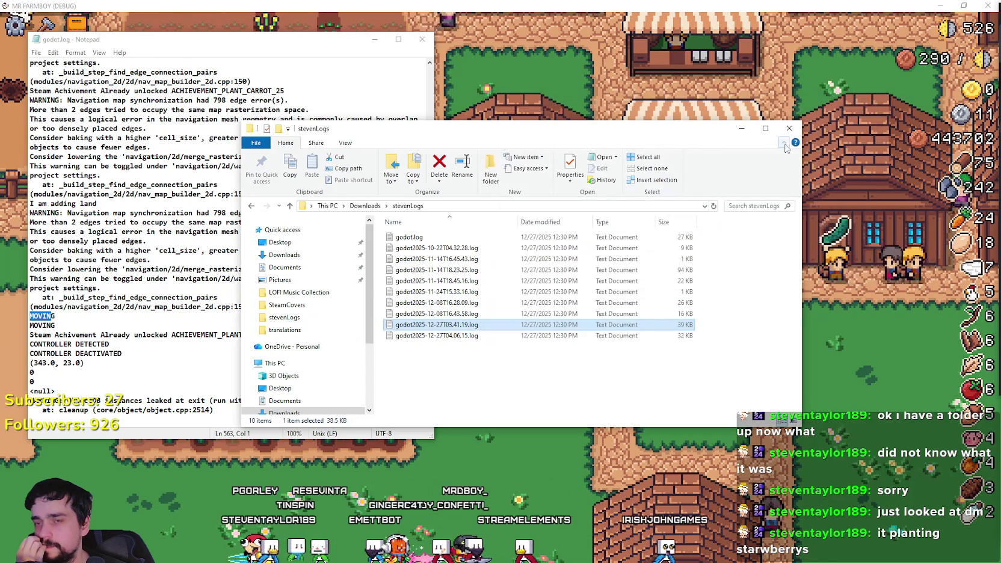
left_click(788, 128)
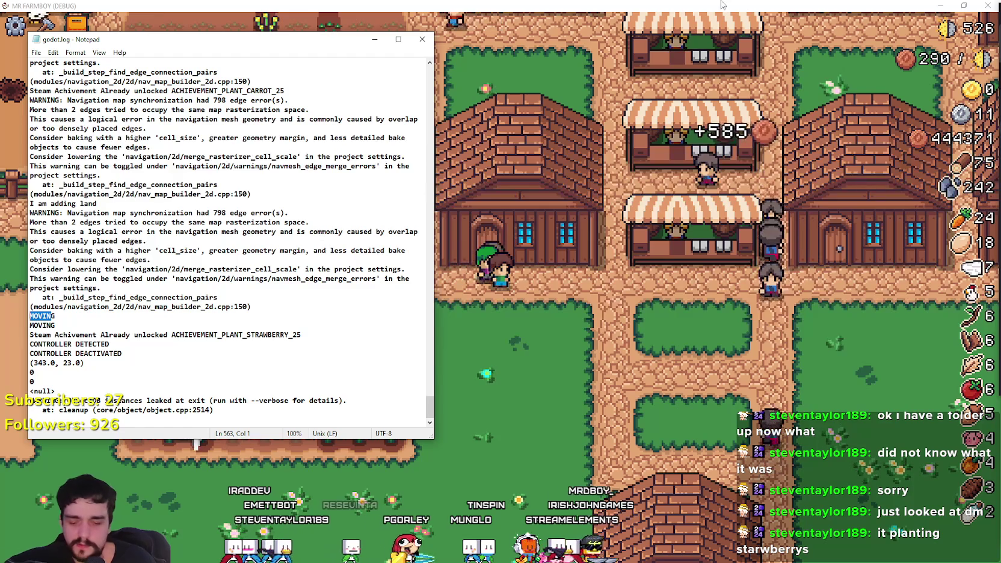
Return to the game and choose Road Tile from the crafting panel.
left_click(700, 412)
key("c")
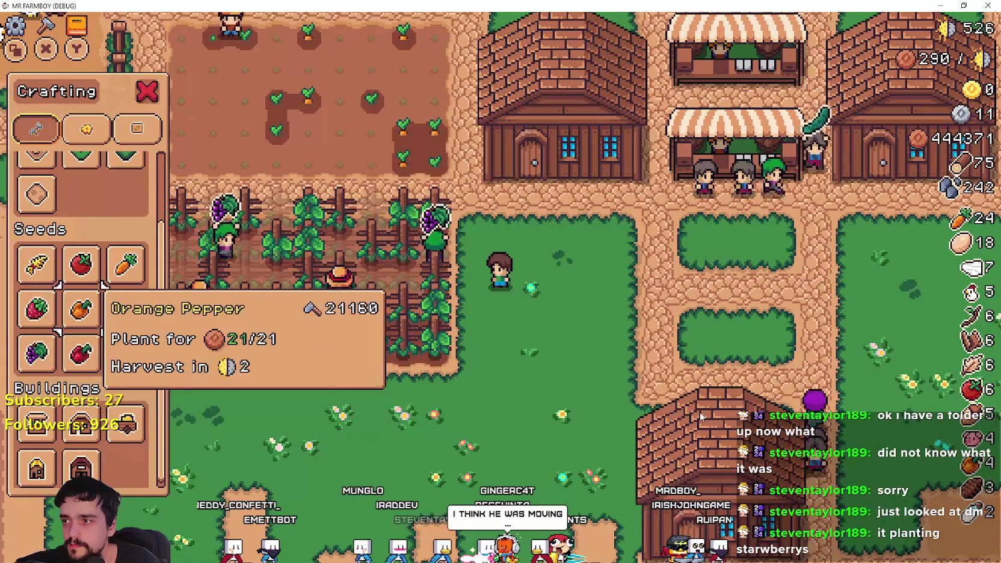
key("Up")
key("Right")
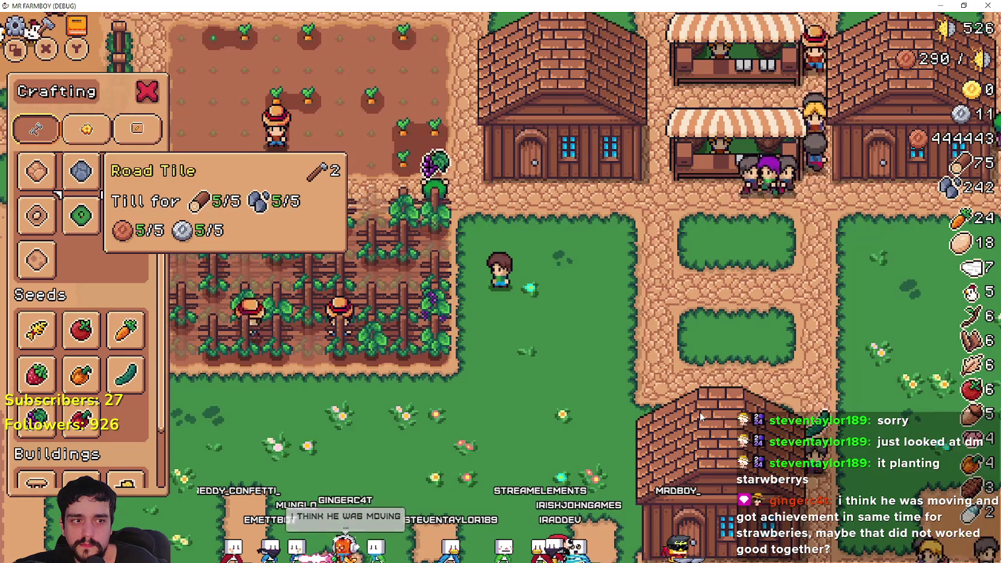
key("s")
key("d")
key("Up")
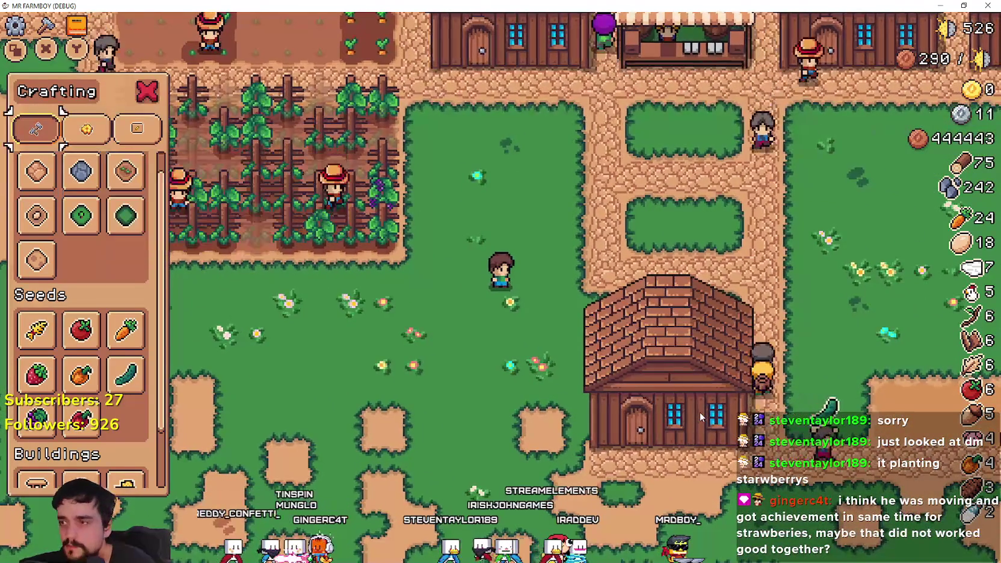
key("Return")
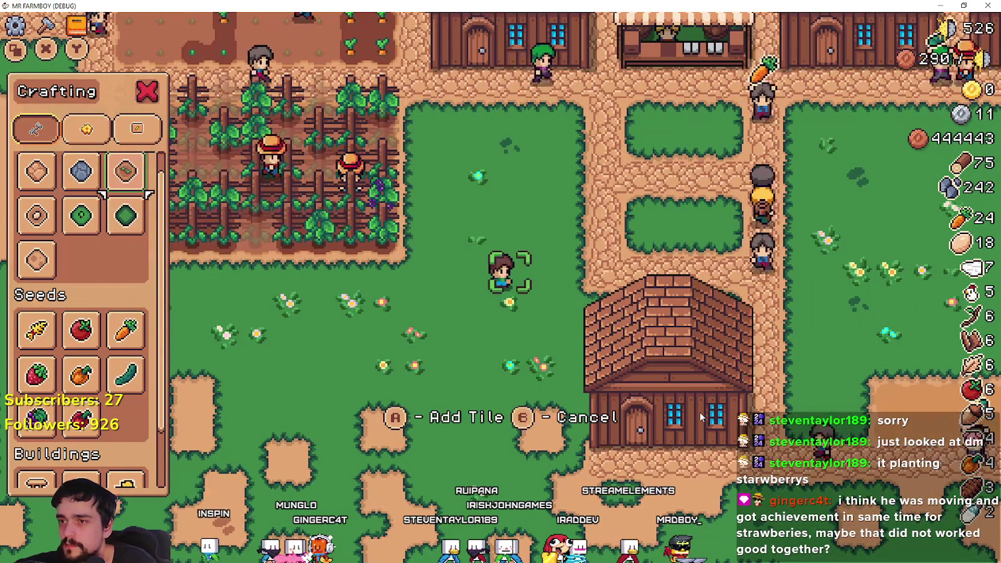
Lay road tiles along the dirt strip beside the vines and plant a strawberry there.
key("w")
key("d")
key("a")
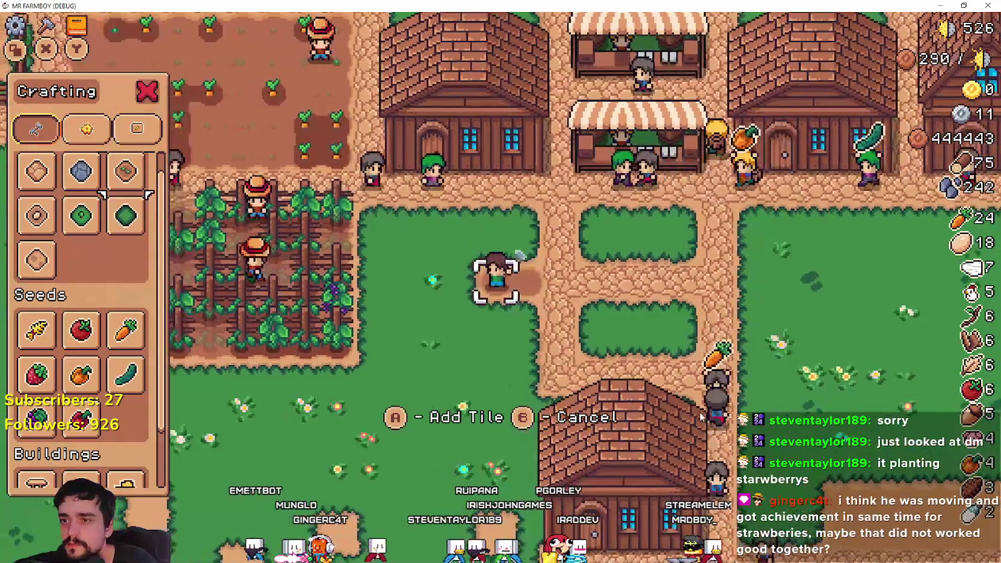
key("w")
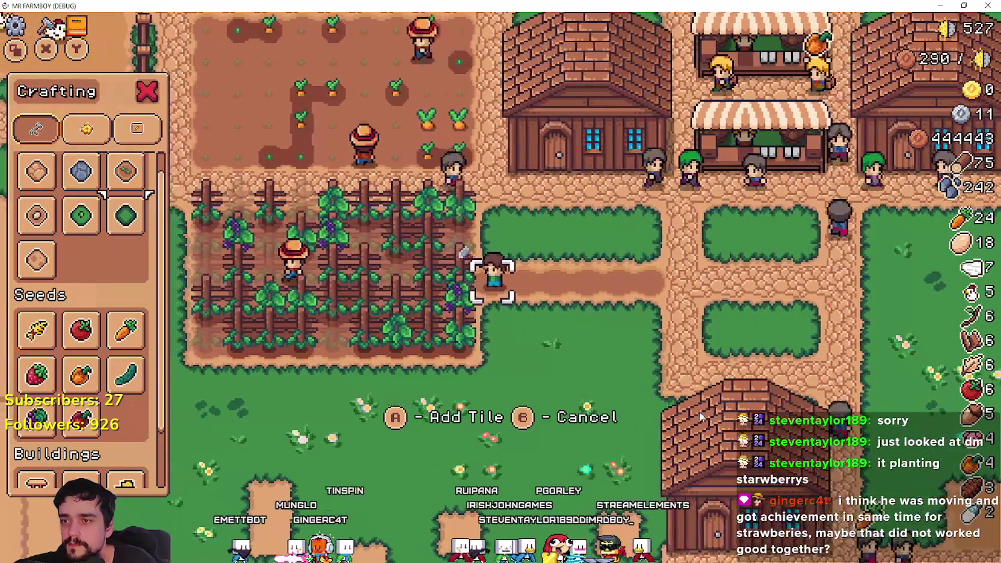
key("d")
key("d")
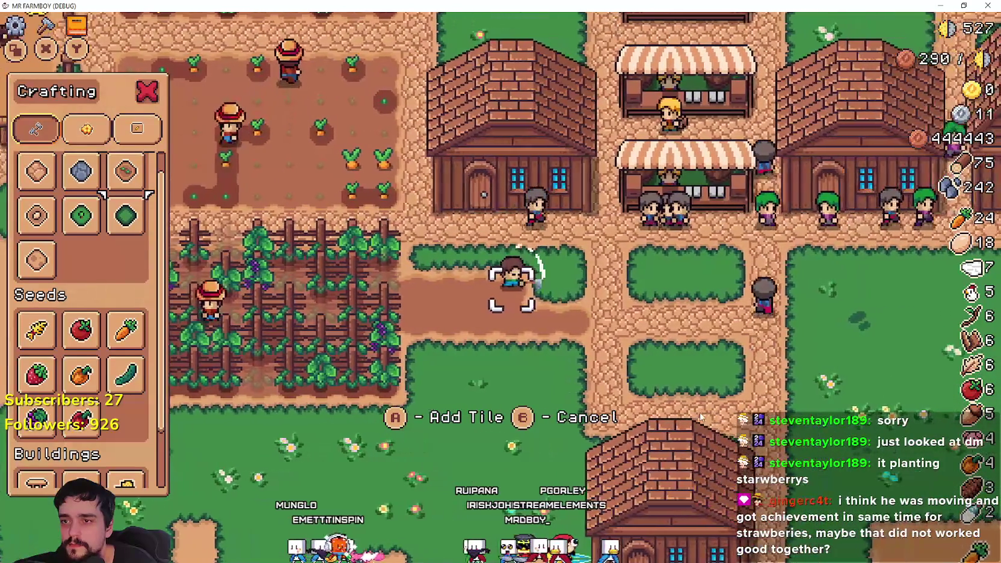
key("w")
key("w")
key("a")
key("a")
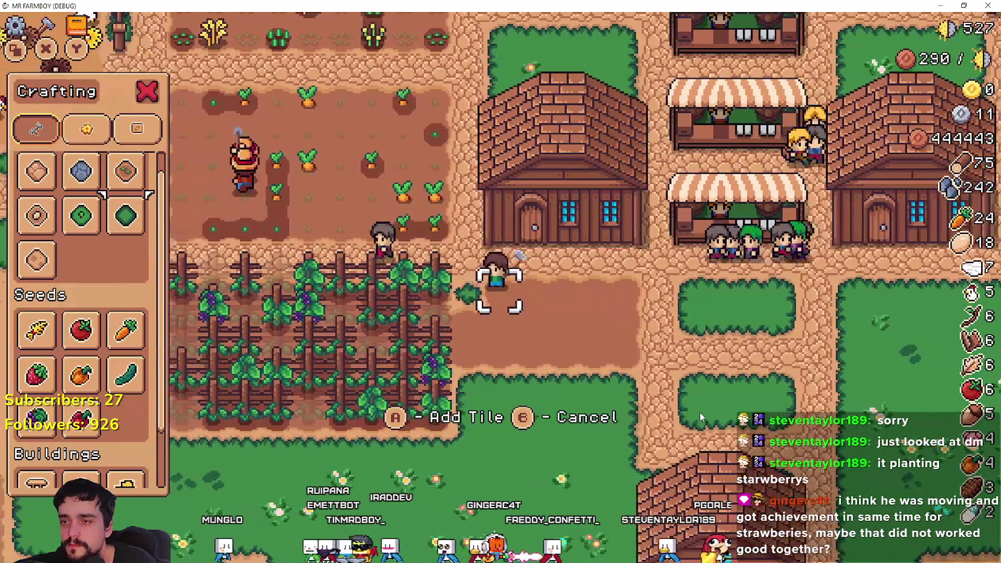
key("space")
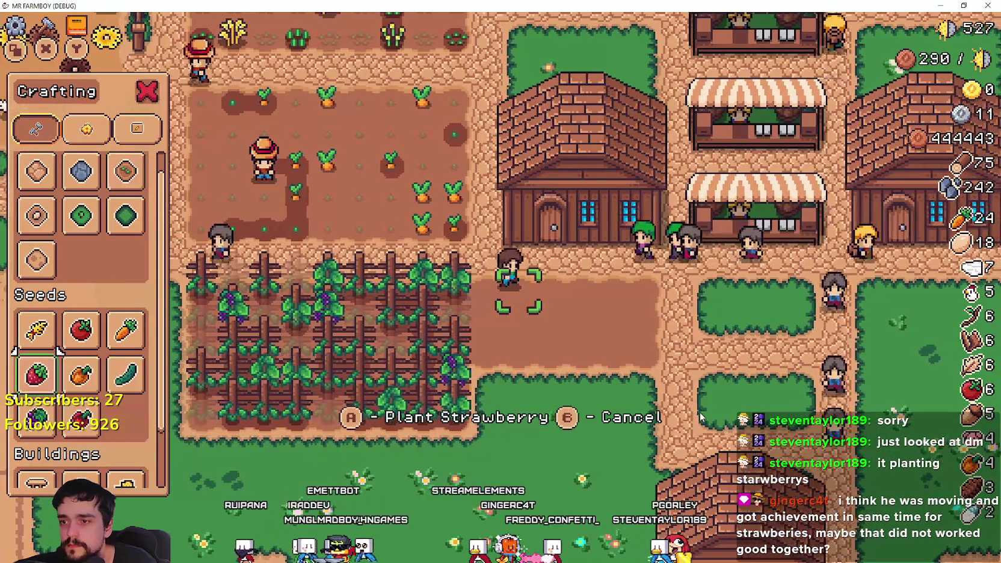
key("space")
Walk to the house, pick it up and place it in a new valid spot.
key("d")
key("w")
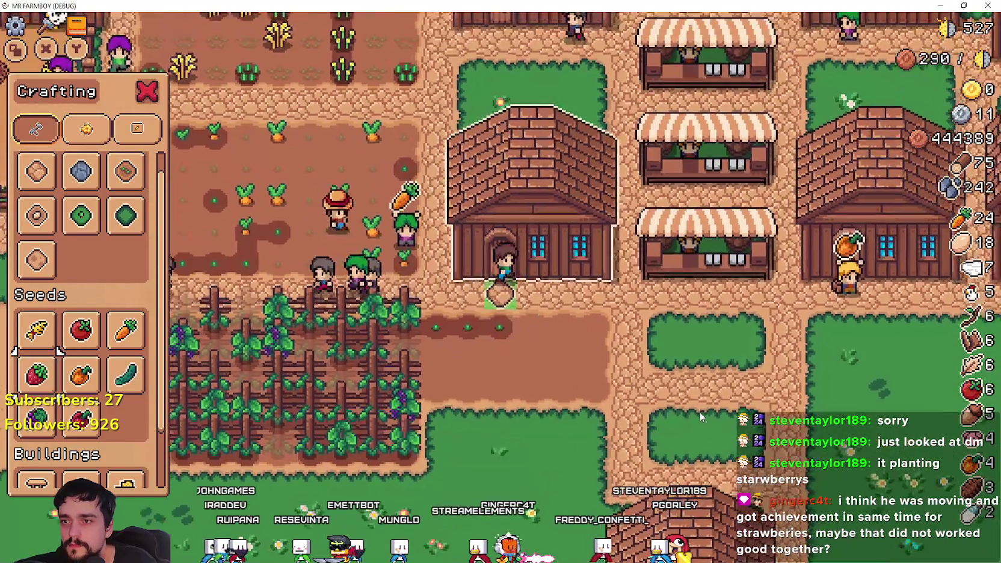
key("d")
key("s")
key("a")
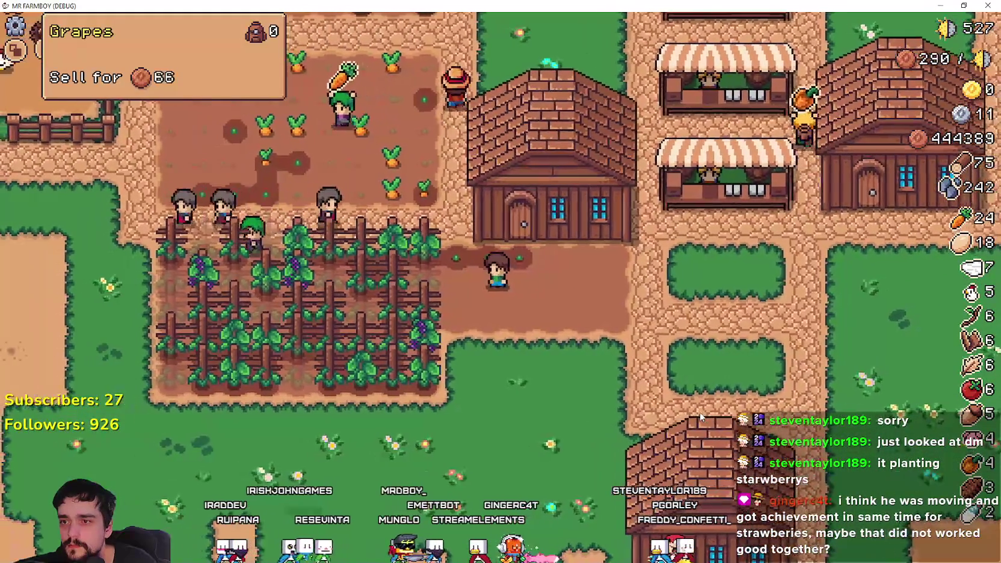
key("d")
key("w")
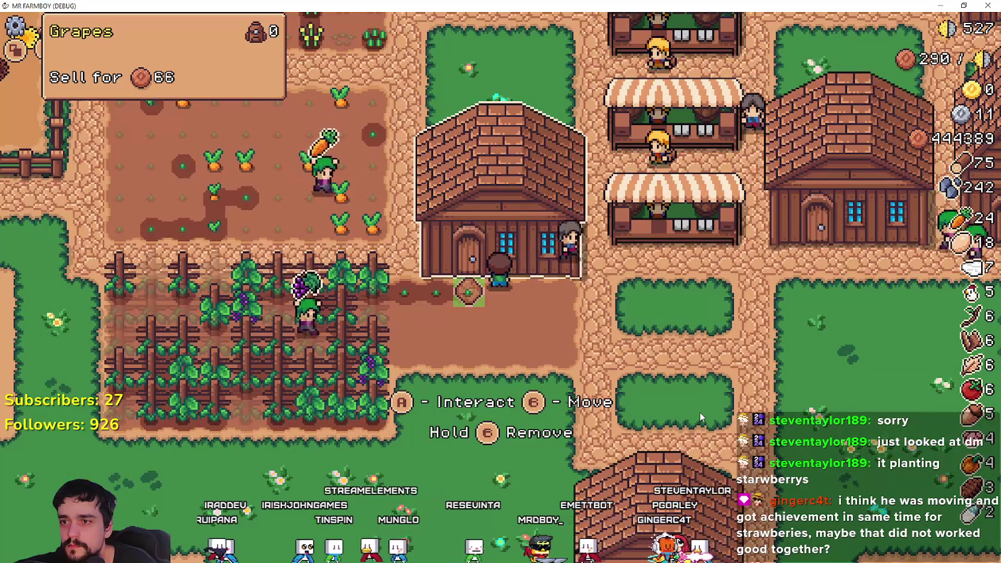
key("q")
key("w")
key("a")
key("d")
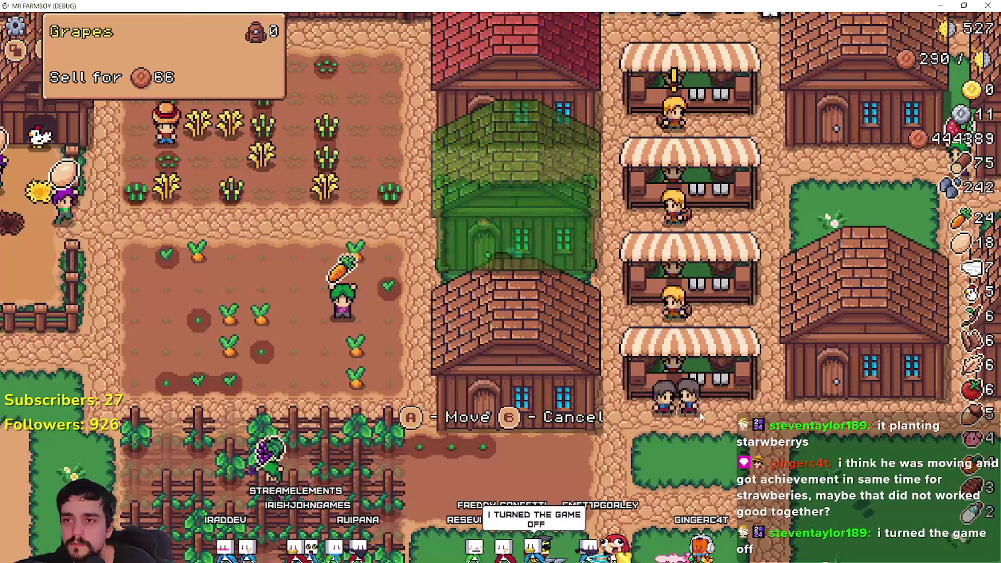
key("space")
Close the warehouse panel, move the house down again and set it back.
key("Escape")
key("e")
key("Escape")
key("q")
key("space")
key("s")
key("space")
key("s")
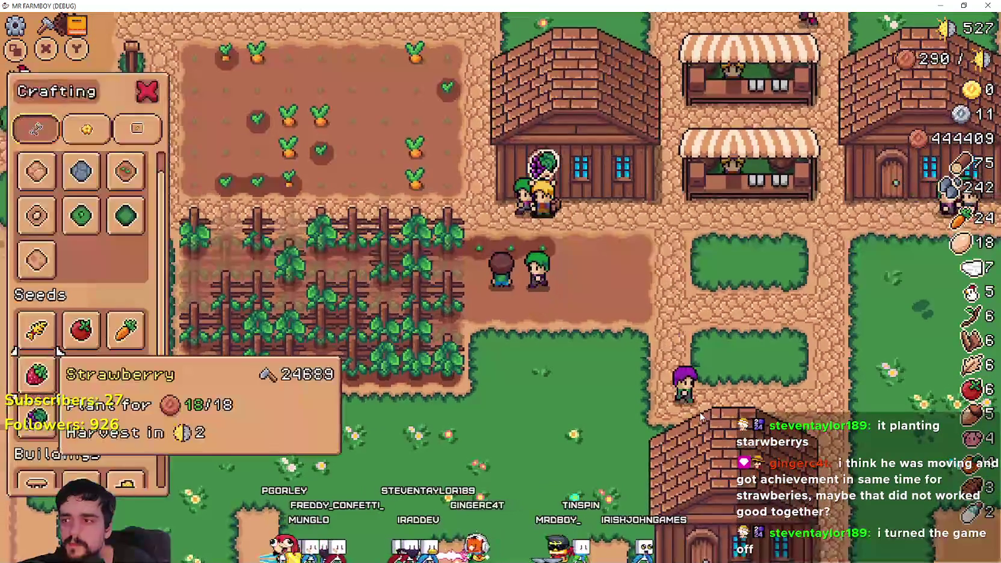
Start placing strawberry seeds and plant and water the first tiles of the row.
key("Return")
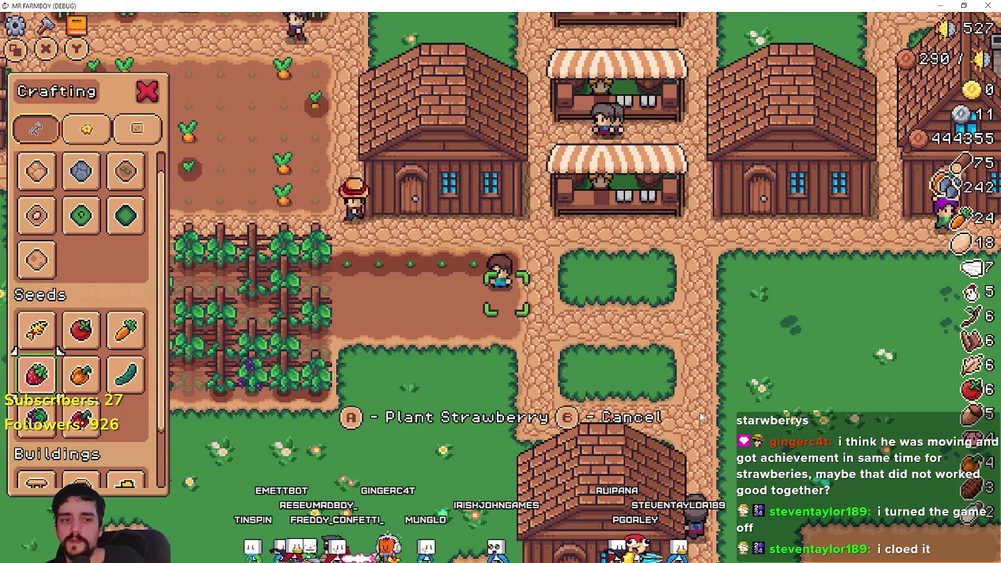
key("a")
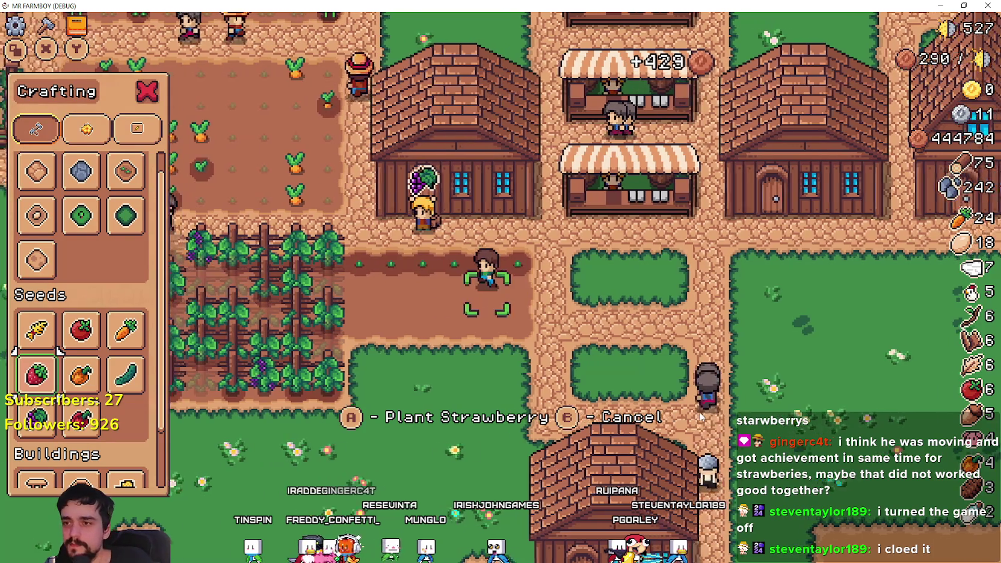
key("a")
key("space")
key("space")
key("d")
key("space")
key("space")
key("d")
key("space")
key("s")
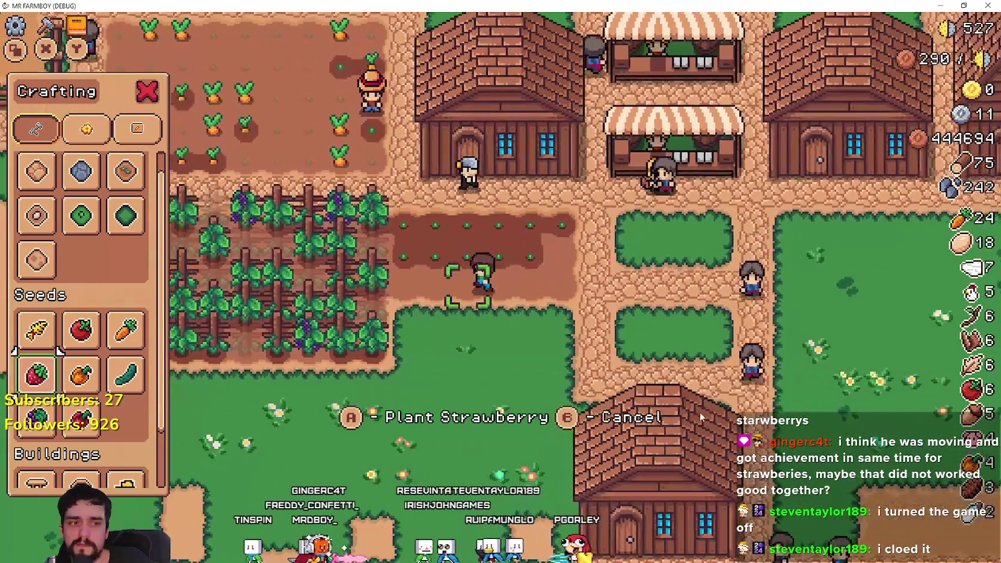
key("a")
key("space")
key("space")
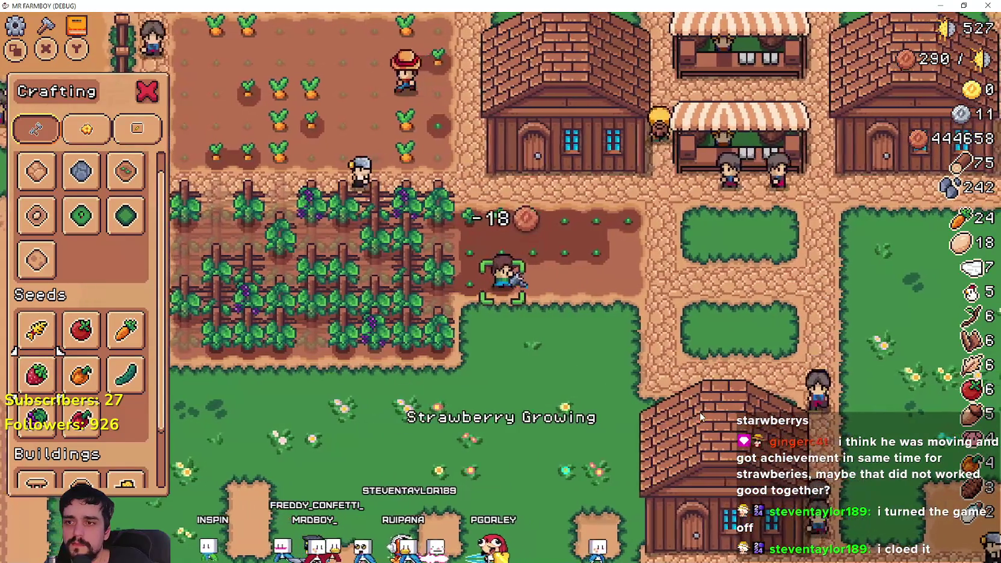
key("d")
Plant strawberries on the remaining tiles of the dirt strip.
key("space")
key("w")
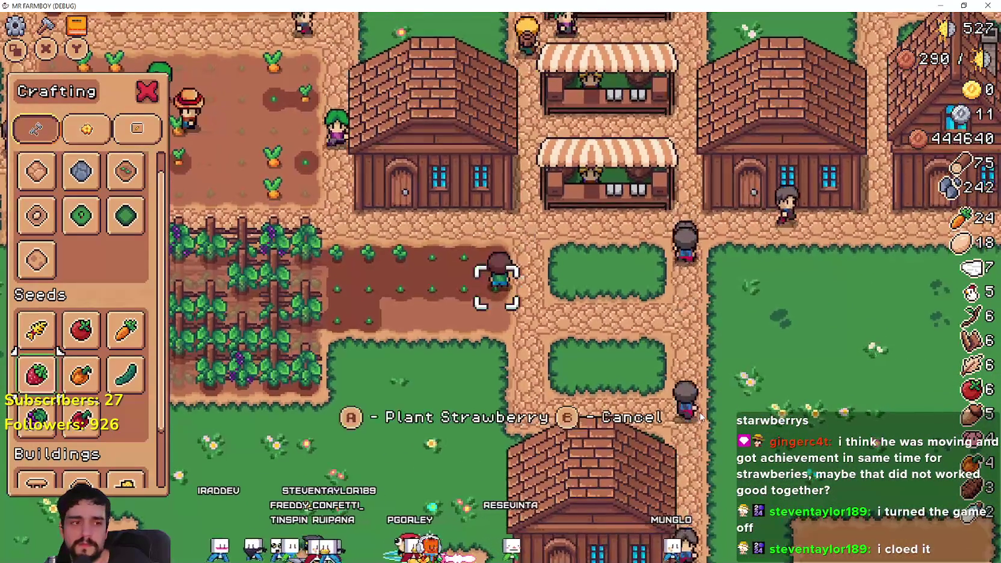
key("s")
key("a")
key("space")
key("d")
key("space")
key("d")
key("space")
key("d")
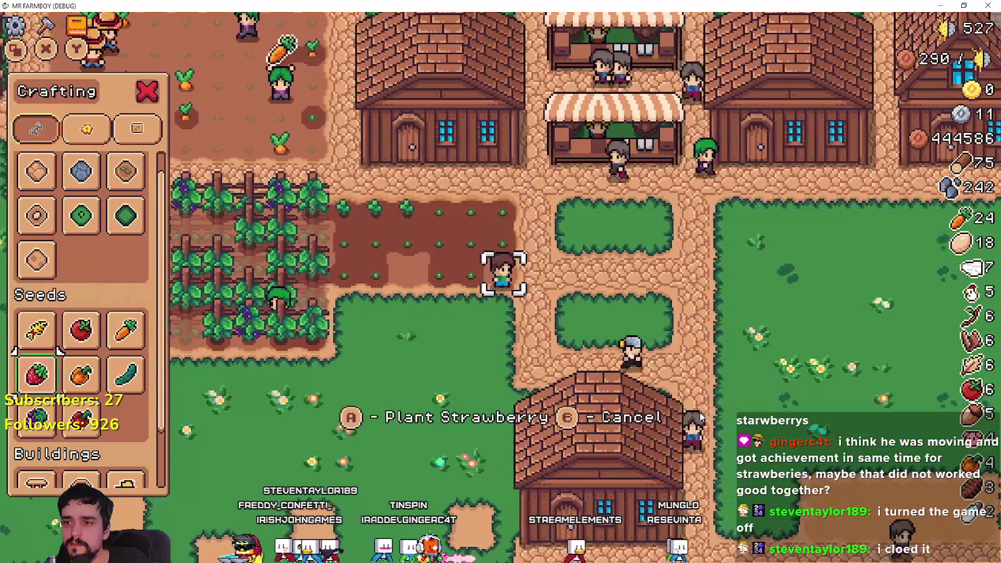
key("space")
key("a")
key("space")
key("a")
key("space")
Walk through the strawberry field into the carrot field and harvest a ripe carrot.
key("s")
key("w")
key("a")
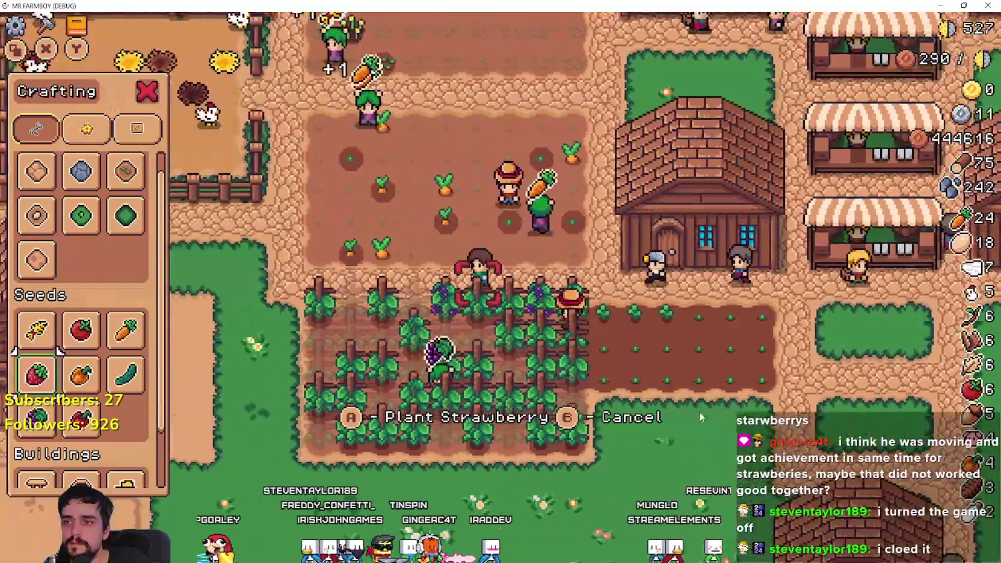
key("w")
key("a")
key("space")
Walk the farmer to the front of the house, pick it up, then cancel the move.
key("d")
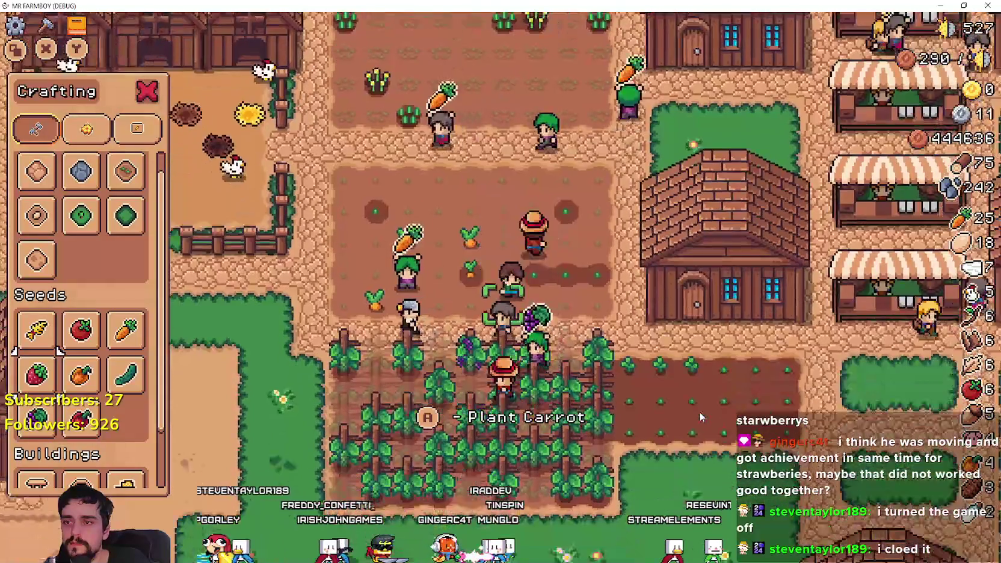
key("s")
key("d")
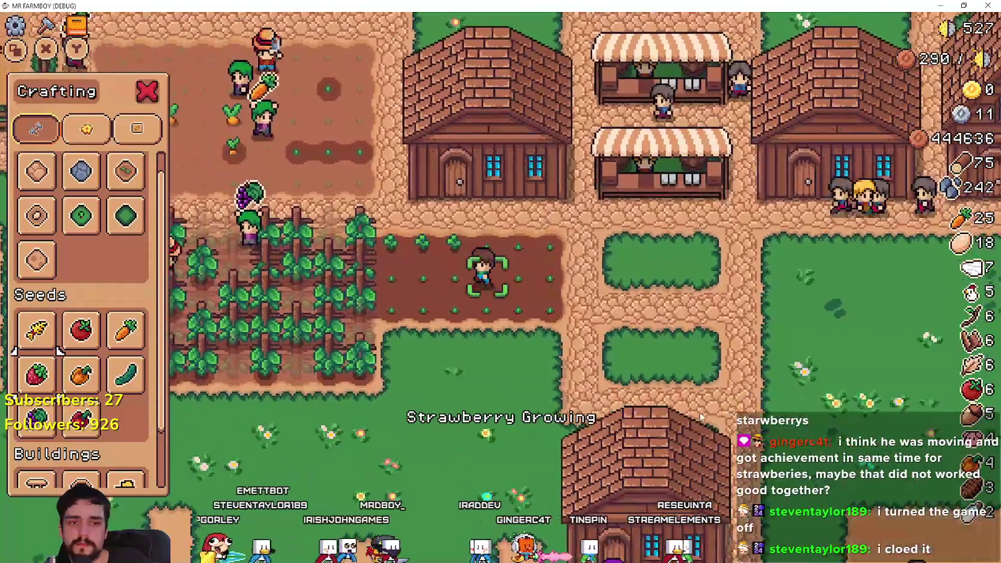
key("w")
key("d")
key("e")
key("s")
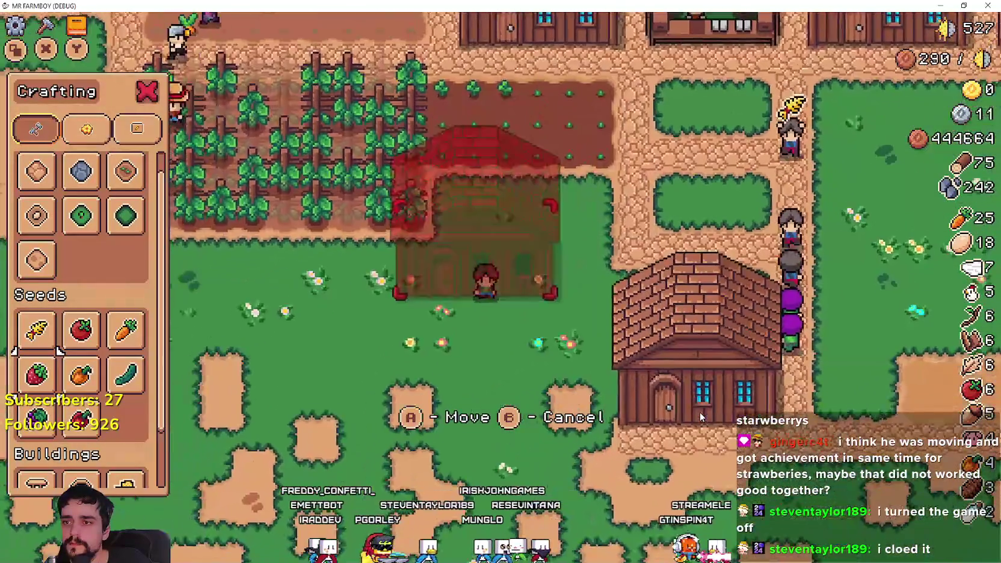
key("w")
key("a")
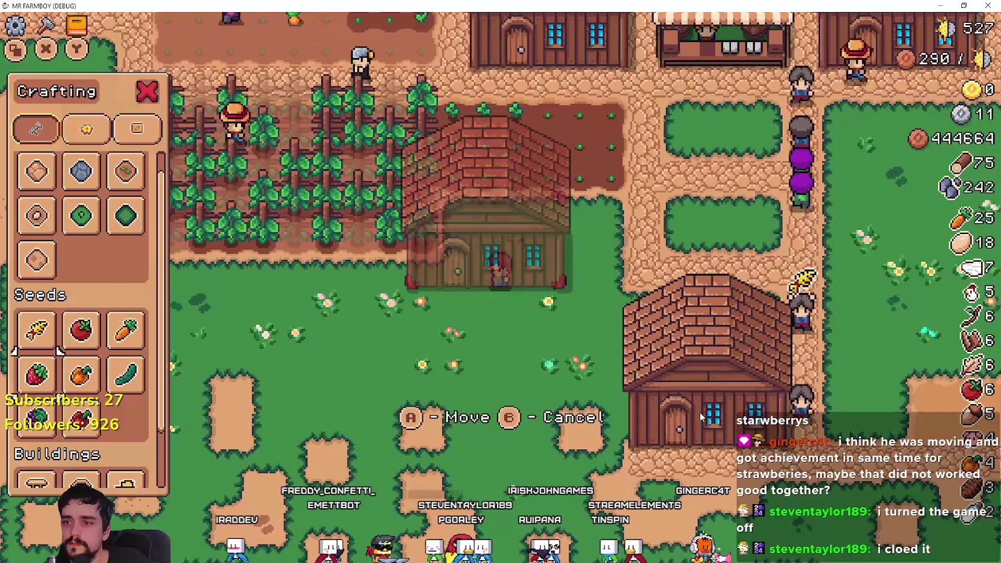
key("d")
key("Escape")
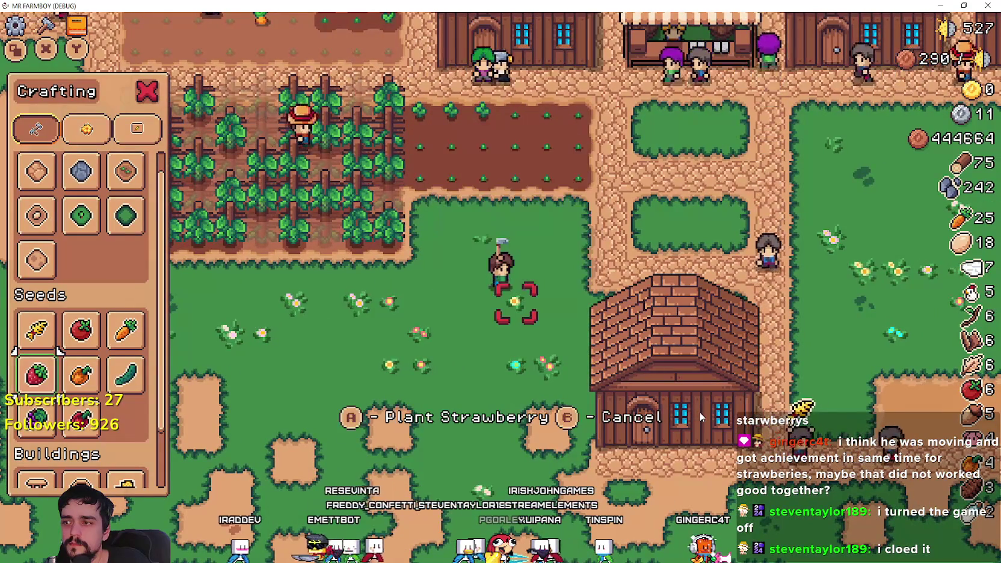
Select Farm Tile in Crafting and till a new soil tile below the houses.
key("w")
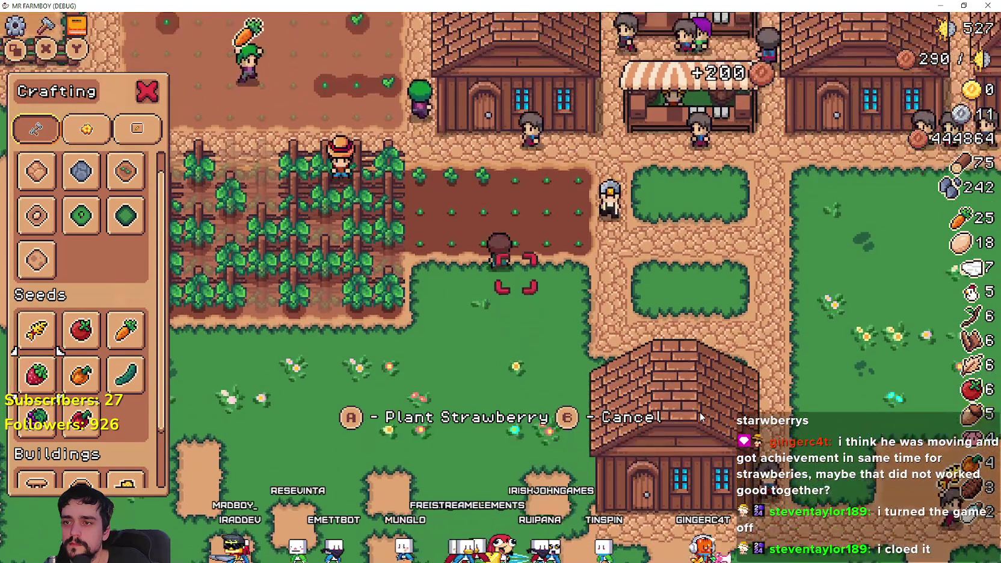
key("w")
key("d")
key("d")
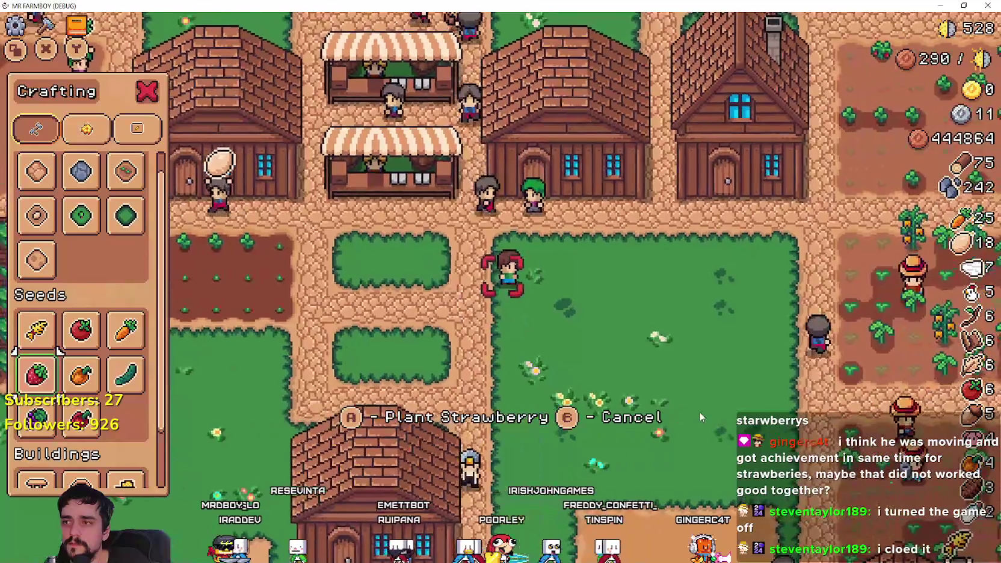
key("Up")
key("Up")
key("Up")
key("Right")
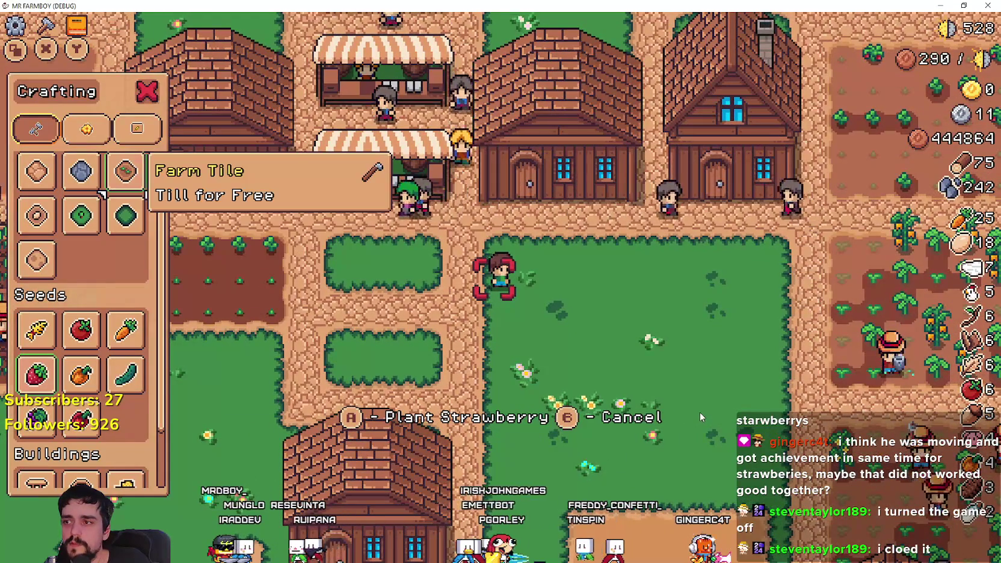
key("w")
key("d")
key("d")
key("space")
key("Up")
Switch the crafting selection back to Strawberry seeds.
key("Down")
key("Down")
key("Down")
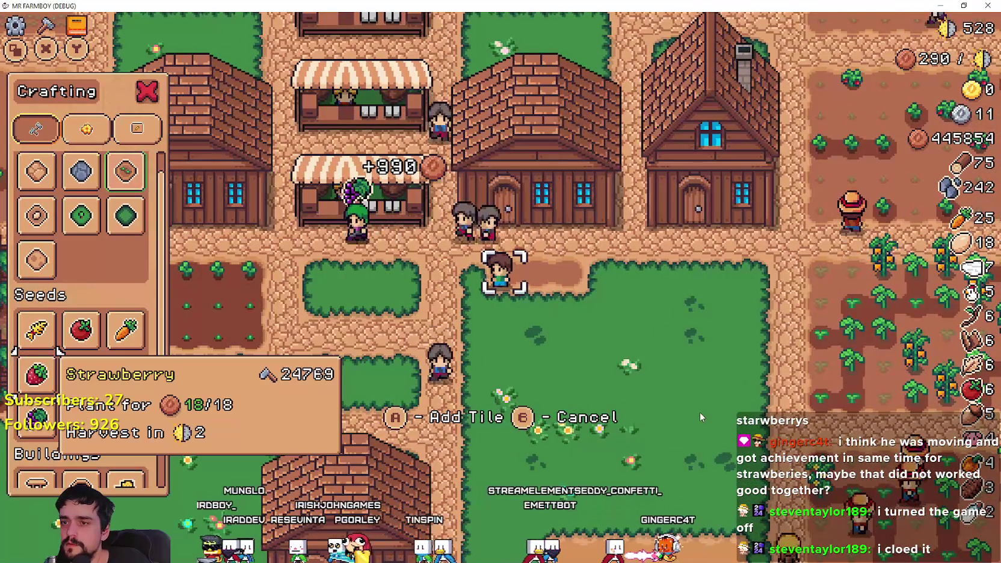
key("w")
key("Return")
key("w")
Pick up the house in front and cancel the move again.
key("Escape")
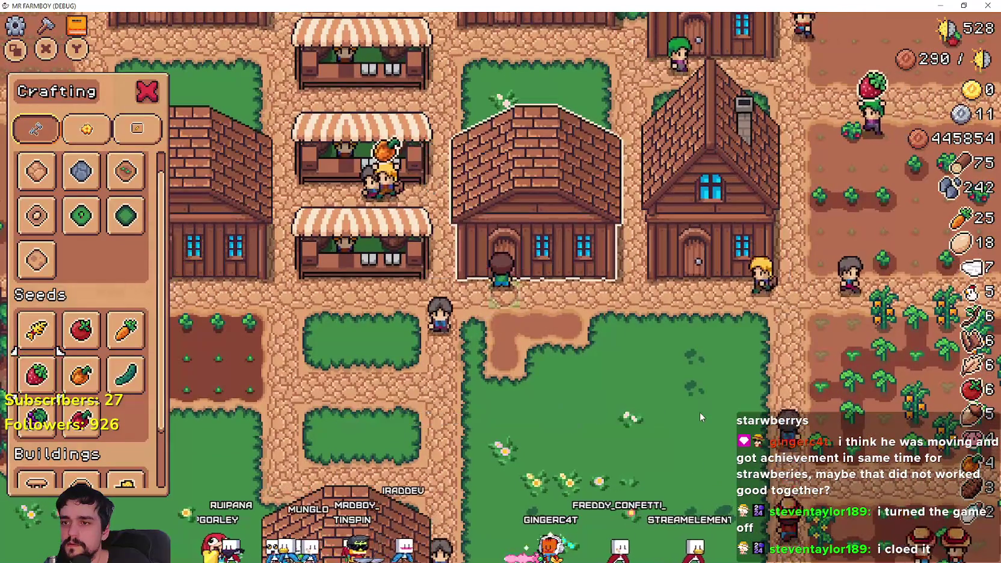
key("m")
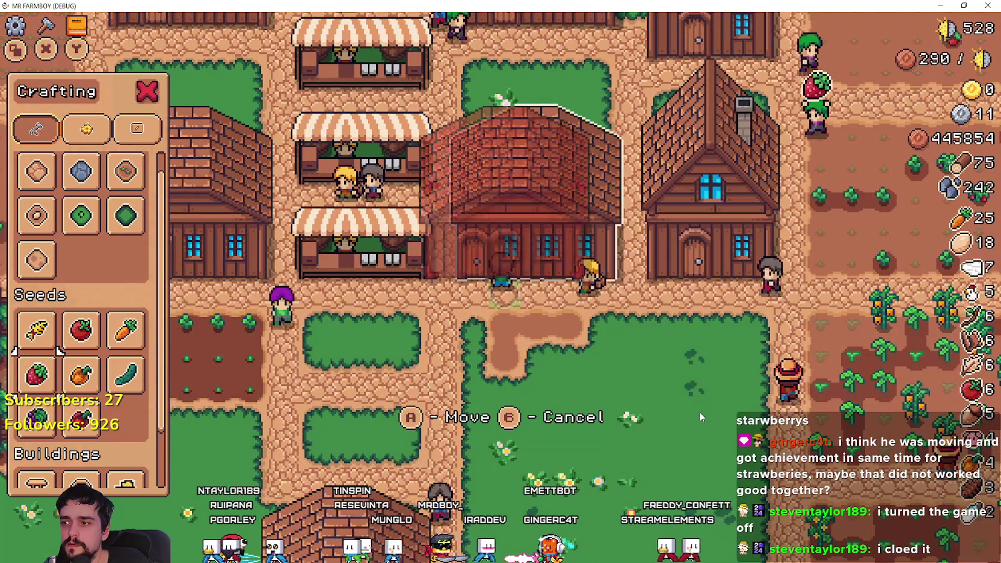
key("s")
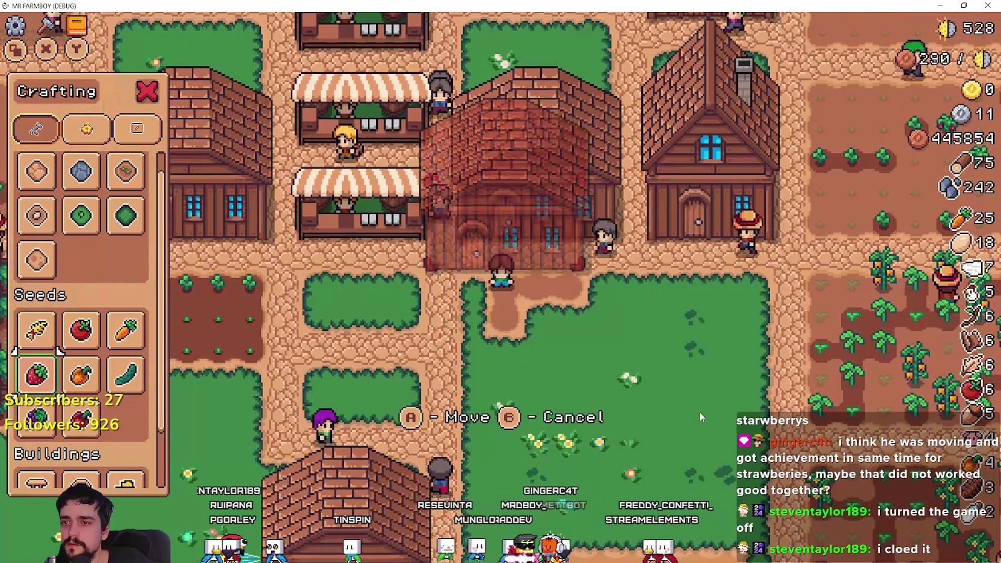
key("Escape")
key("d")
Walk onto the tilled soil and plant strawberries on the empty tiles.
key("a")
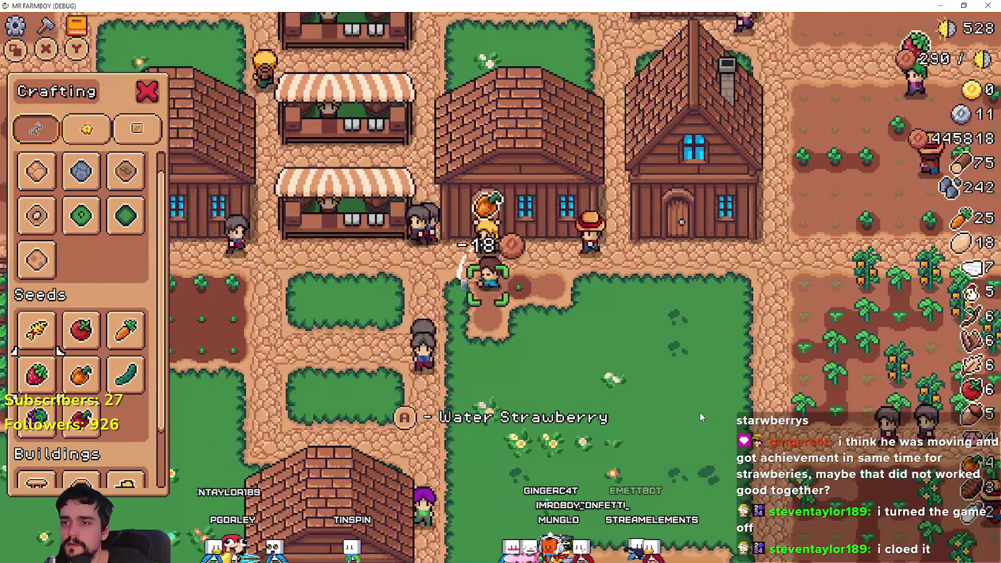
key("d")
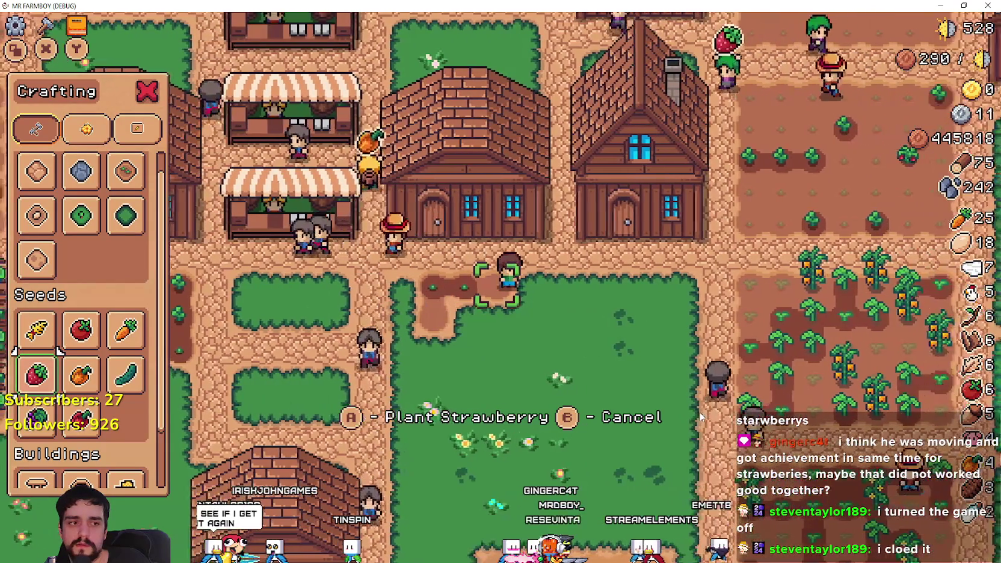
key("space")
key("a")
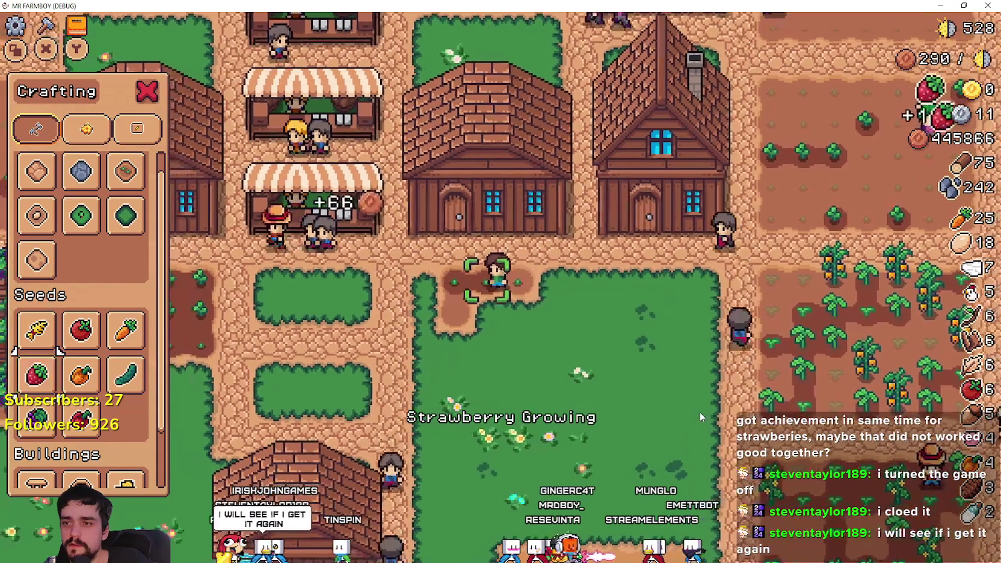
key("a")
key("s")
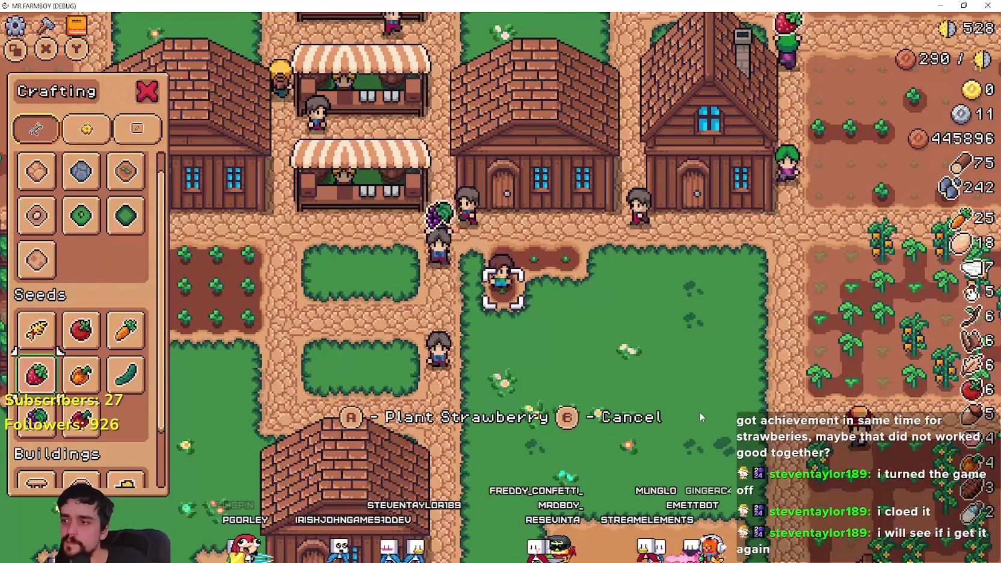
key("w")
key("d")
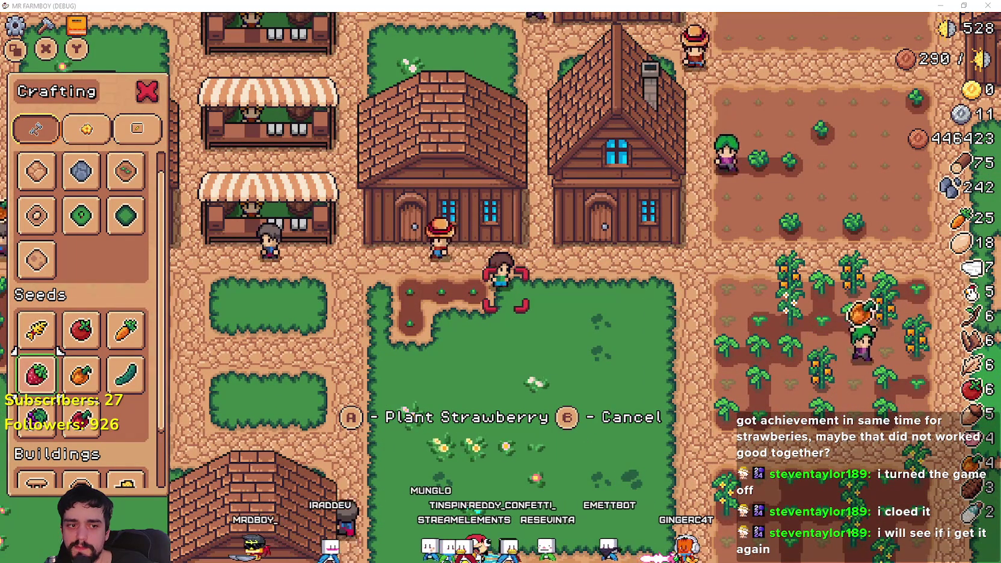
key("alt+Tab")
Open the user data folder from the Project menu, then open logs/godot.log in Notepad.
left_click(52, 25)
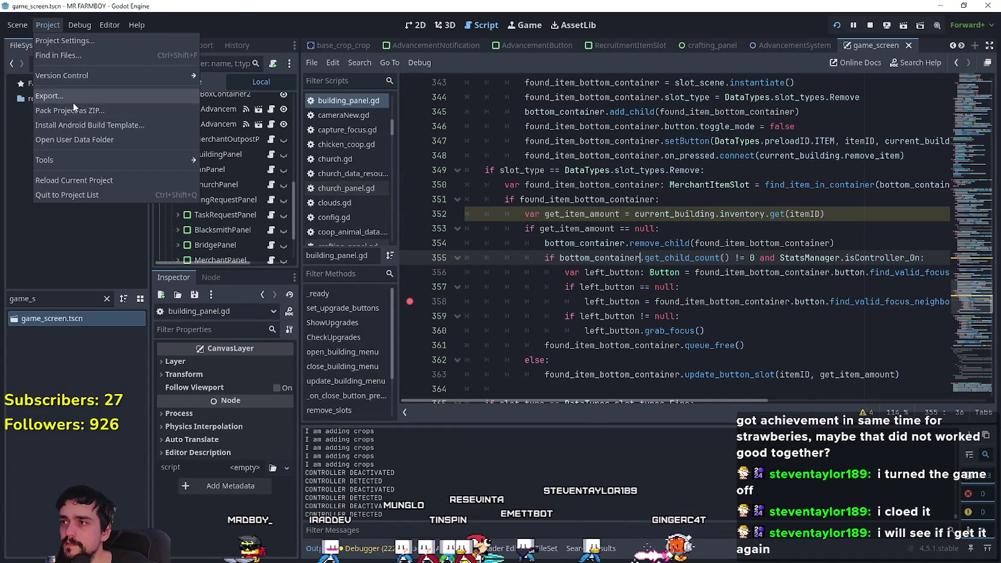
left_click(92, 143)
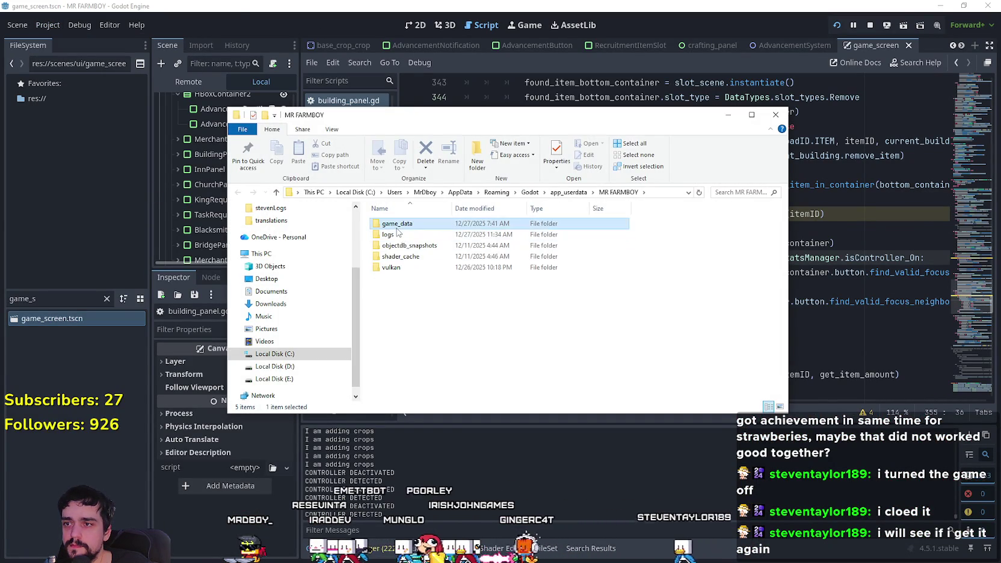
double_click(397, 226)
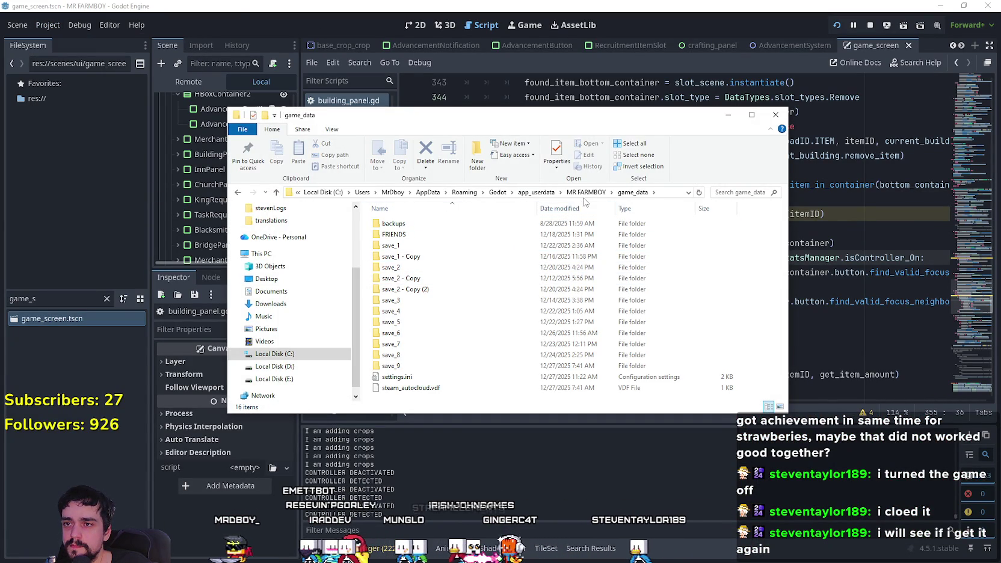
left_click(585, 193)
double_click(409, 234)
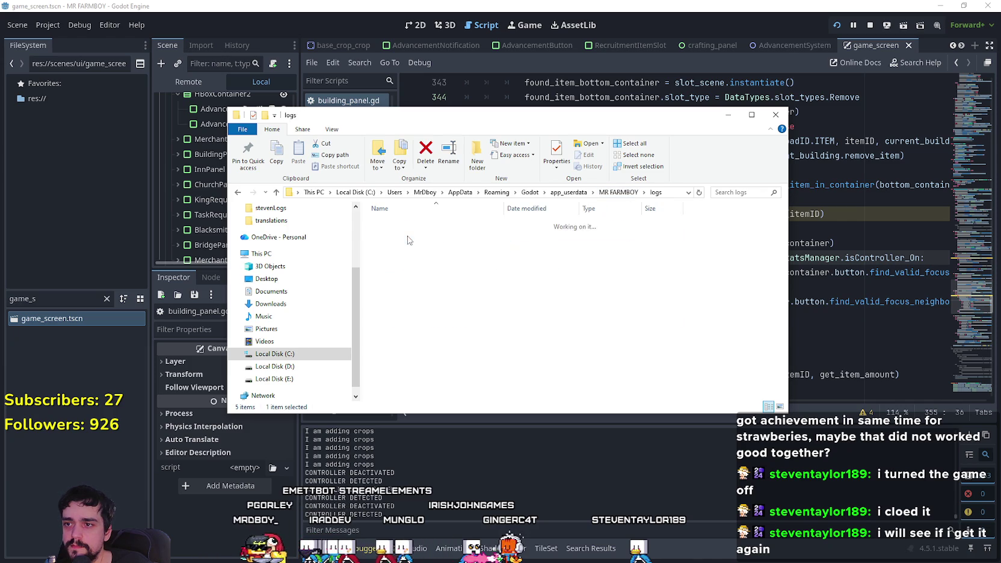
double_click(413, 225)
left_click_drag(883, 140, 877, 218)
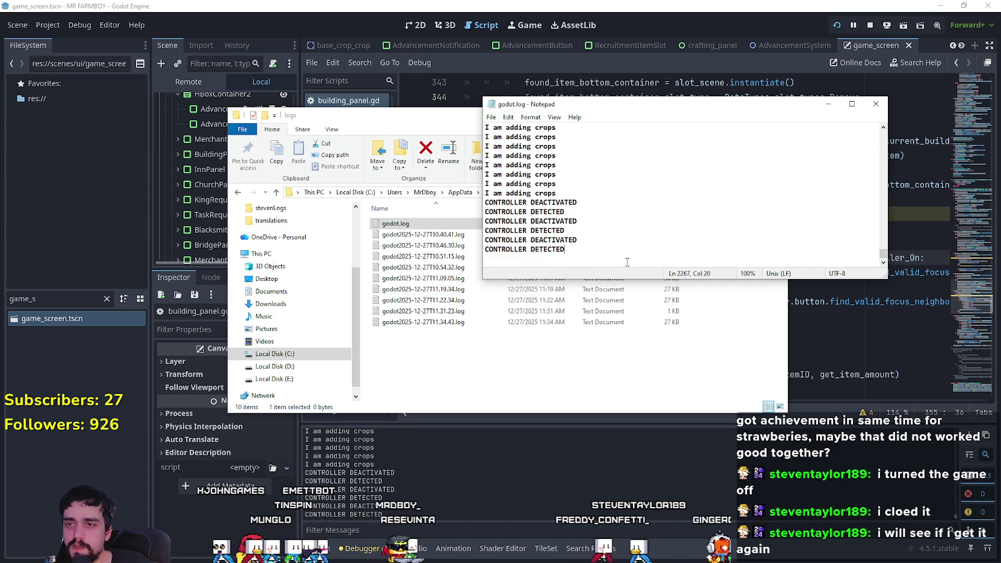
left_click(676, 362)
Back in the game, plant a strawberry, then pick up the house and cancel.
key("alt+Tab")
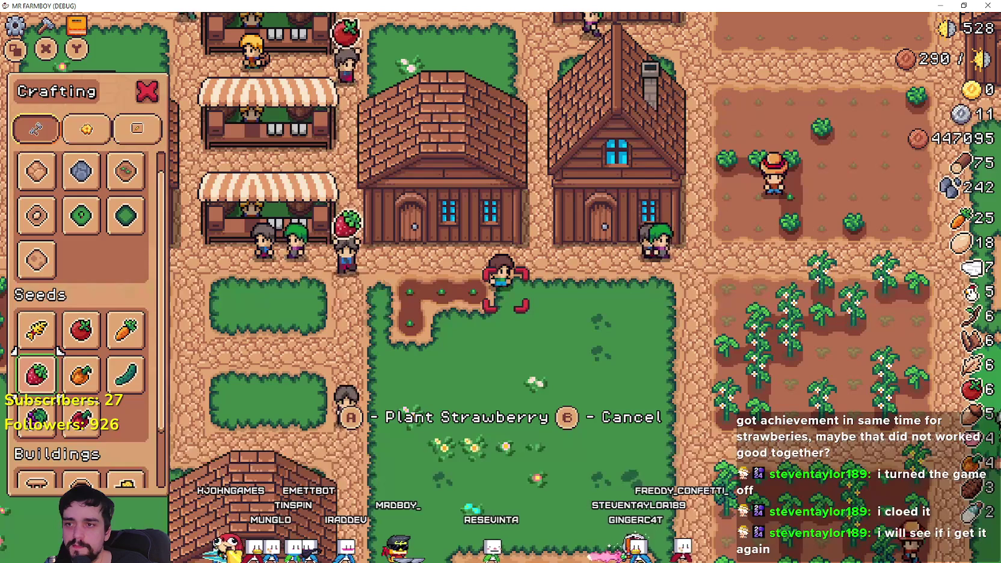
key("Left")
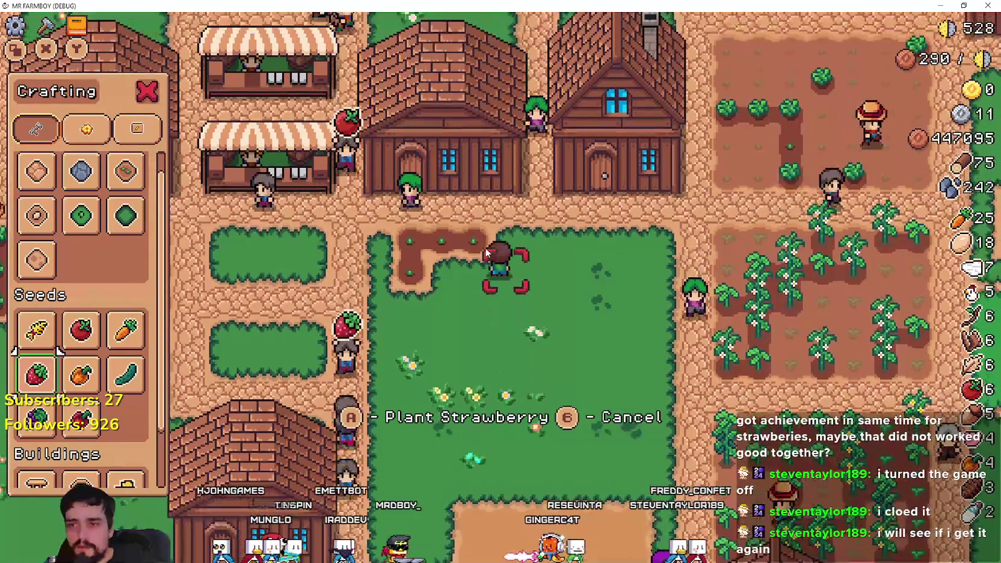
key("space")
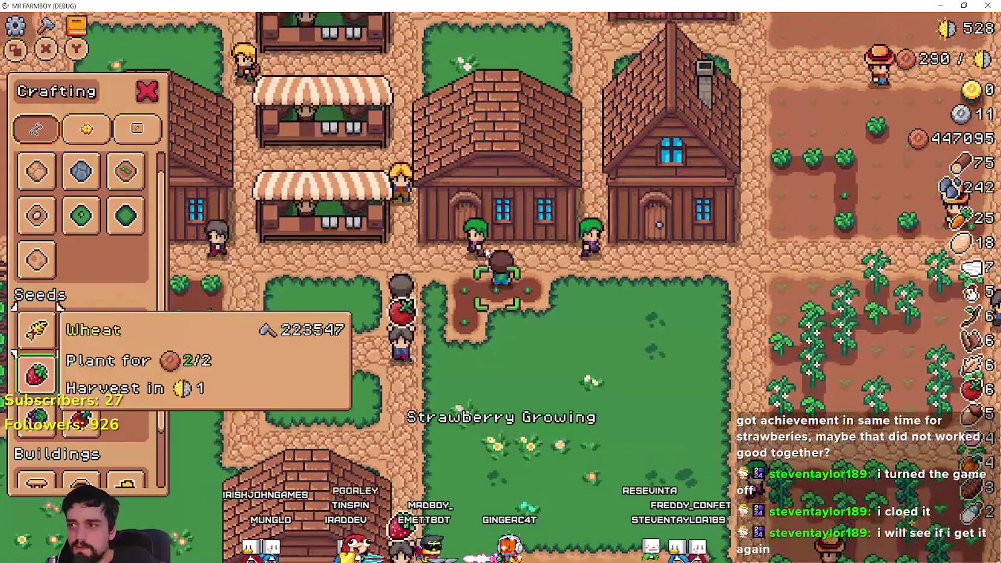
key("Up")
key("Down")
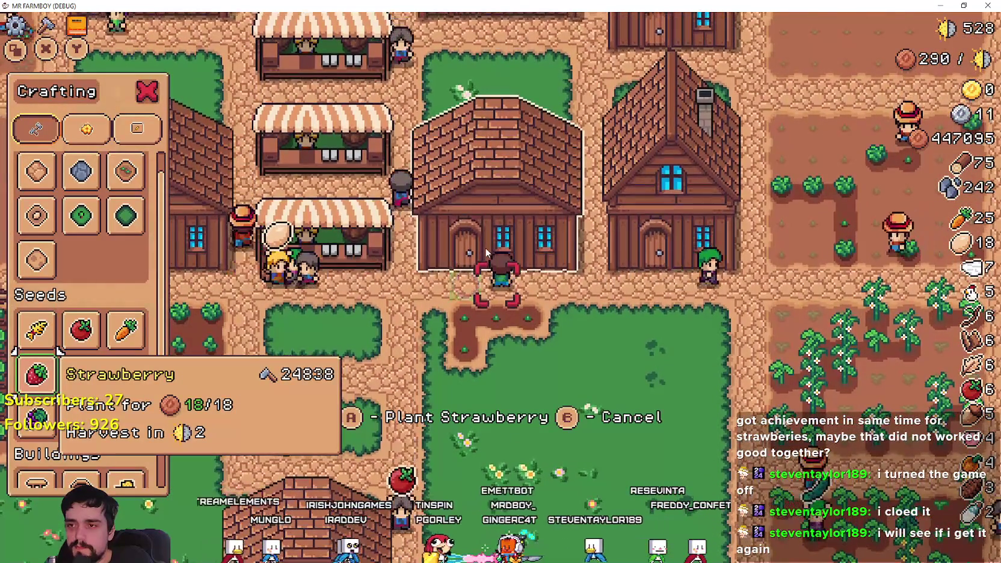
key("e")
key("Left")
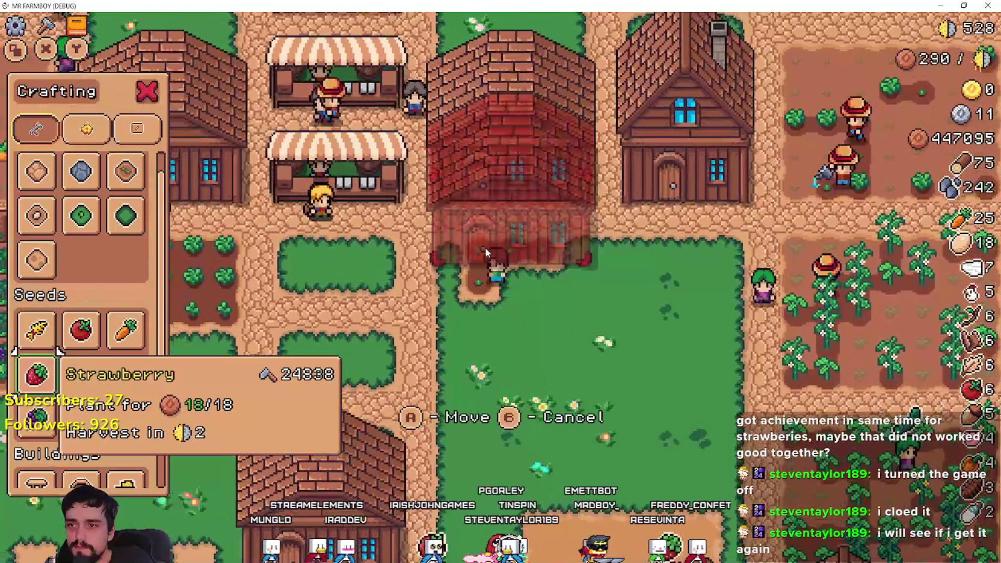
key("Escape")
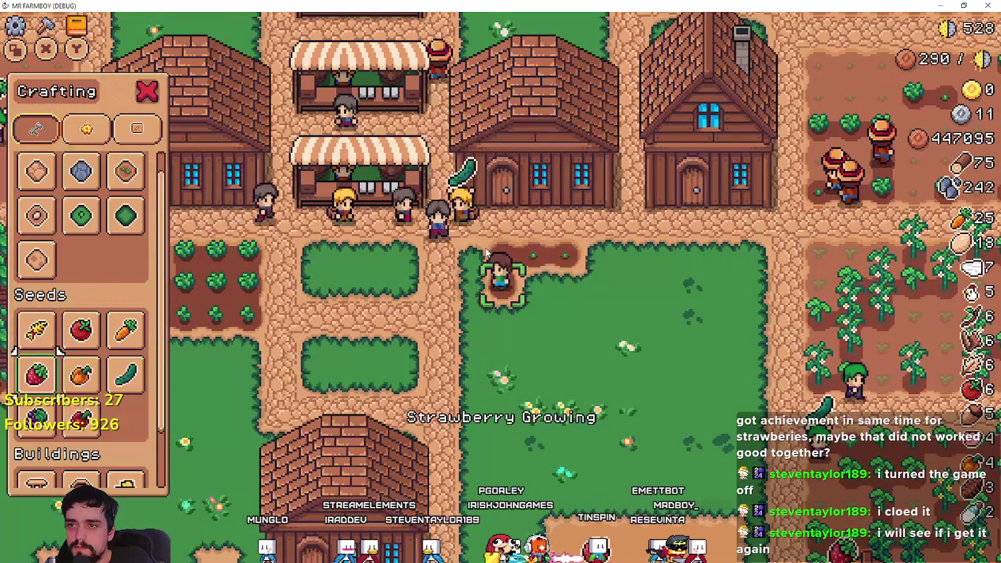
Walk up to the road and crop field, planting and watering a strawberry.
key("Up")
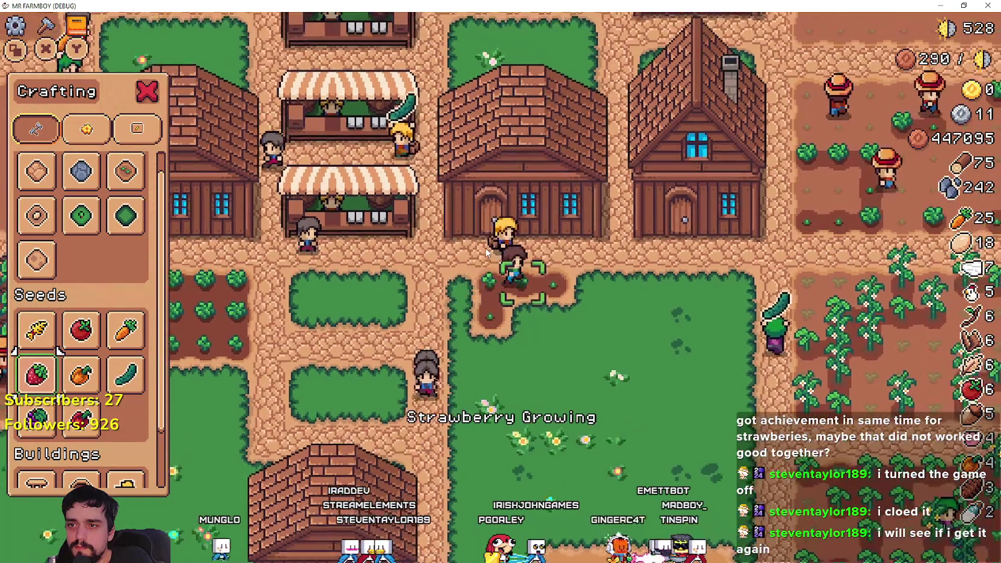
key("Right")
key("Right")
key("a")
key("Left")
key("Left")
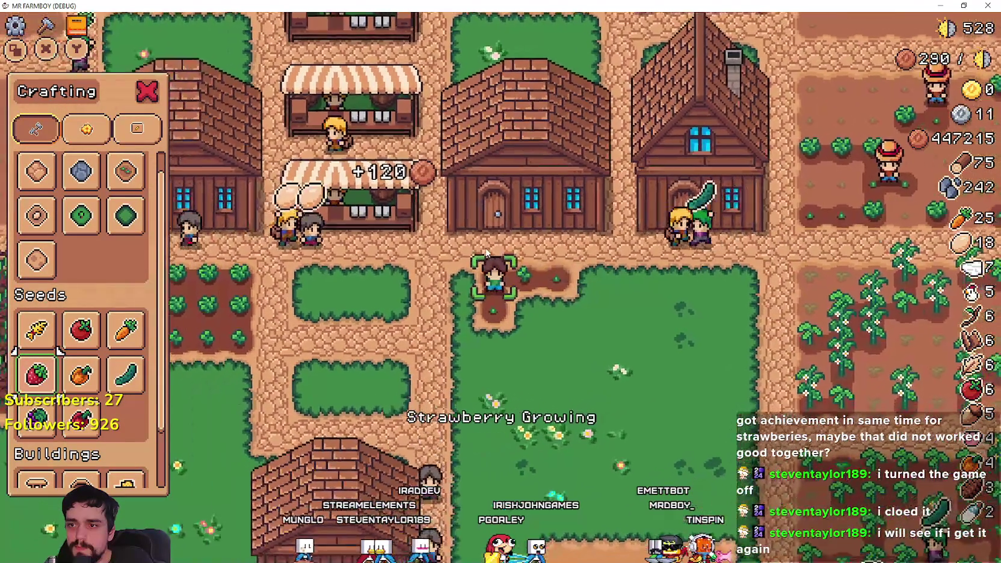
key("Up")
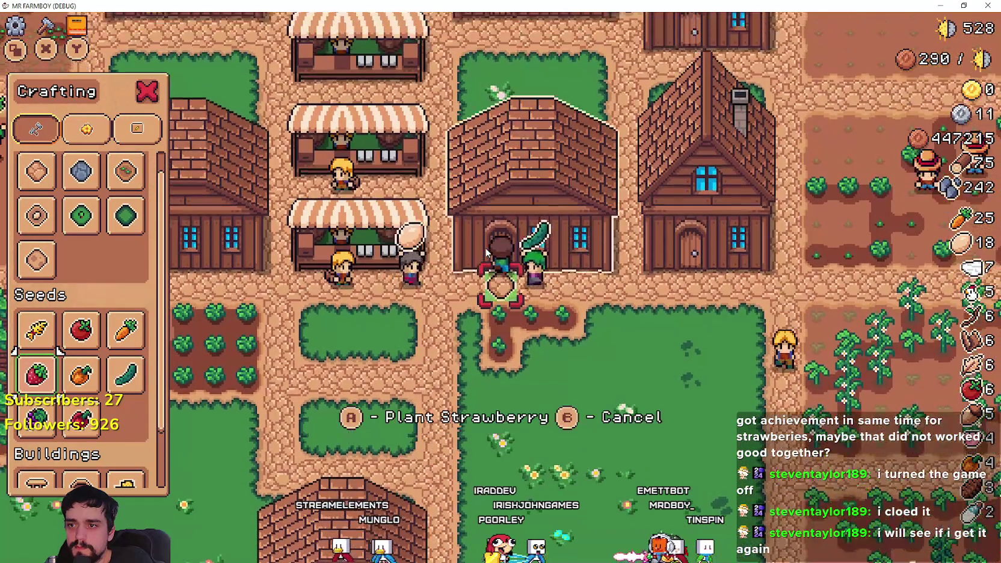
key("Right")
key("Right")
key("Right")
key("Right")
key("Right")
key("Right")
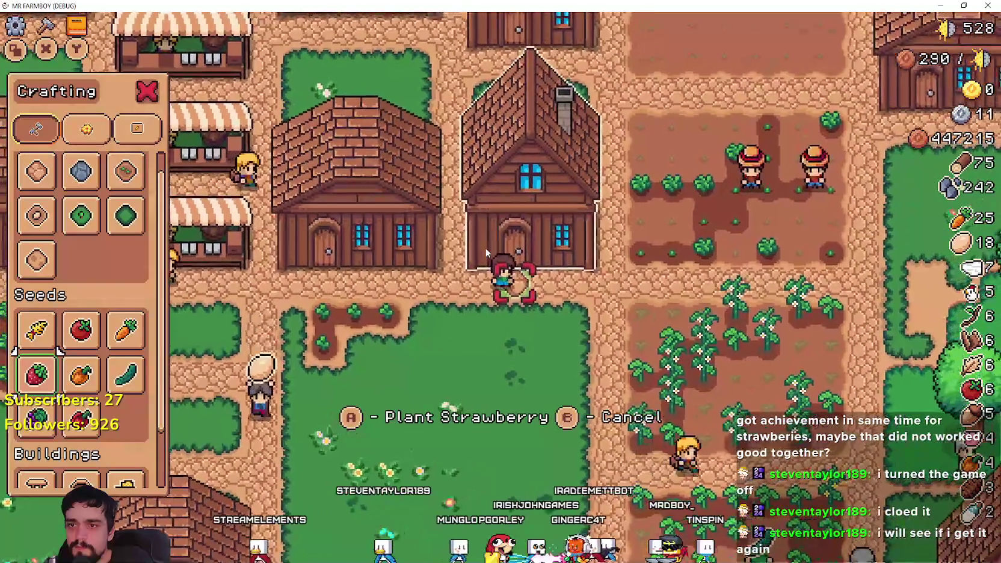
key("Up")
key("a")
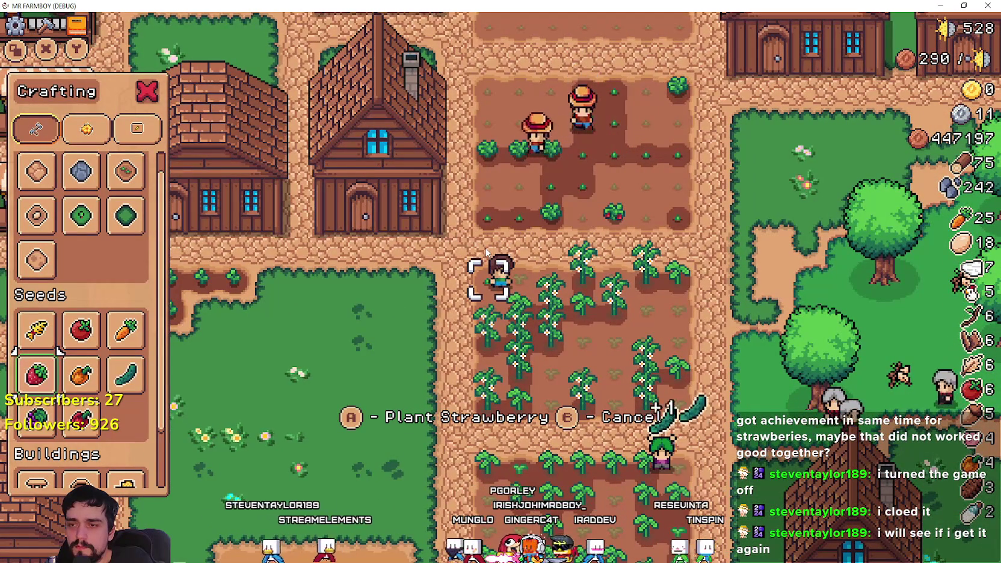
key("a")
key("a")
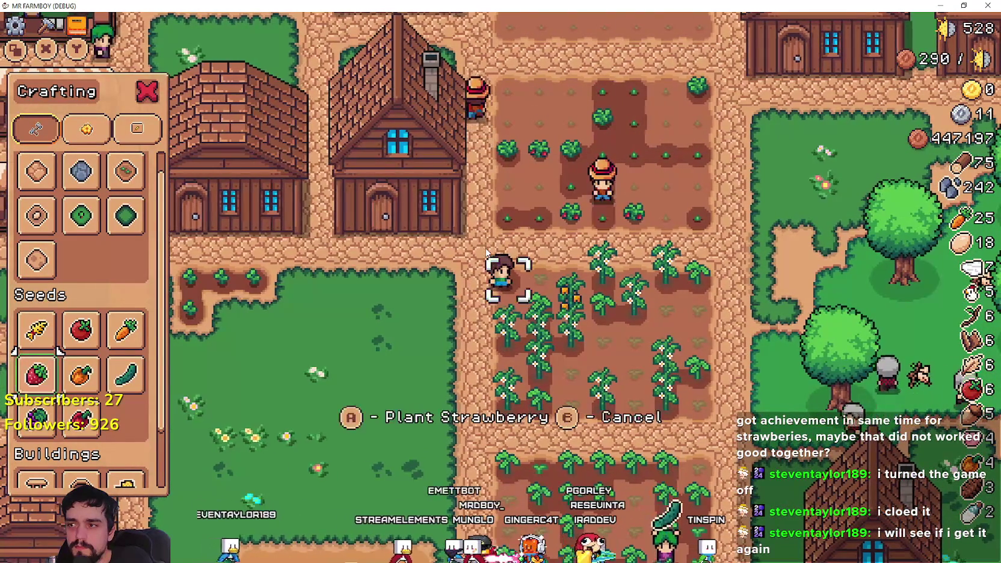
Walk back past the houses to the grass, check advancements, then pause the game.
key("Left")
key("Left")
key("Left")
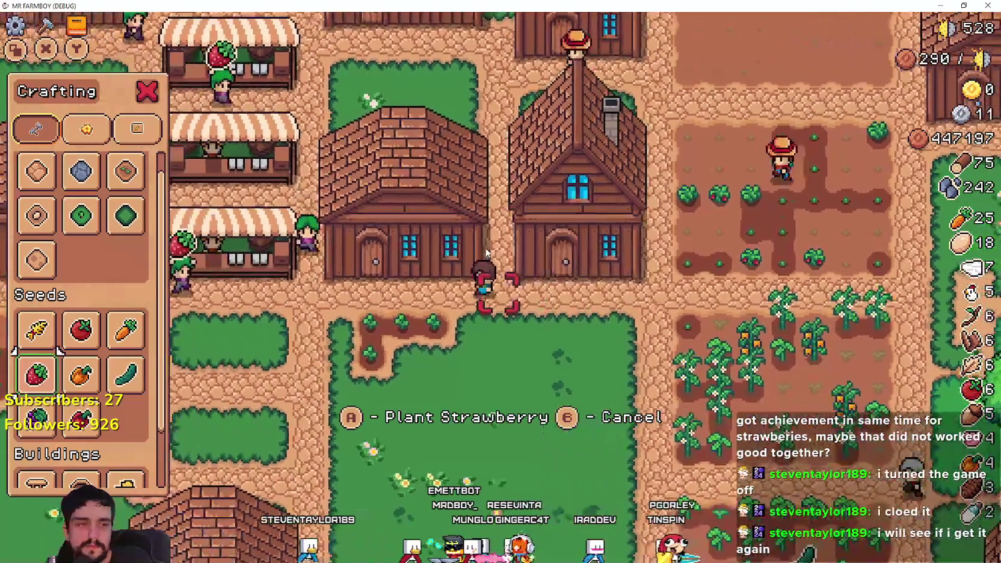
key("Down")
key("Down")
key("Down")
key("Left")
key("Left")
key("Tab")
key("Tab")
key("Tab")
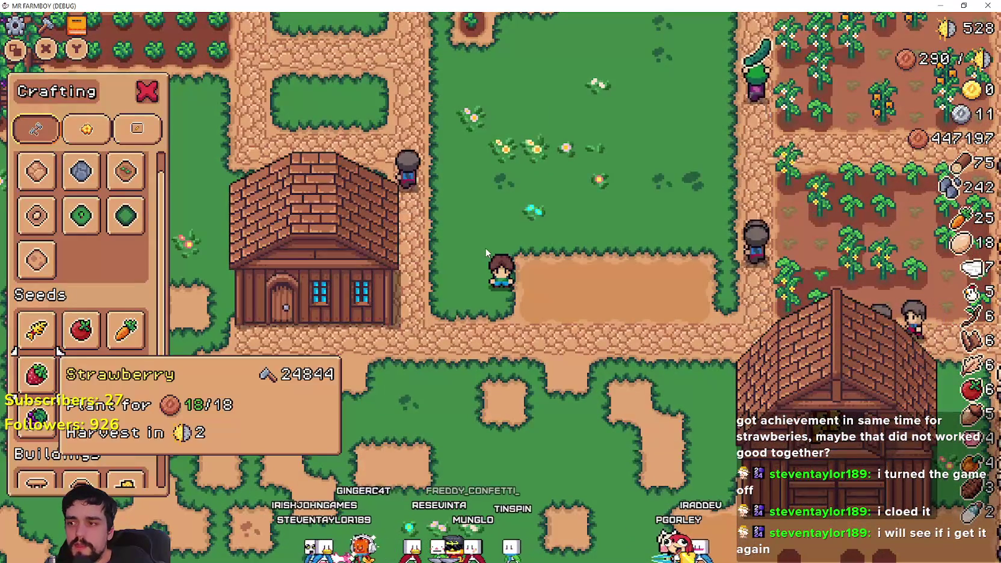
key("Escape")
key("Down")
key("Down")
key("Down")
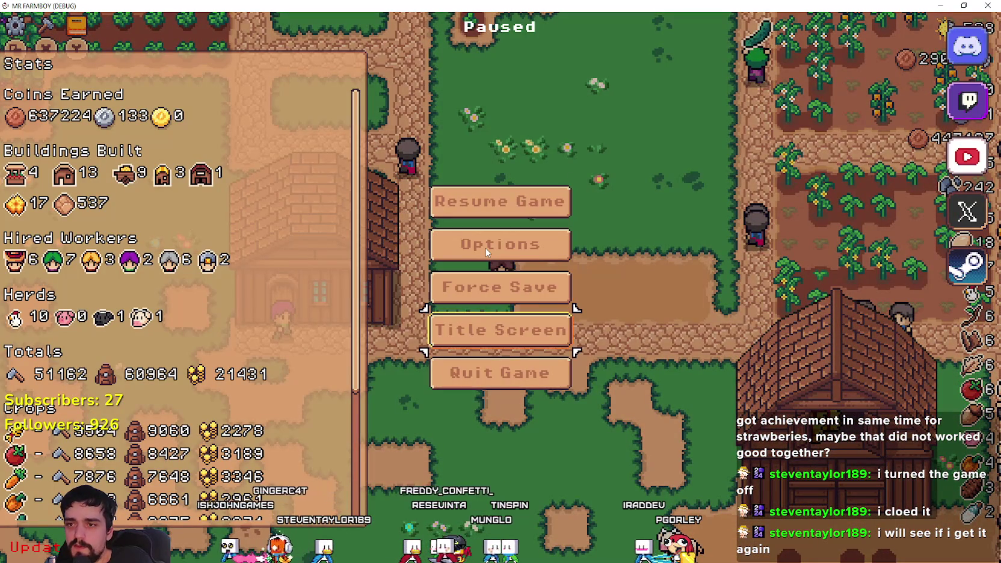
Return to the title screen, continue to the save list and pick Save 2.
key("Return")
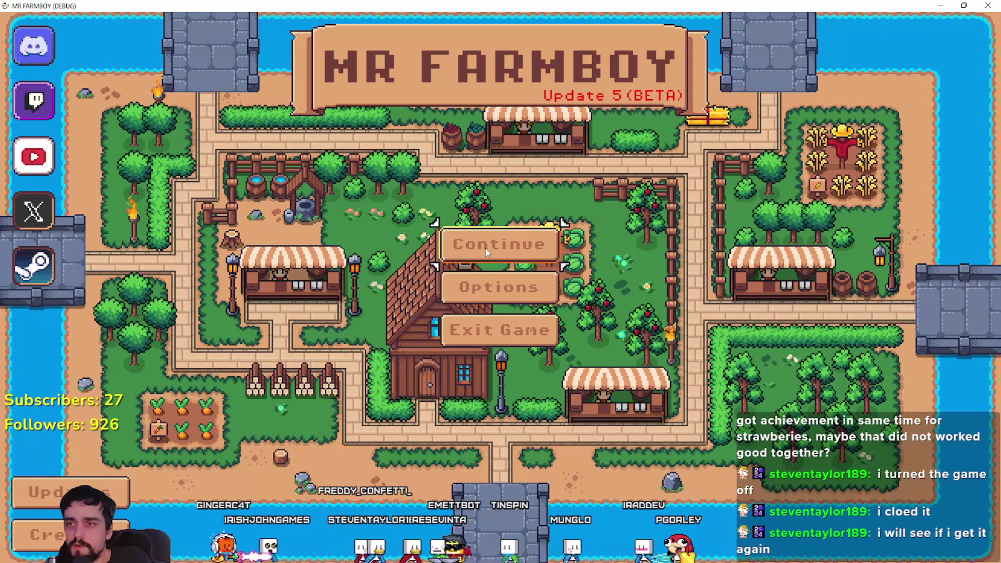
key("Return")
key("Down")
key("Down")
key("Down")
key("Up")
key("Up")
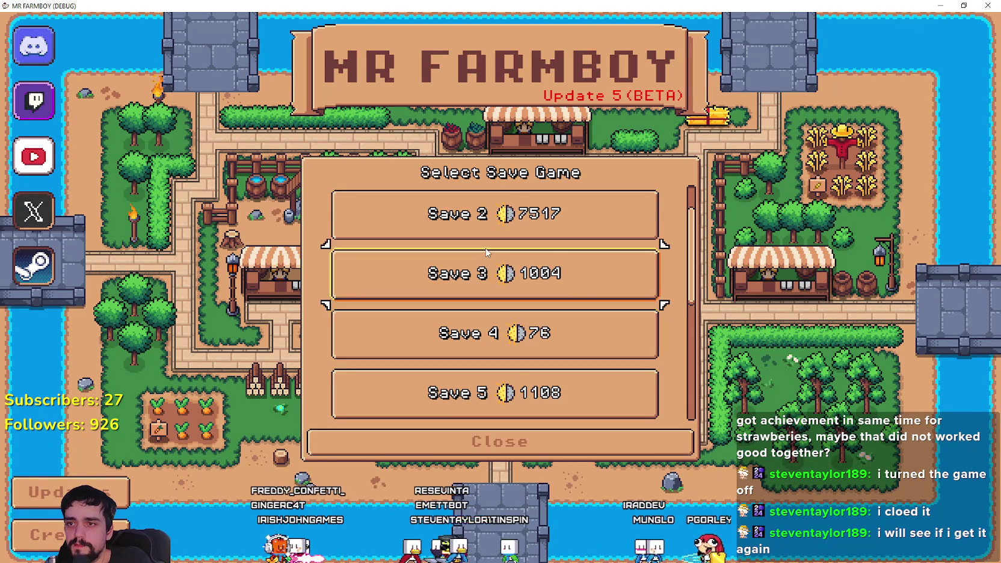
key("Up")
key("Return")
key("Return")
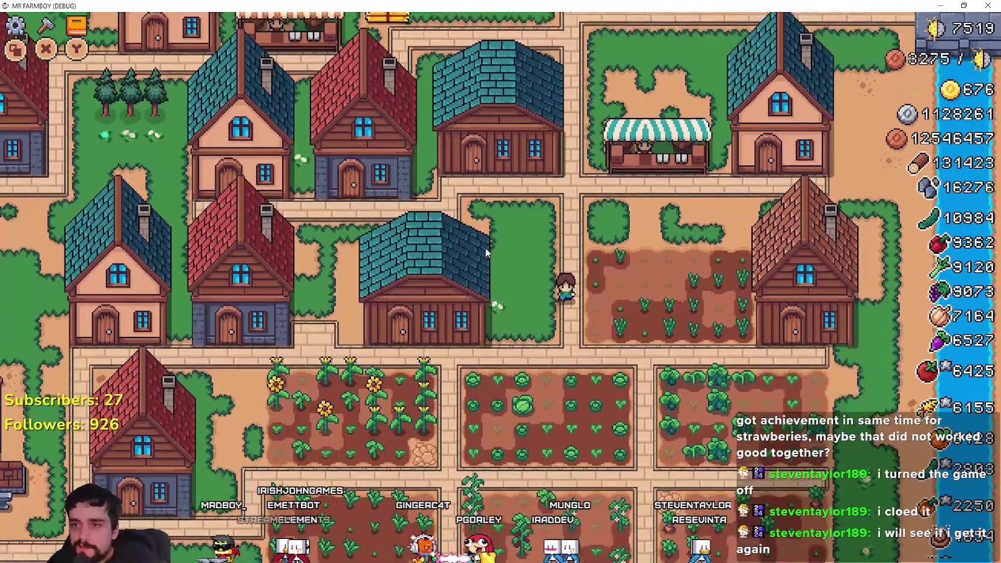
Open the Crafting panel and choose Strawberry seeds.
key("c")
key("Down")
key("Down")
key("Down")
key("Down")
key("Right")
key("Left")
key("Return")
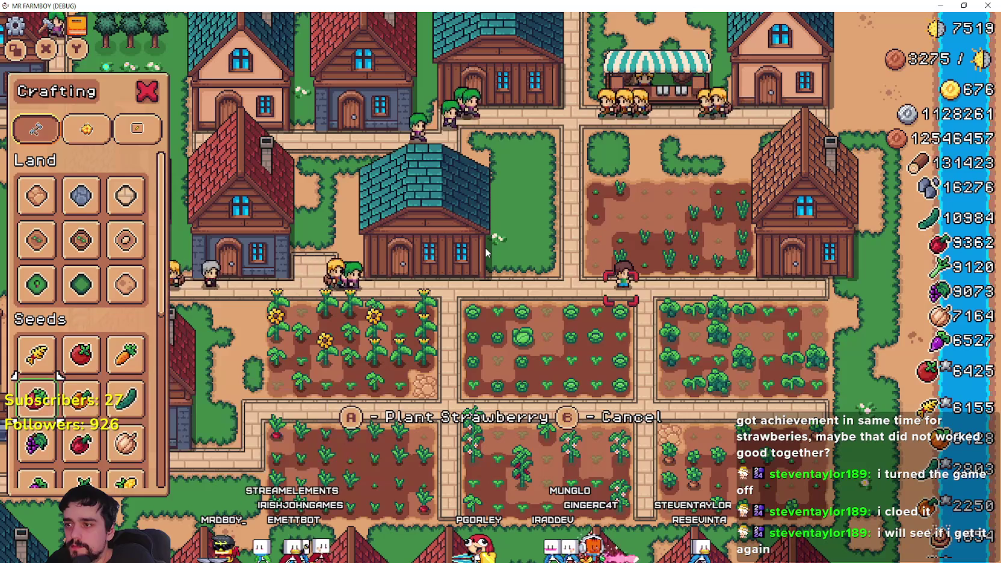
Start and cancel a house move, then shift the planting spot right into the field.
key("Escape")
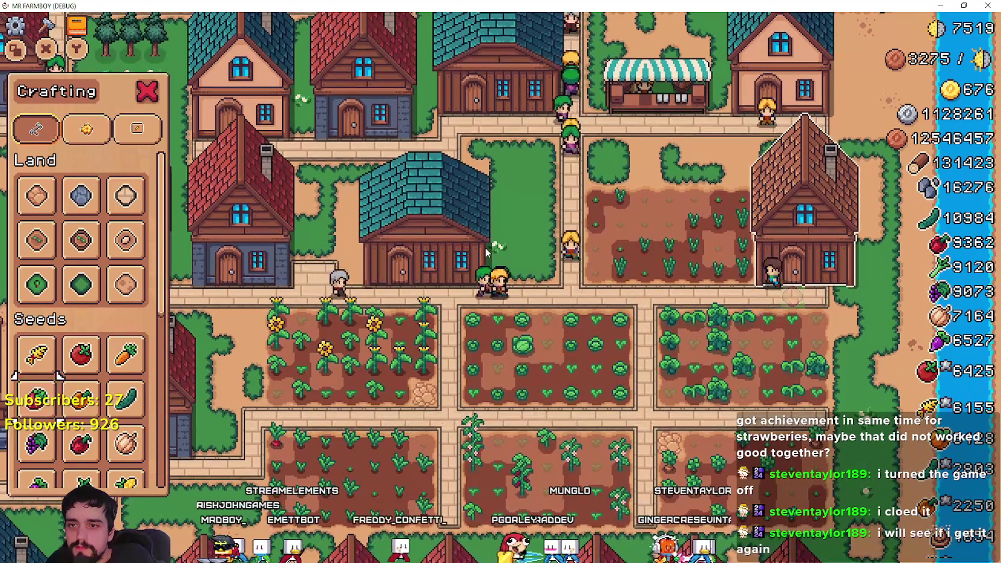
key("Left")
key("Left")
key("Left")
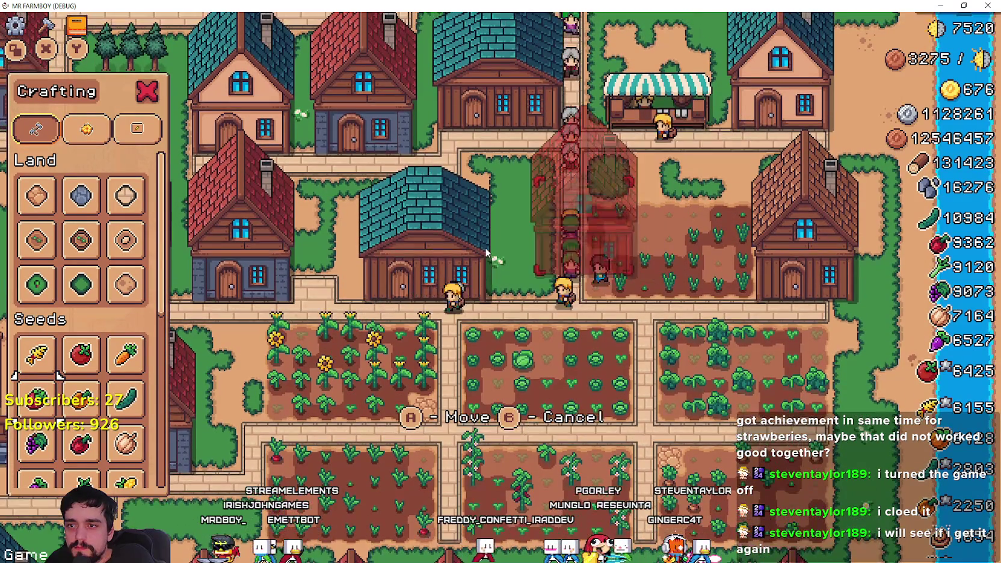
key("Escape")
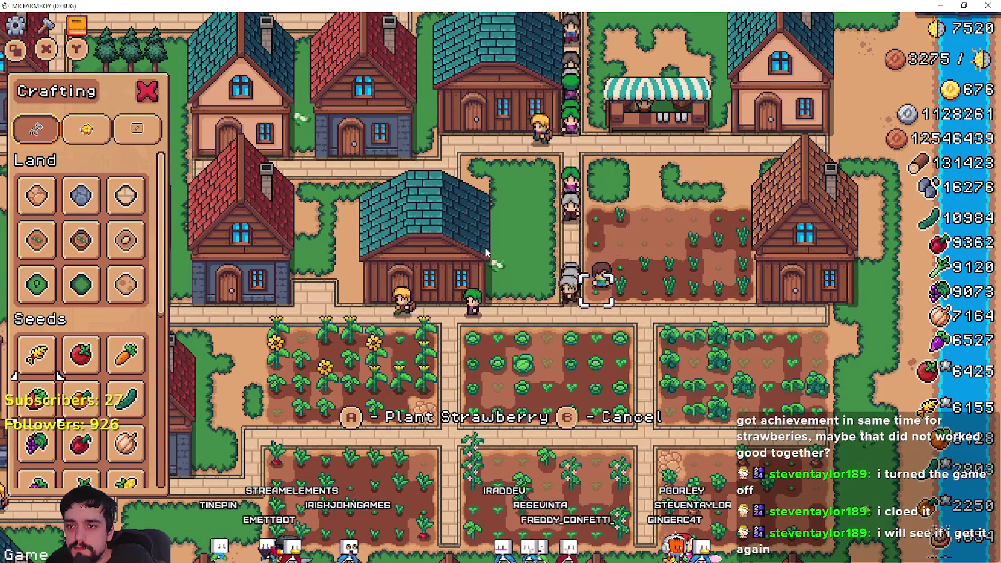
key("Left")
key("Right")
key("Right")
key("Right")
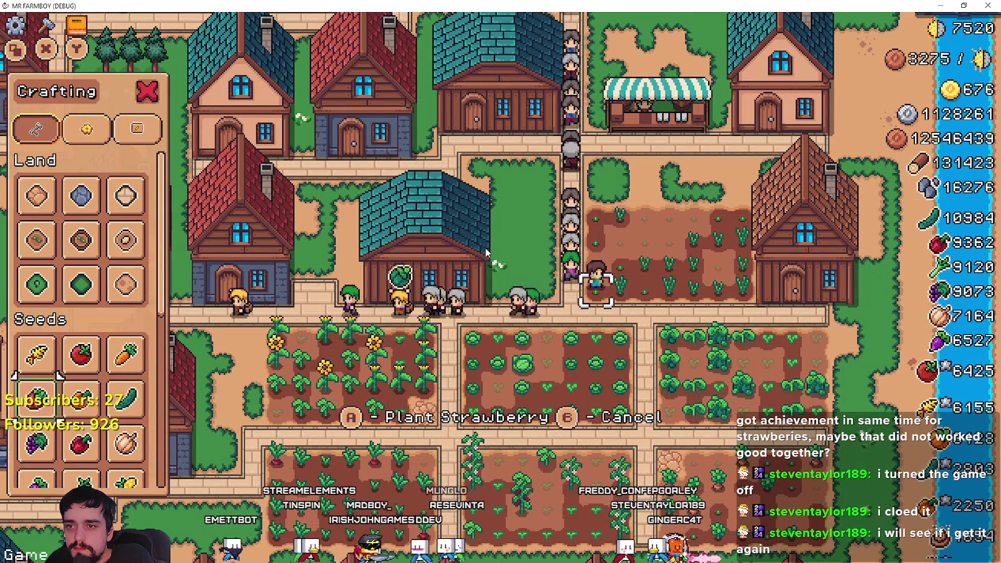
key("Right")
key("Right")
key("Right")
key("Down")
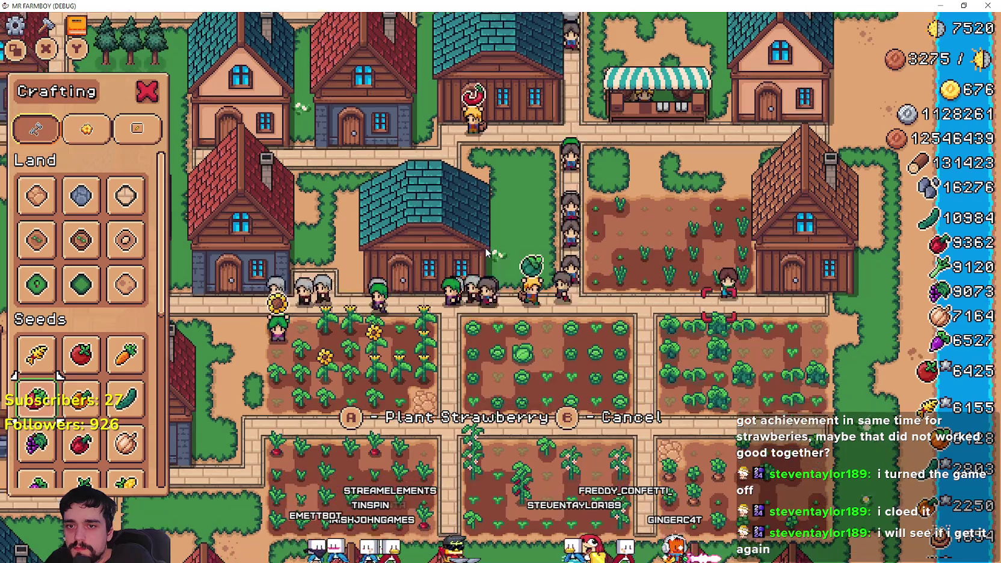
Switch to Farm Tile, move the spot below the house door, then reselect Strawberry seeds.
key("Up")
key("Up")
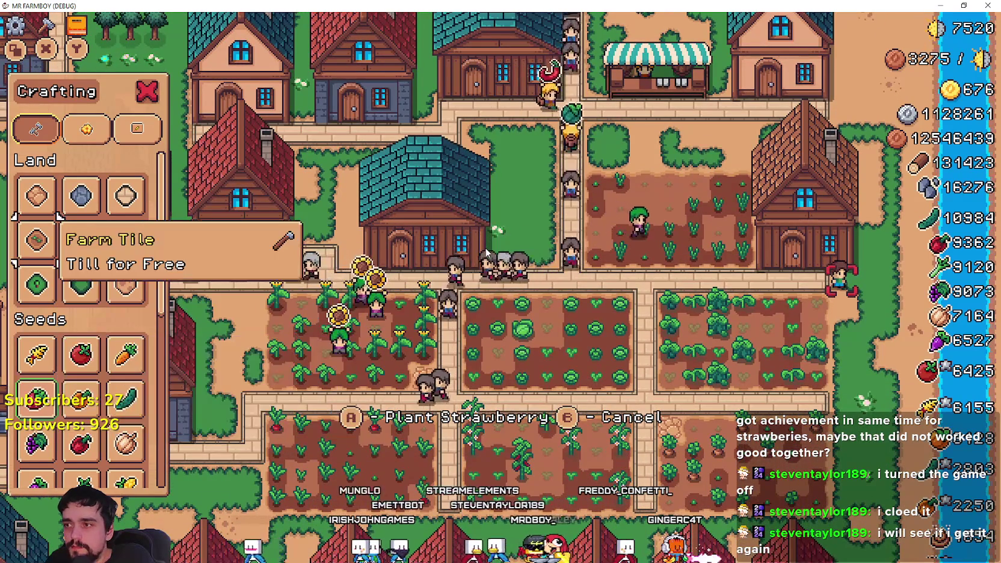
key("Right")
key("Right")
key("Down")
key("Left")
key("Left")
key("Left")
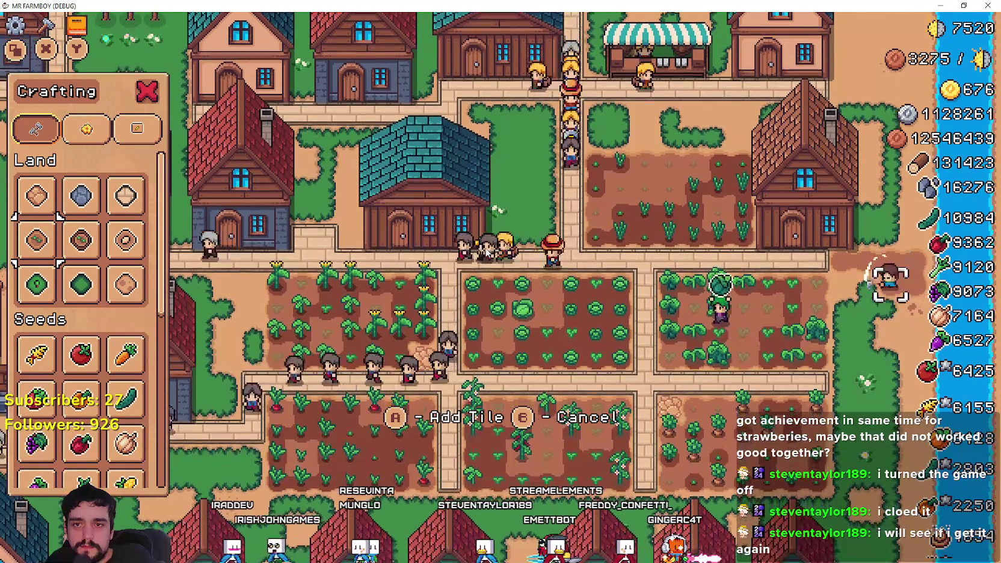
key("Left")
key("Left")
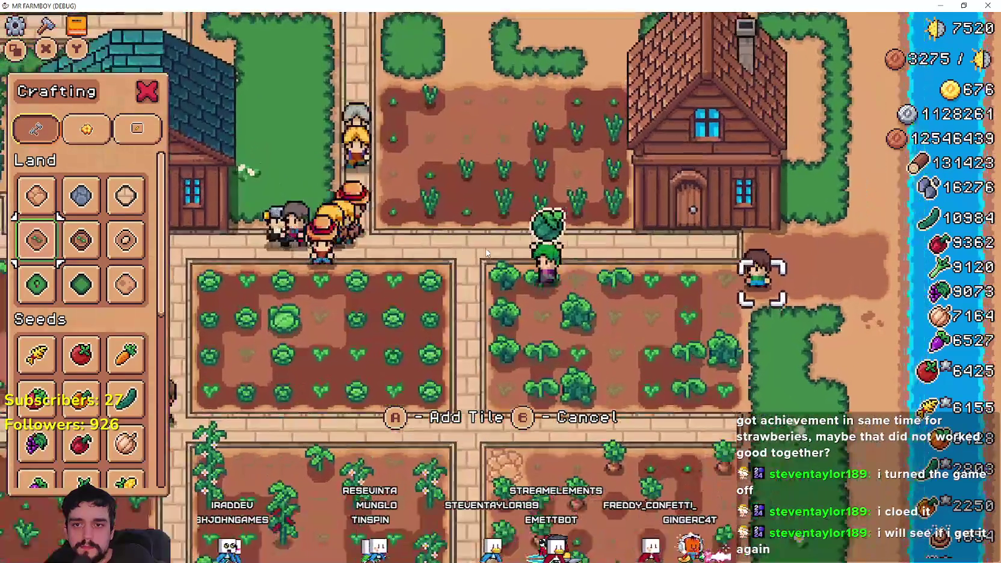
key("Down")
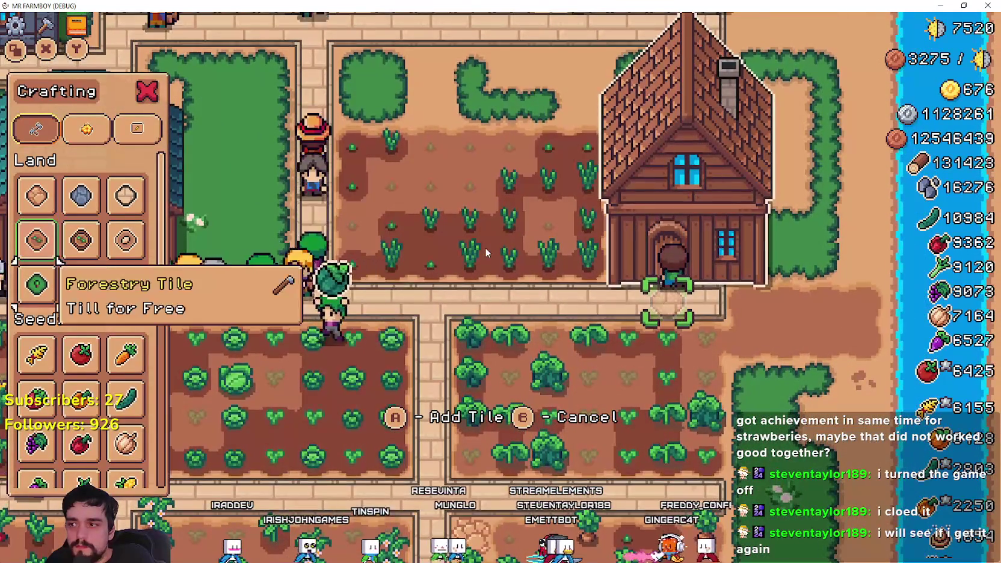
key("Down")
key("Down")
key("Right")
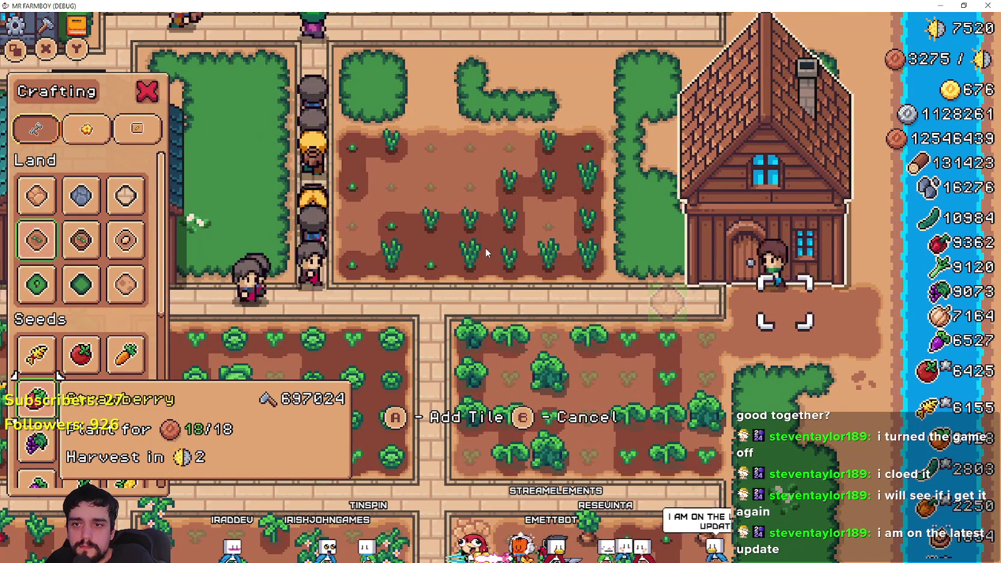
Plant and water a strawberry beside the house door, stepping around the tile.
key("Right")
key("space")
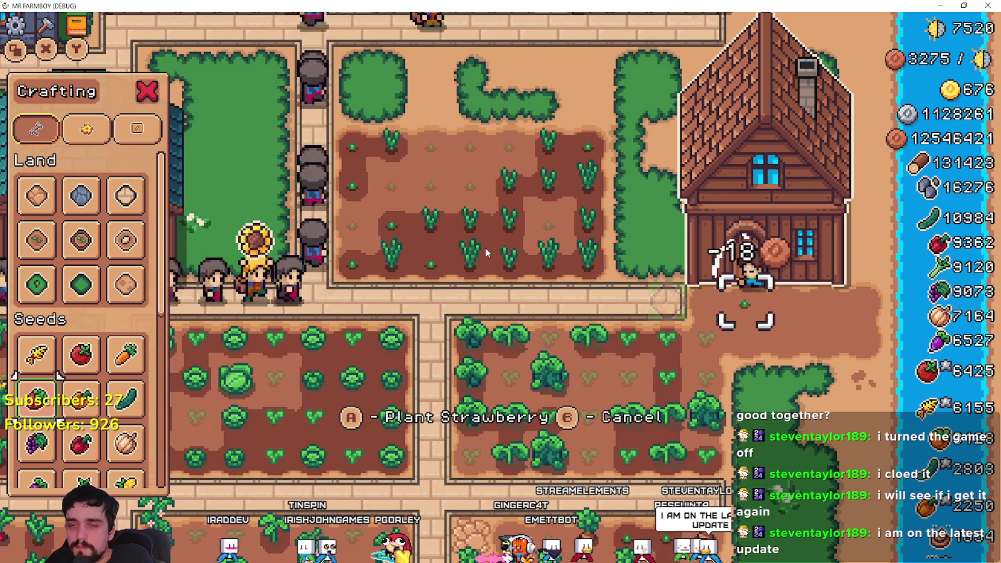
key("space")
key("space")
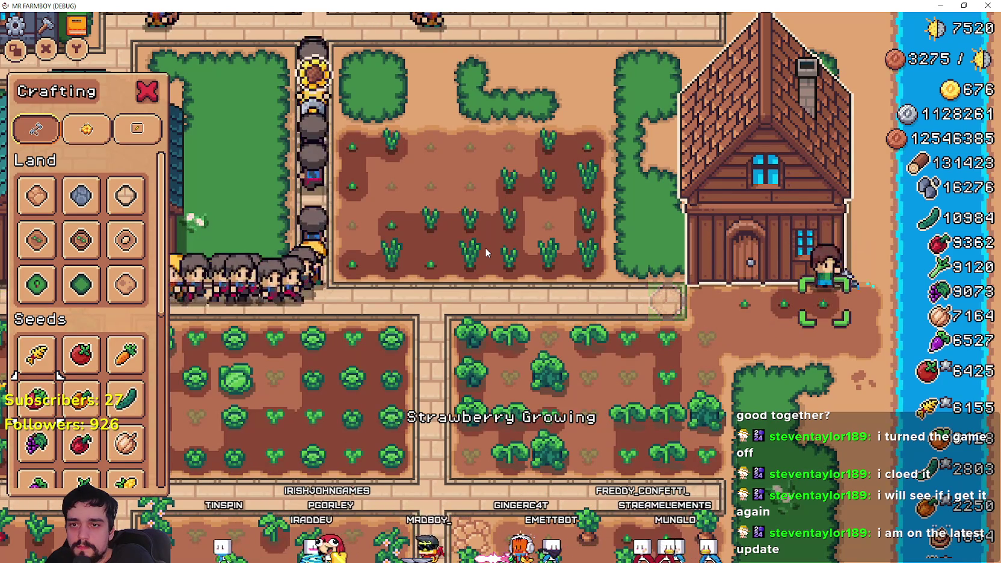
key("Down")
key("Up")
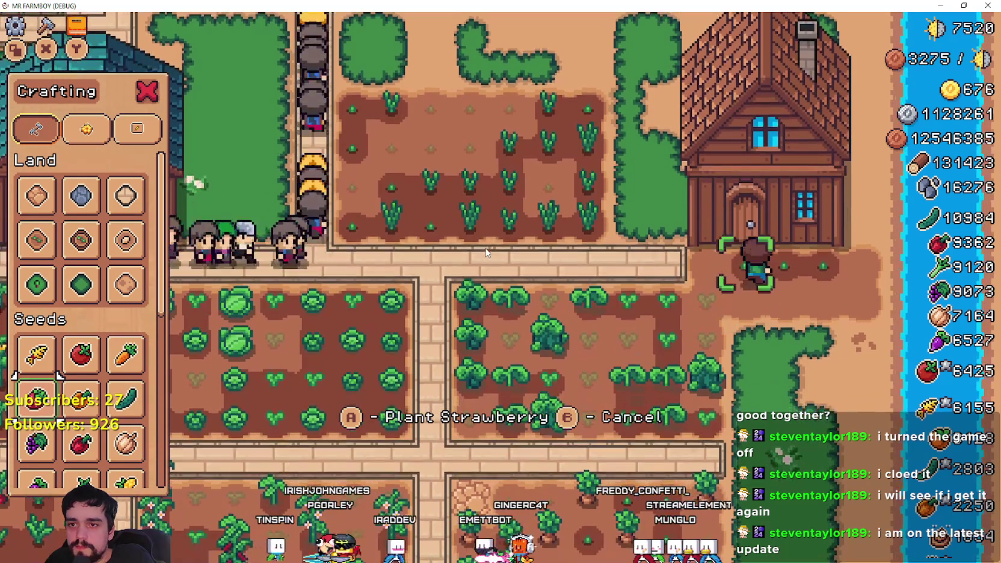
key("Left")
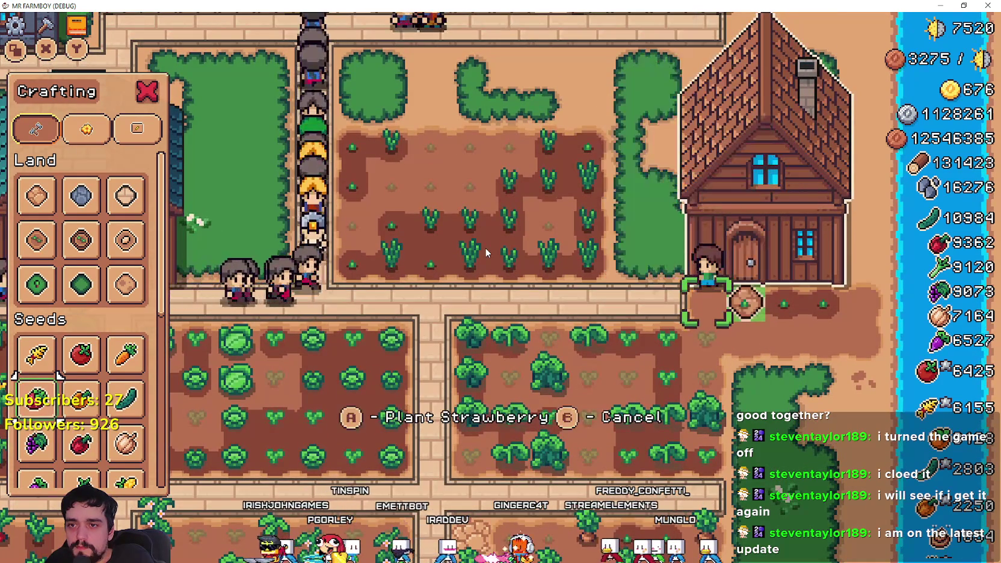
key("Right")
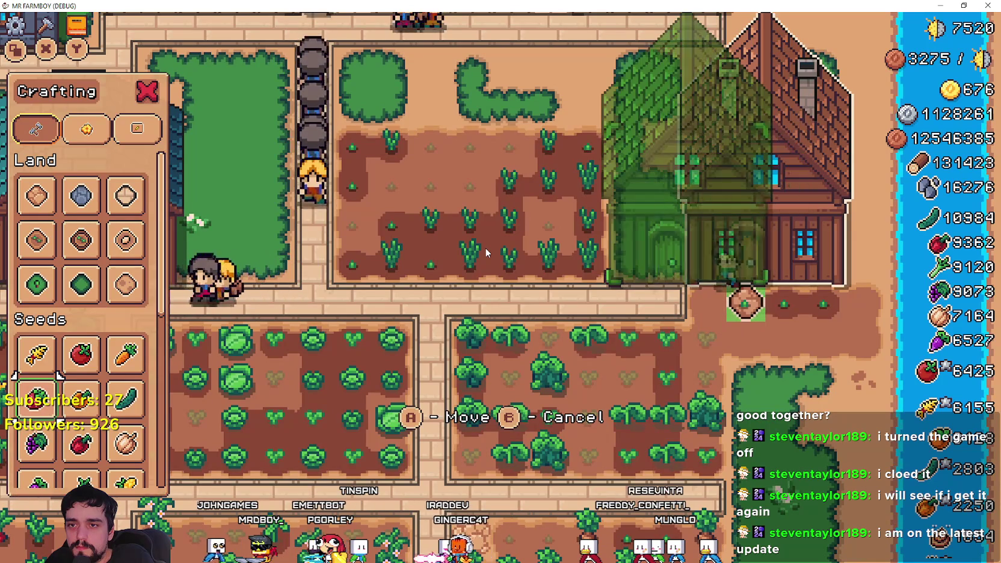
key("Left")
key("Left")
key("d")
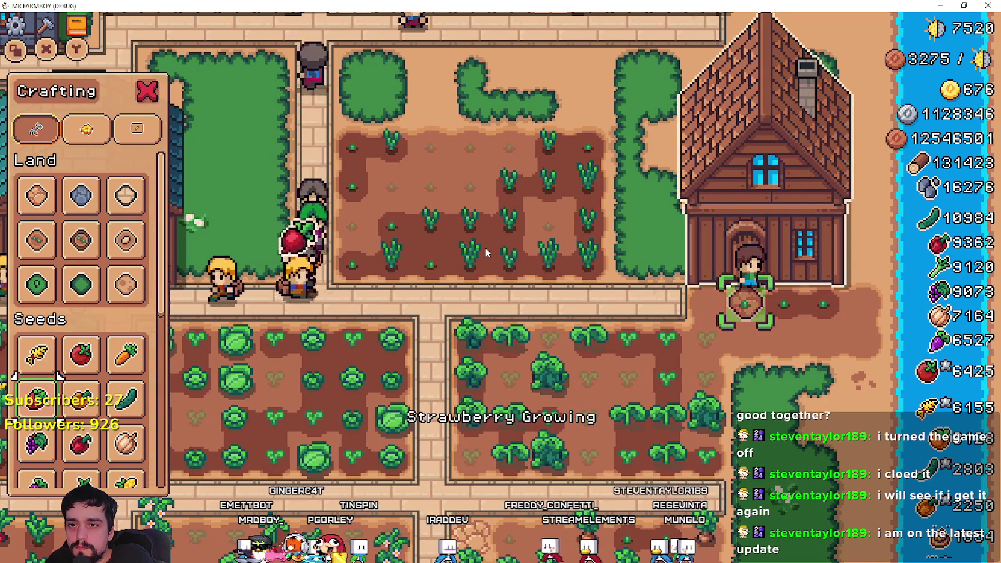
key("d")
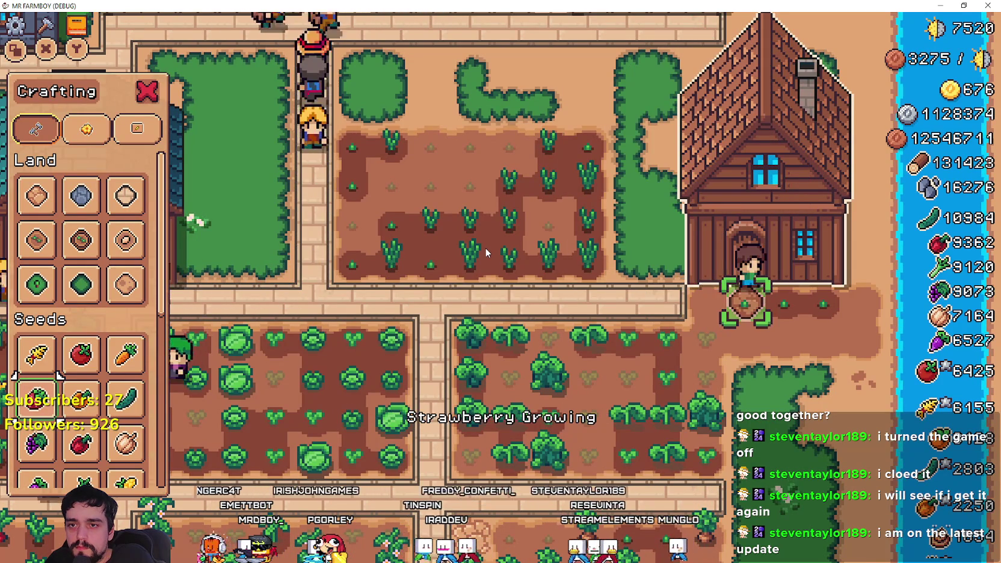
Browse the land tiles to Road Tile and start placing road tiles.
key("w")
key("w")
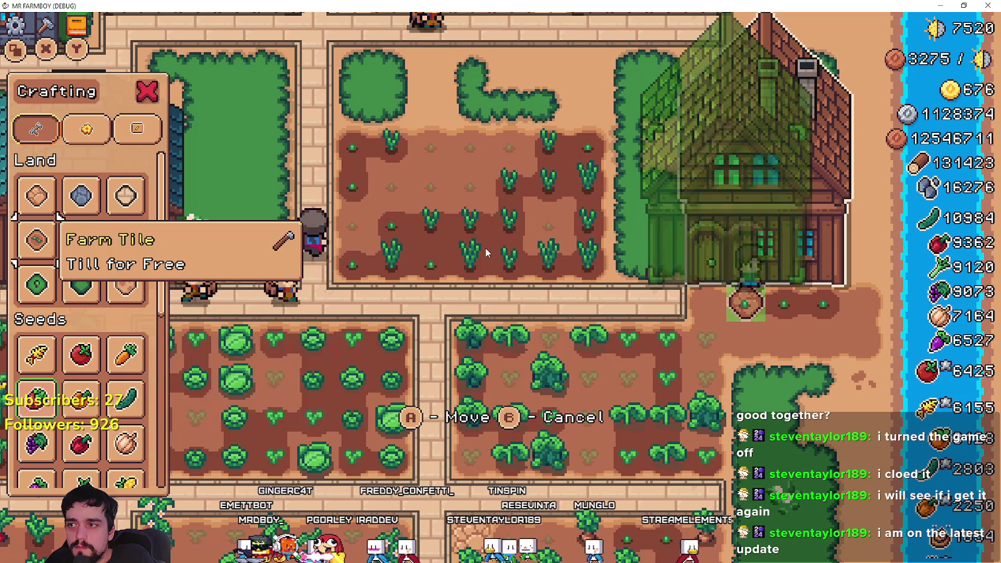
key("d")
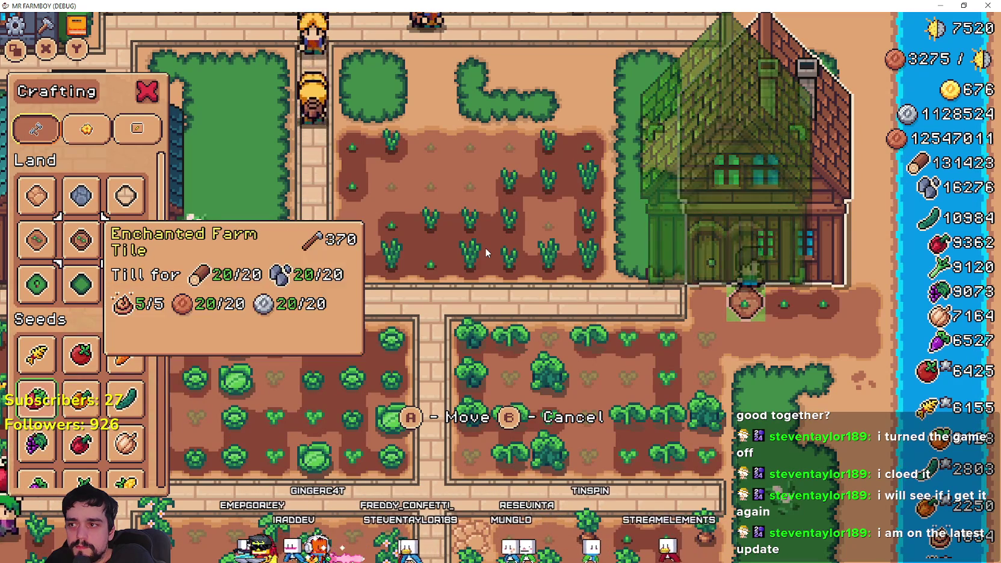
key("d")
key("w")
key("a")
key("a")
key("space")
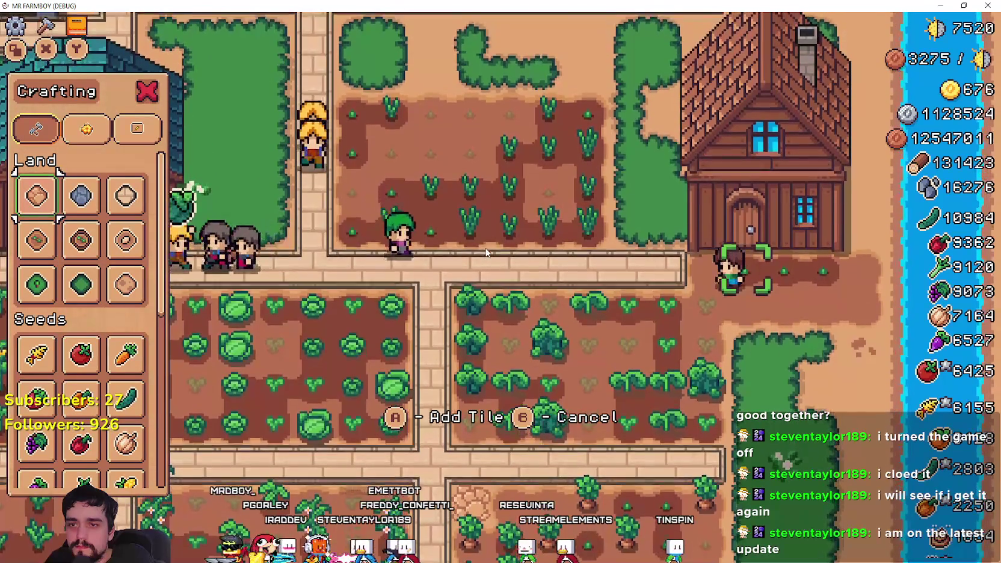
Move the house to a free spot left of its old position, glancing at advancements.
key("Tab")
key("Escape")
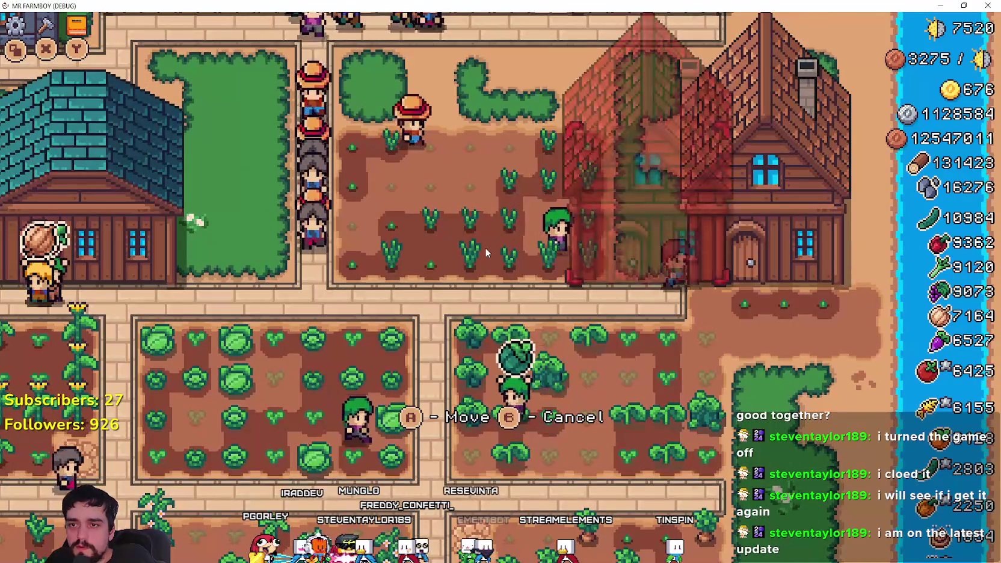
key("Right")
key("space")
key("Tab")
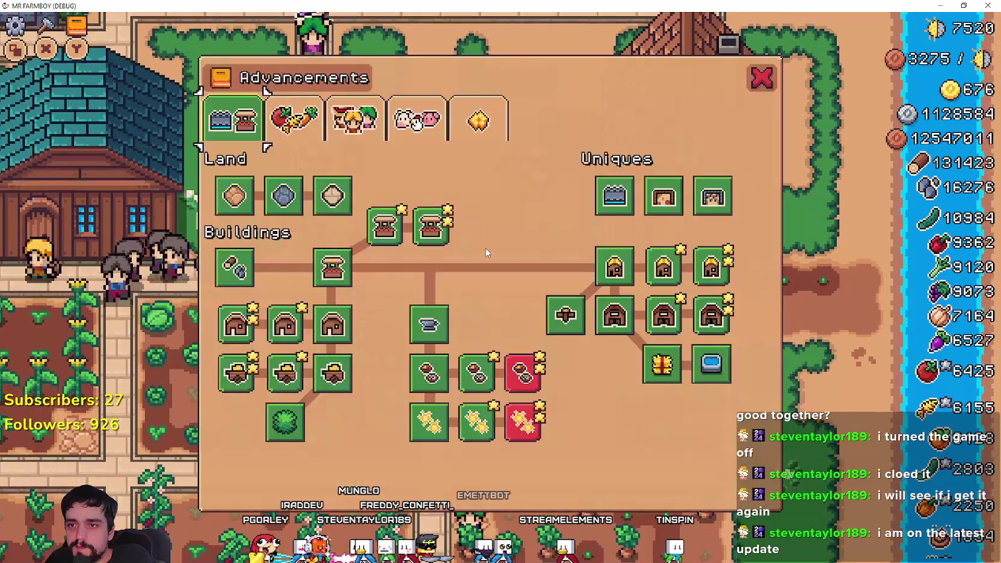
key("Escape")
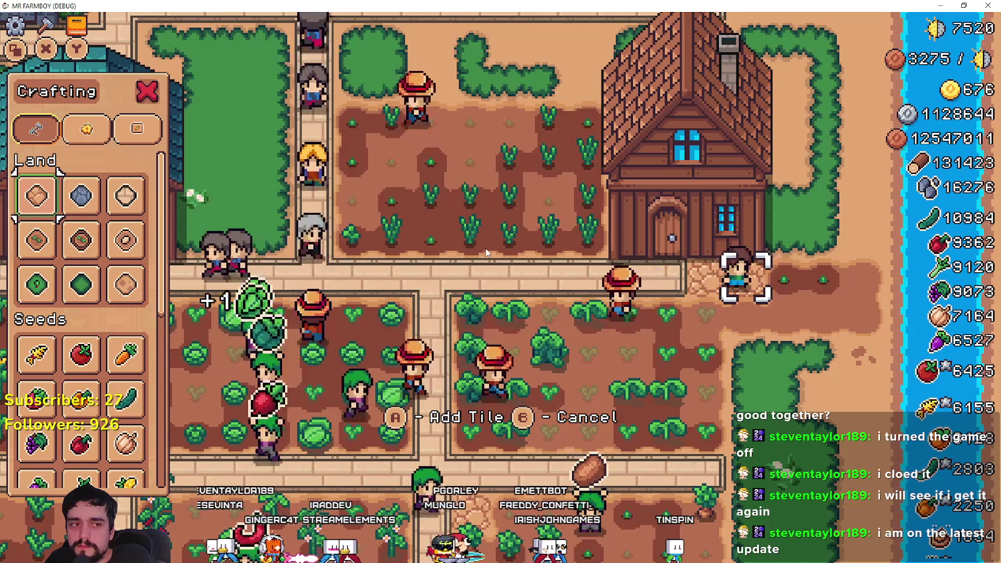
key("Tab")
key("Escape")
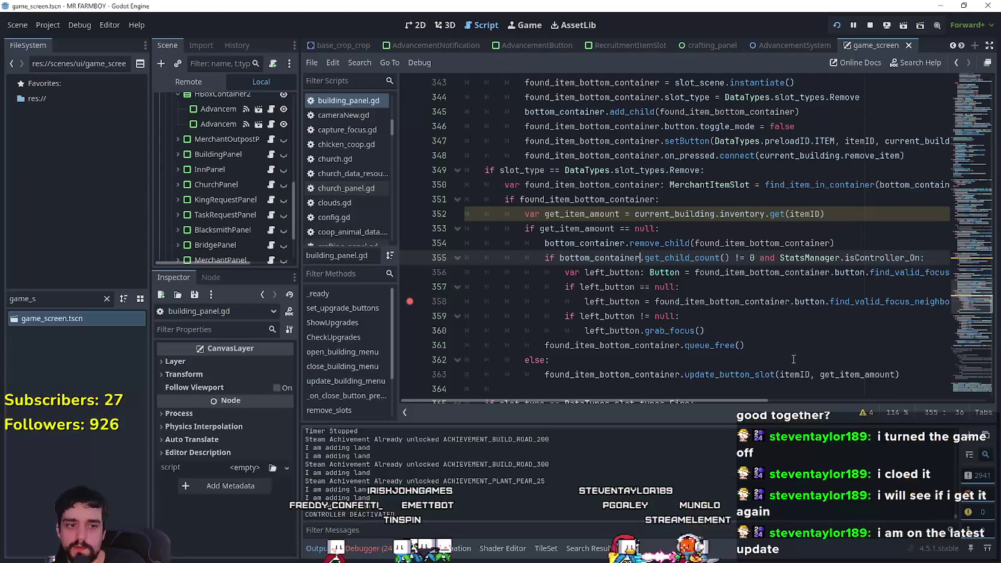
Filter files for 'chick', open chickenCoop.tscn and scroll chicken_coop.gd to set_dont_nest_here.
type("chick")
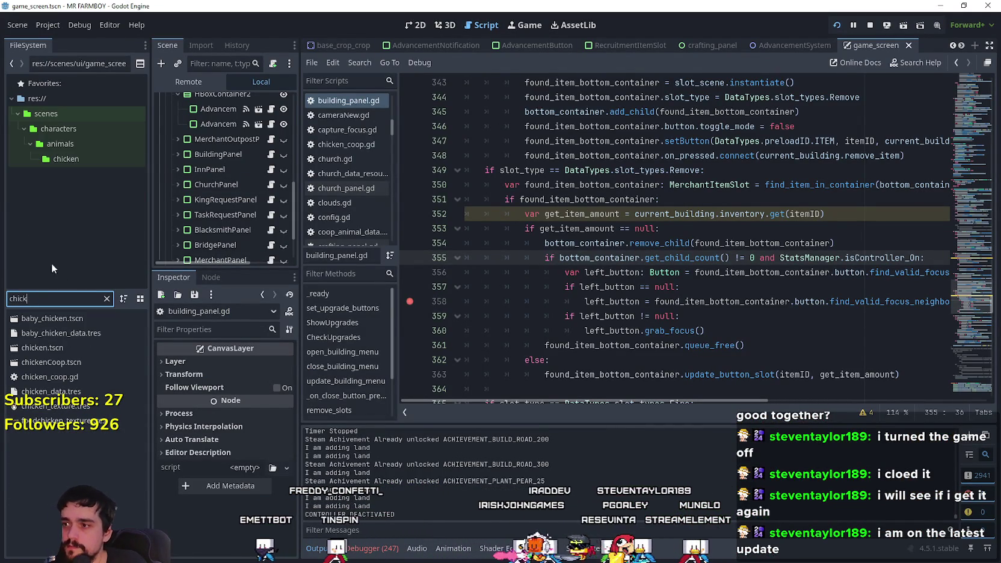
double_click(61, 363)
left_click(275, 101)
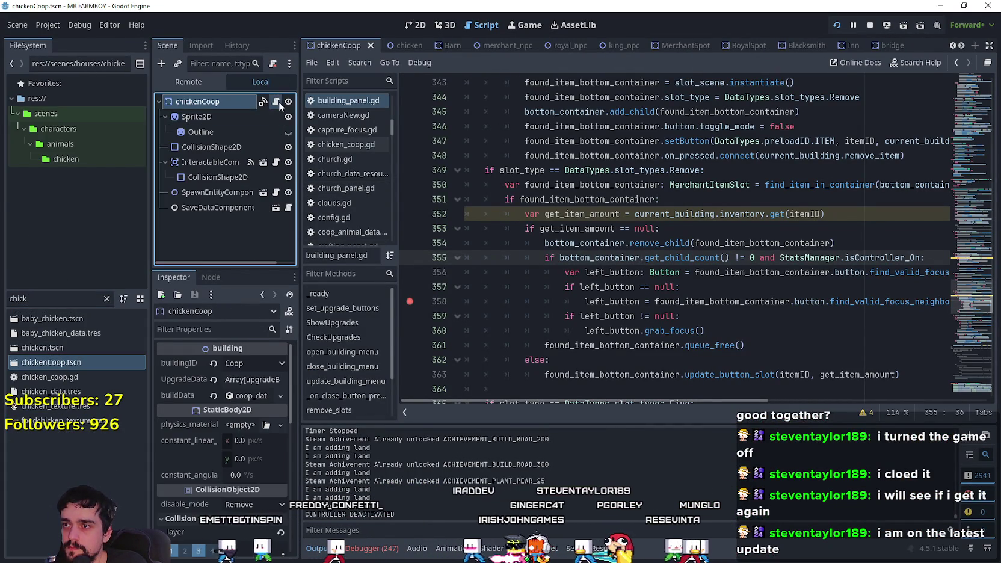
scroll("down", 3)
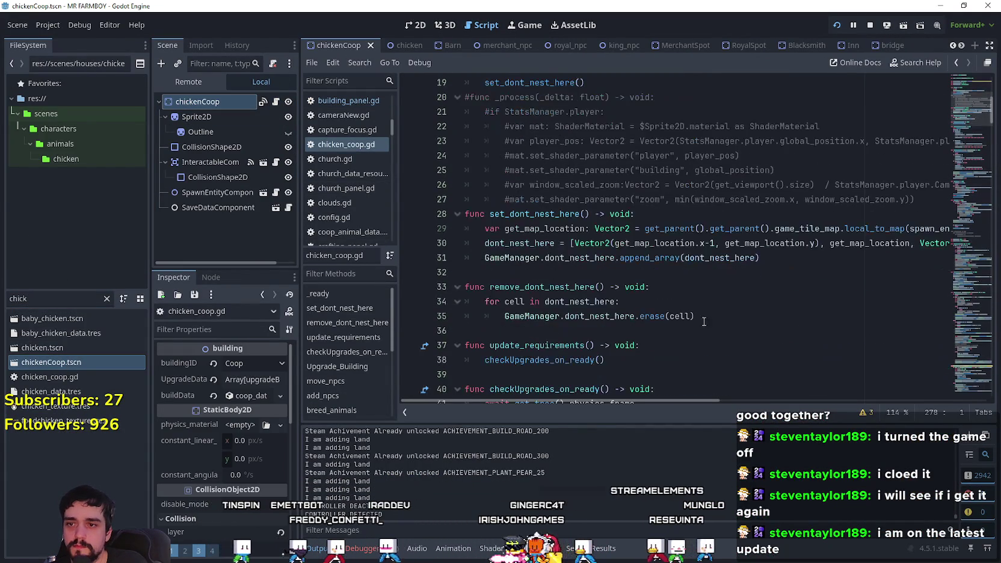
Duplicate the x-1 neighbour Vector2 entry in line 30's dont_nest_here array and adjust its offsets.
left_click_drag(716, 243, 575, 243)
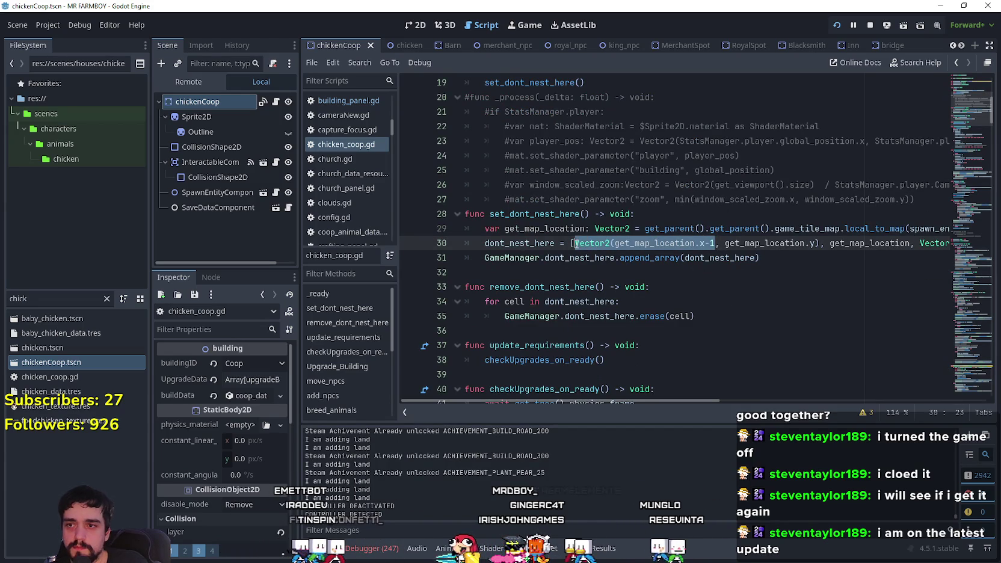
left_click(576, 246)
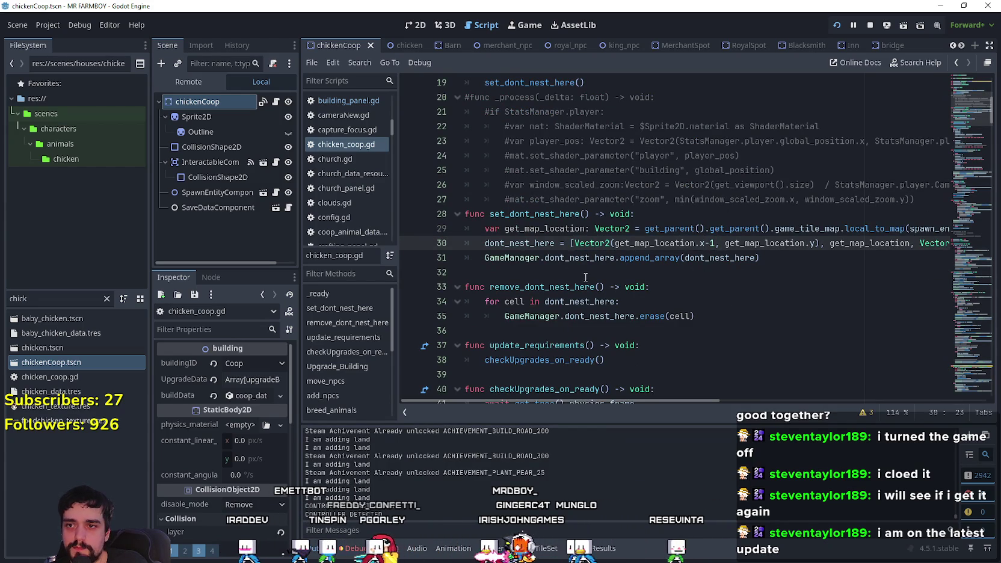
left_click(717, 245)
left_click_drag(689, 399, 707, 401)
key("BackSpace")
key("BackSpace")
key("BackSpace")
type("1")
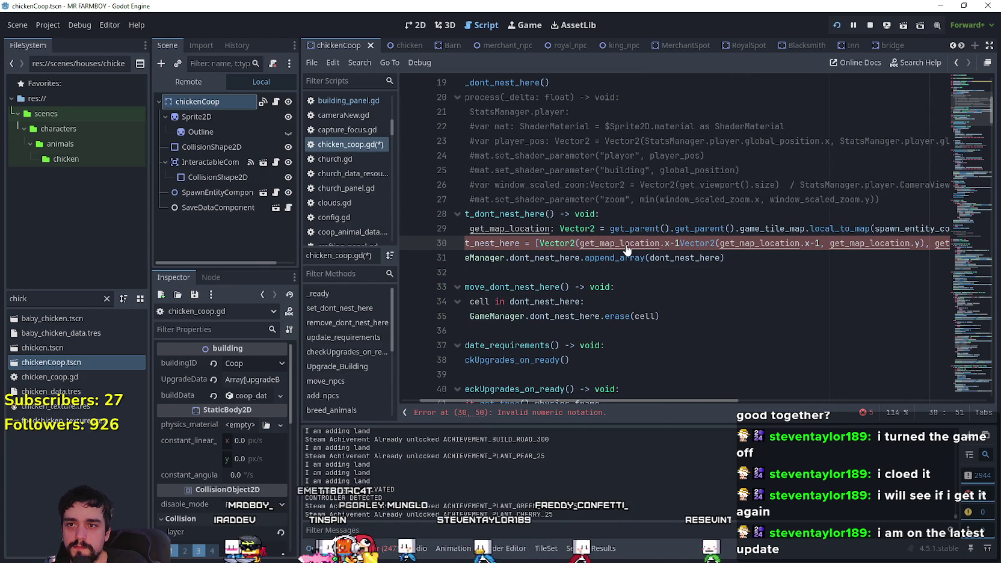
key("ctrl+z")
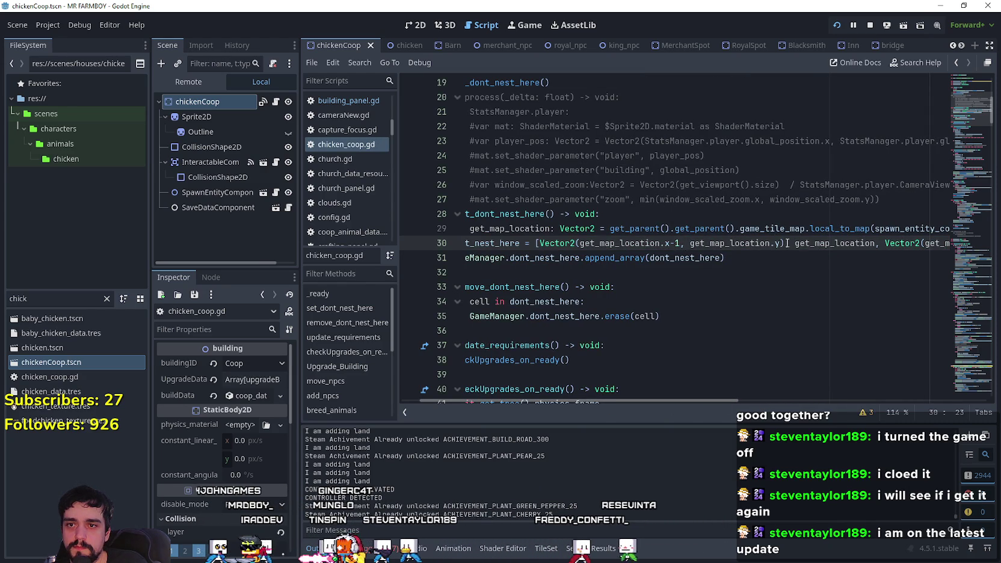
left_click_drag(791, 243, 538, 243)
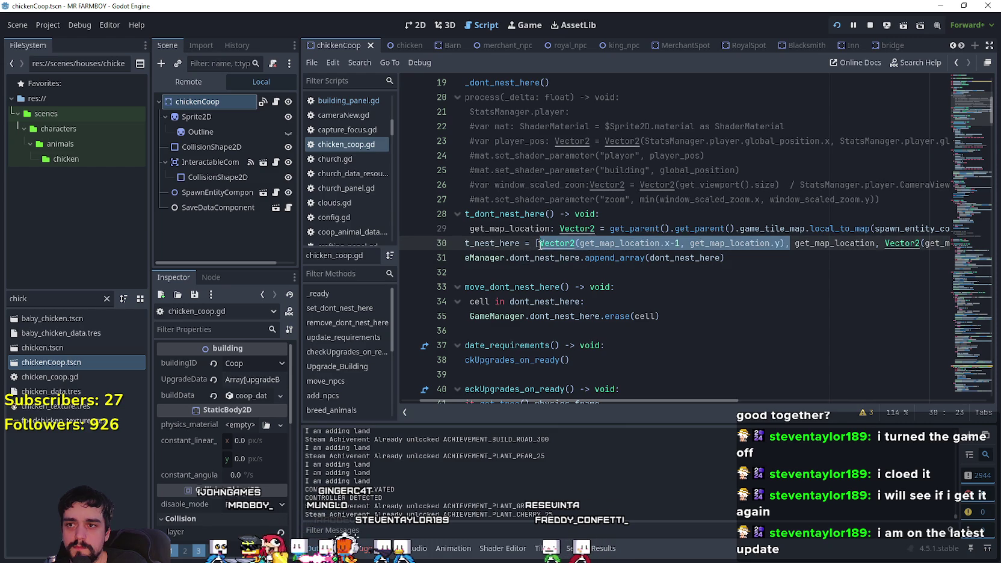
left_click(539, 243)
key("ctrl+space")
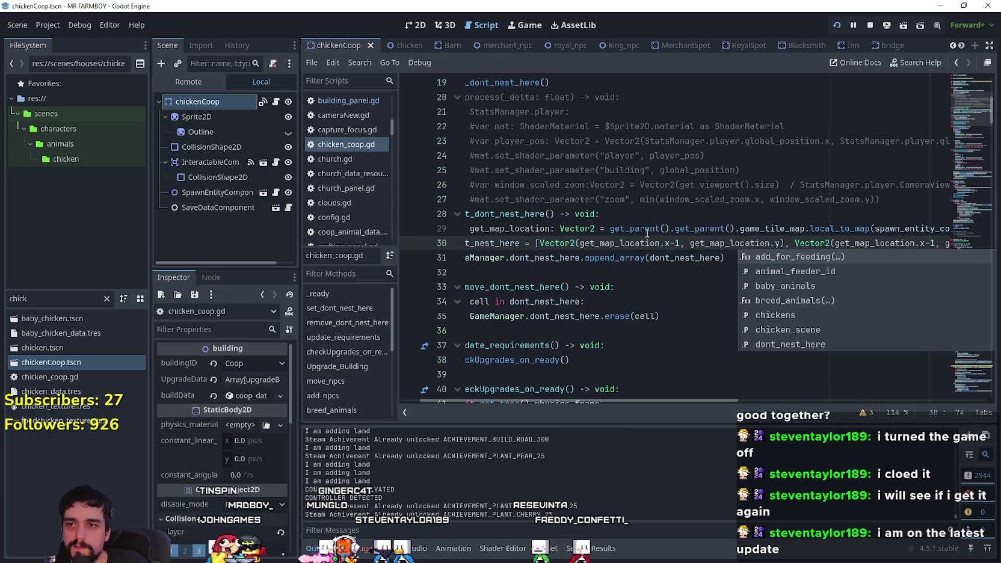
left_click(676, 243)
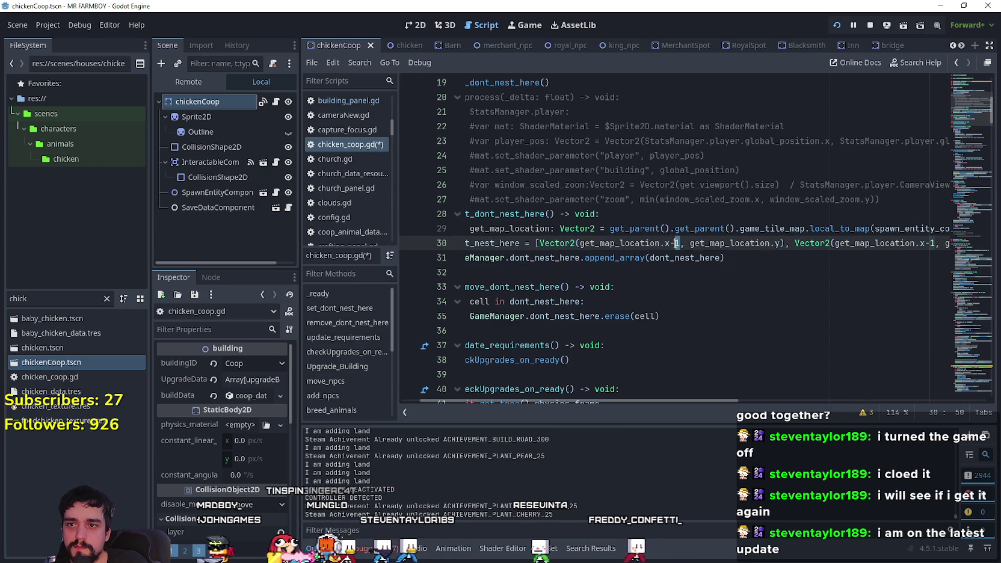
type("2")
left_click_drag(621, 401, 899, 389)
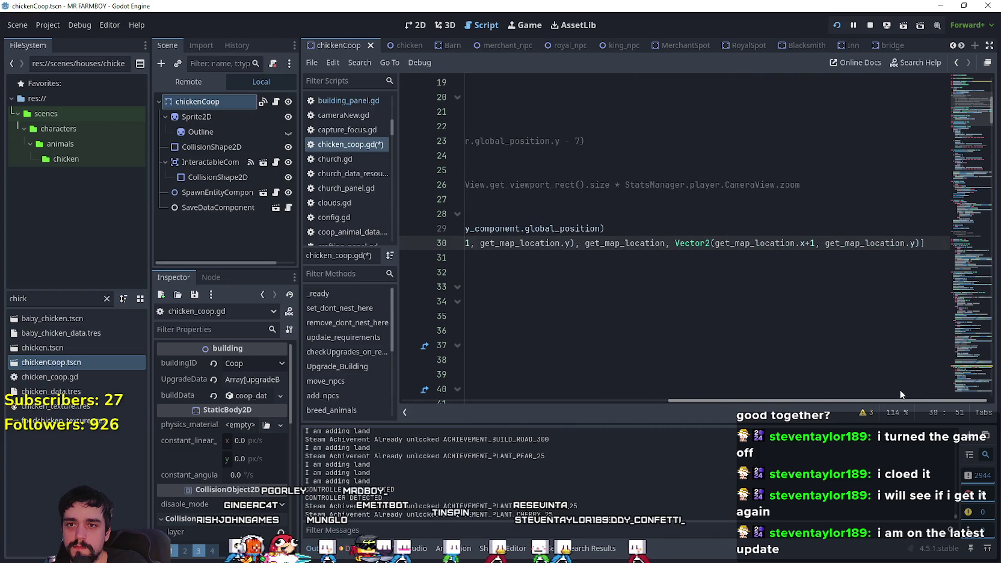
Append a Vector2(get_map_location.x+2, get_map_location.y) entry to the array and save chicken_coop.gd.
left_click(915, 242)
key("ctrl+shift+Left")
key("ctrl+shift+Left")
key("ctrl+shift+Left")
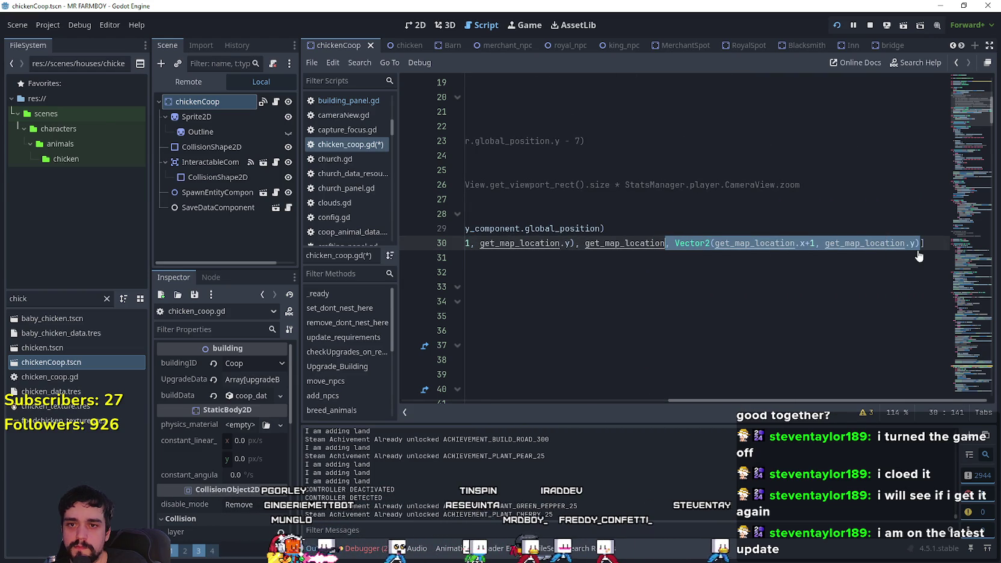
key("Right")
type(",")
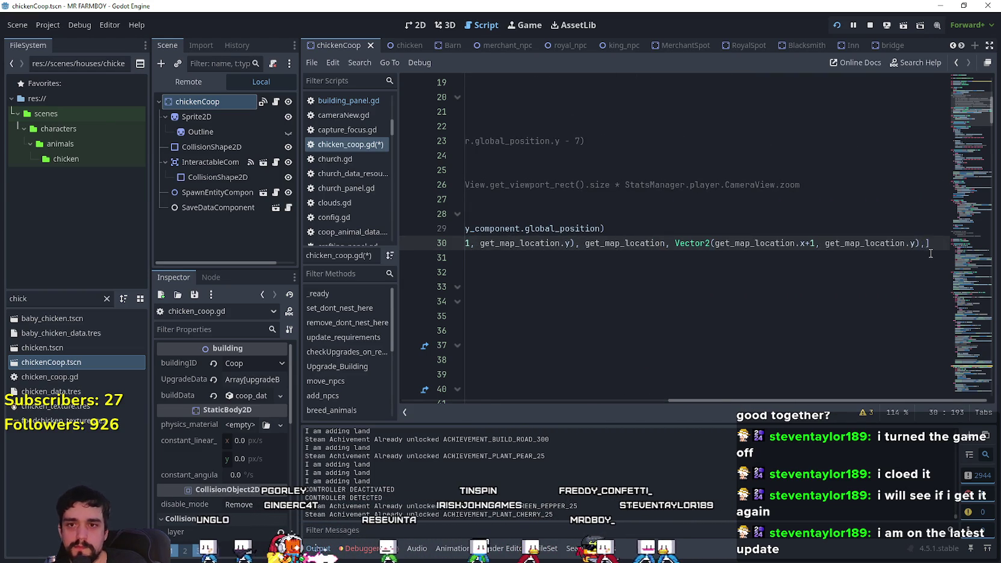
key("ctrl+v")
left_click(695, 243)
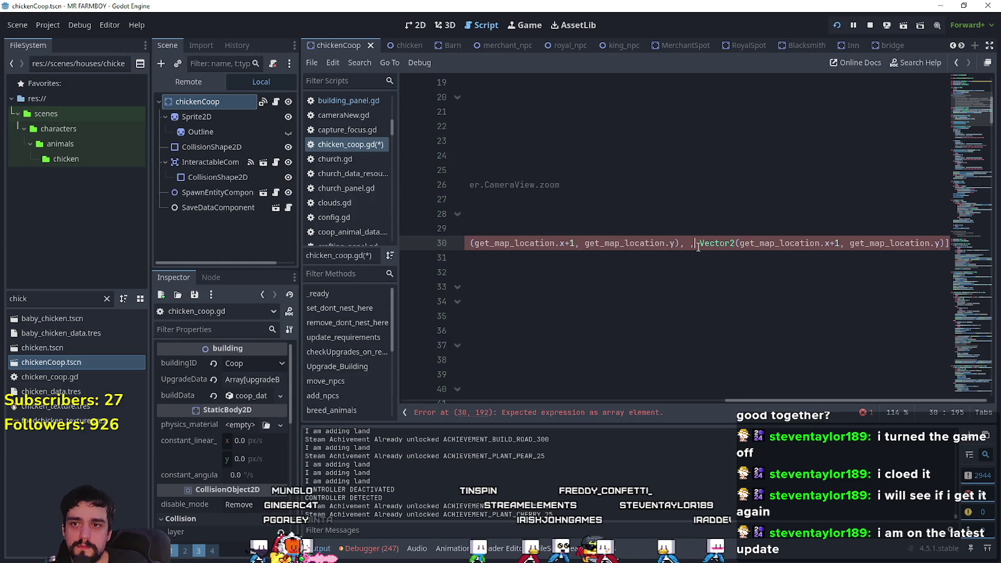
key("BackSpace")
key("BackSpace")
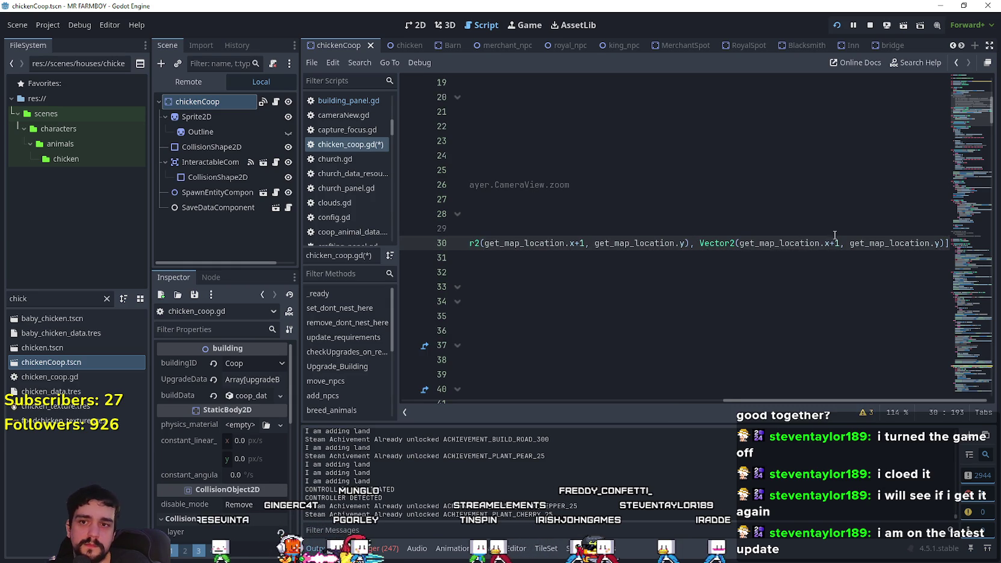
type("2")
key("ctrl+s")
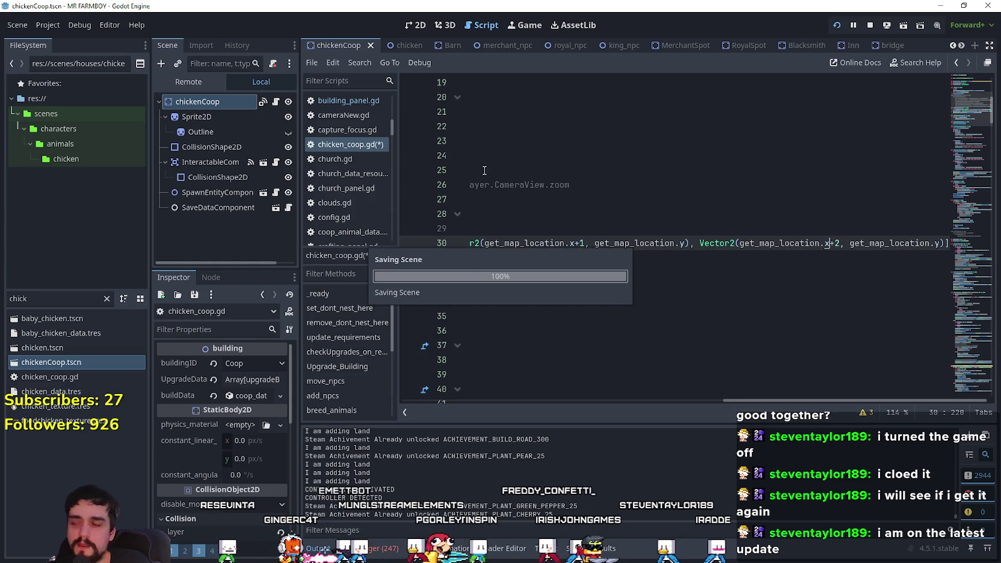
left_click(51, 302)
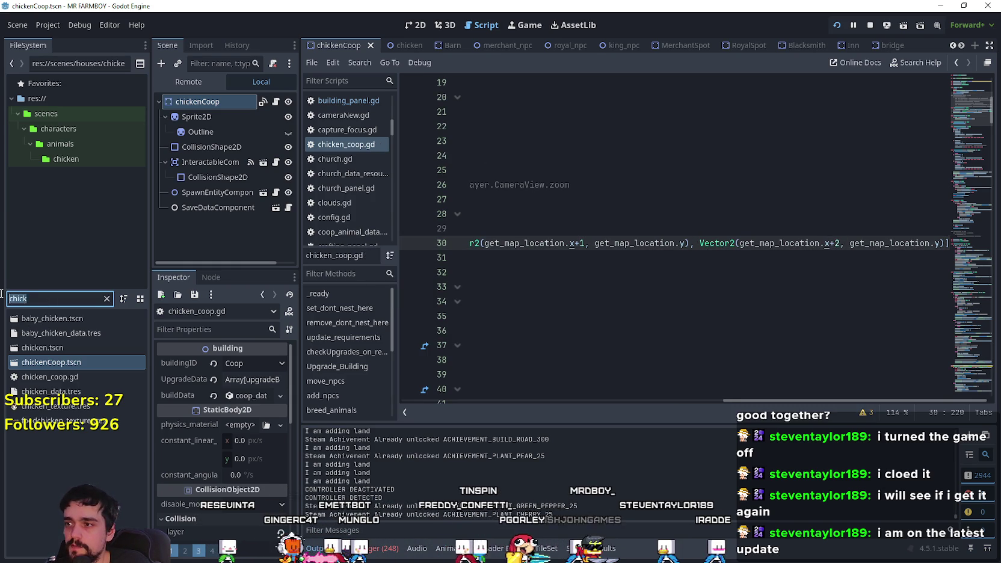
Filter the FileSystem for 'barn', open Barn.tscn, and open its attached barn.gd script.
type("bar")
type("n")
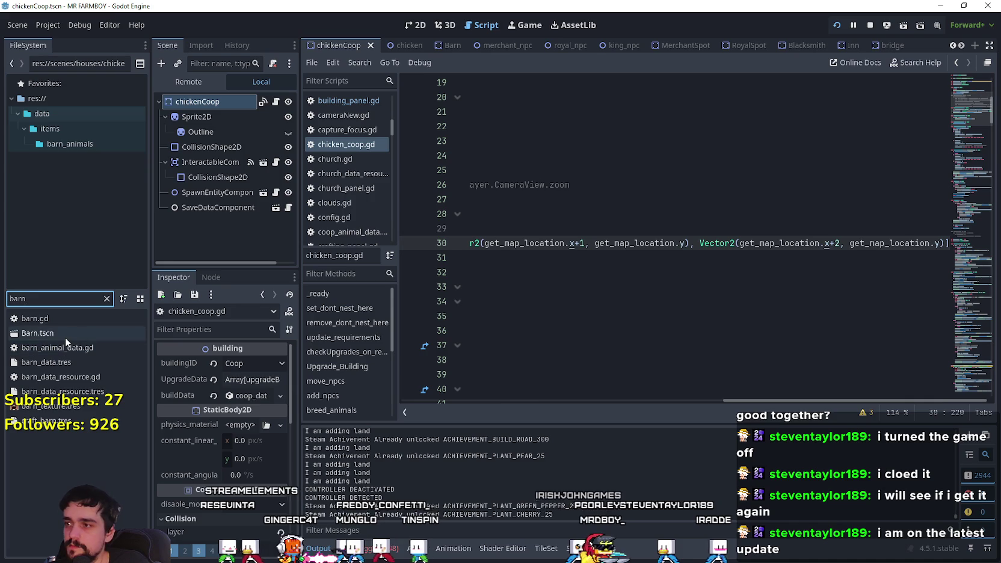
double_click(65, 335)
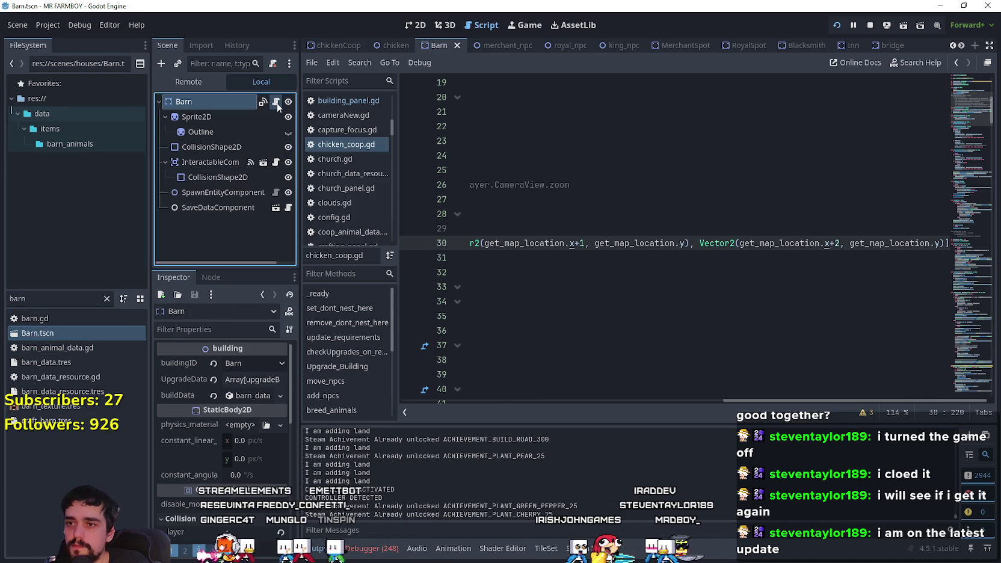
left_click(289, 101)
Change the x-3 neighbour offset on line 32 to x-4.
scroll("up", 3)
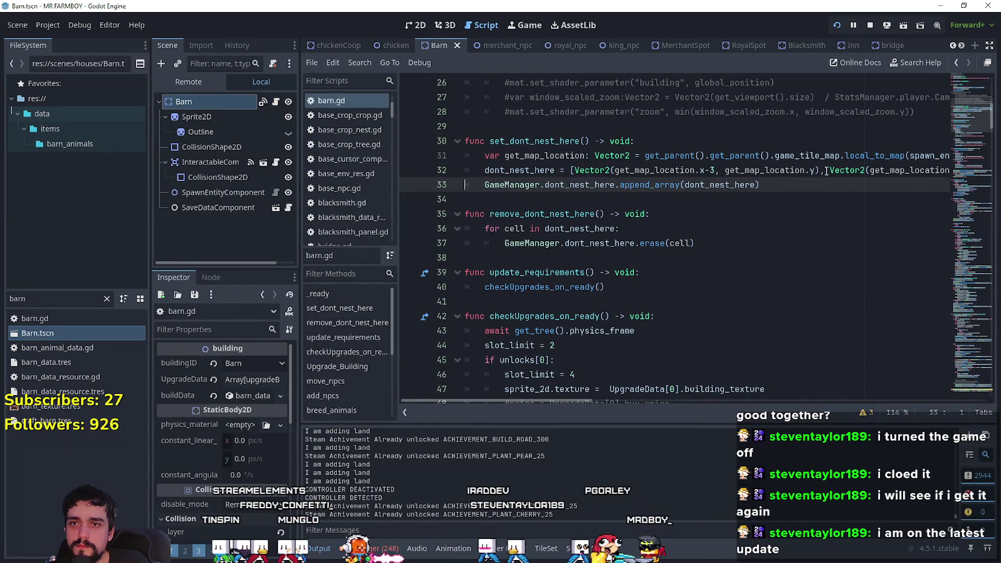
left_click_drag(826, 171, 646, 170)
left_click(575, 170)
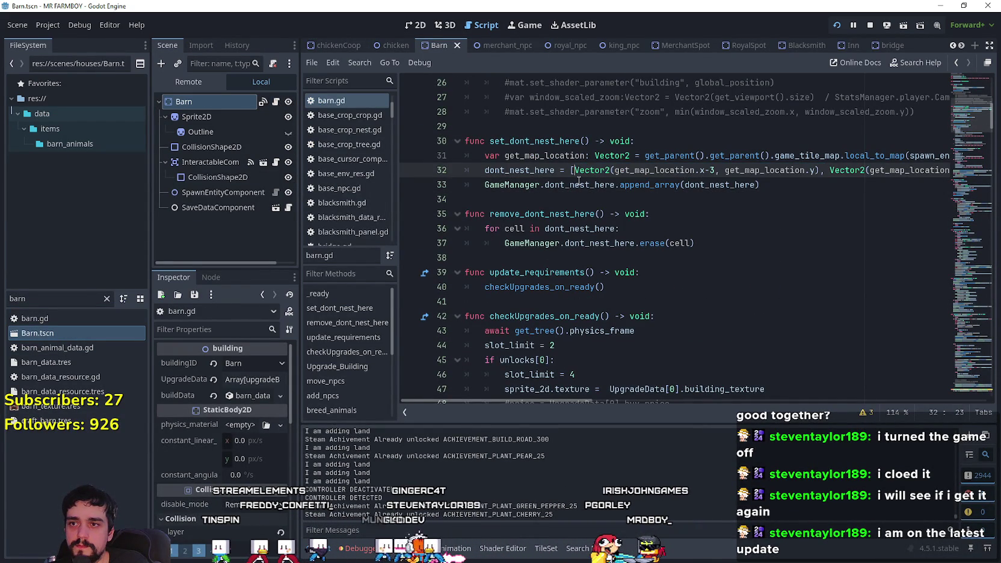
key("BackSpace")
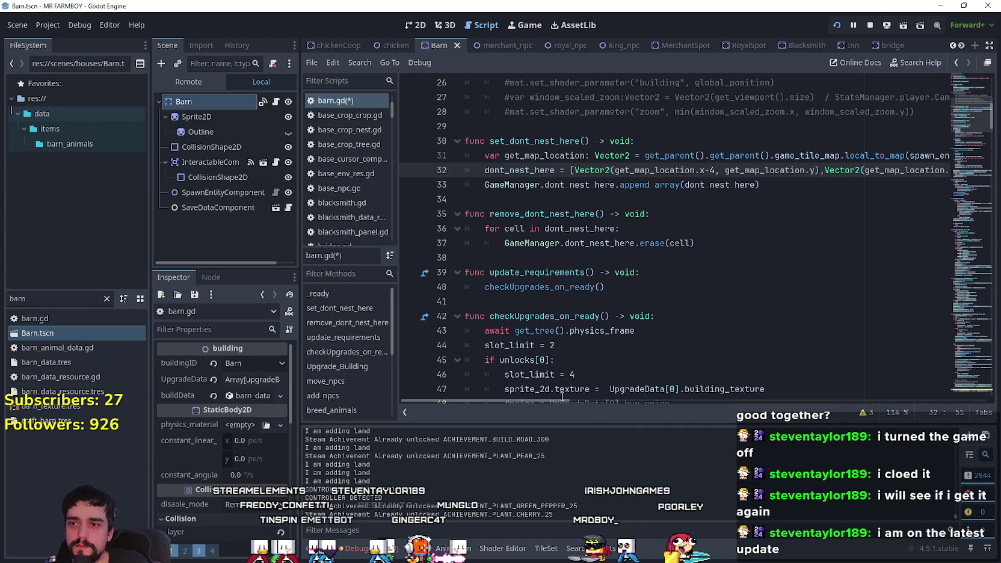
left_click_drag(560, 400, 629, 411)
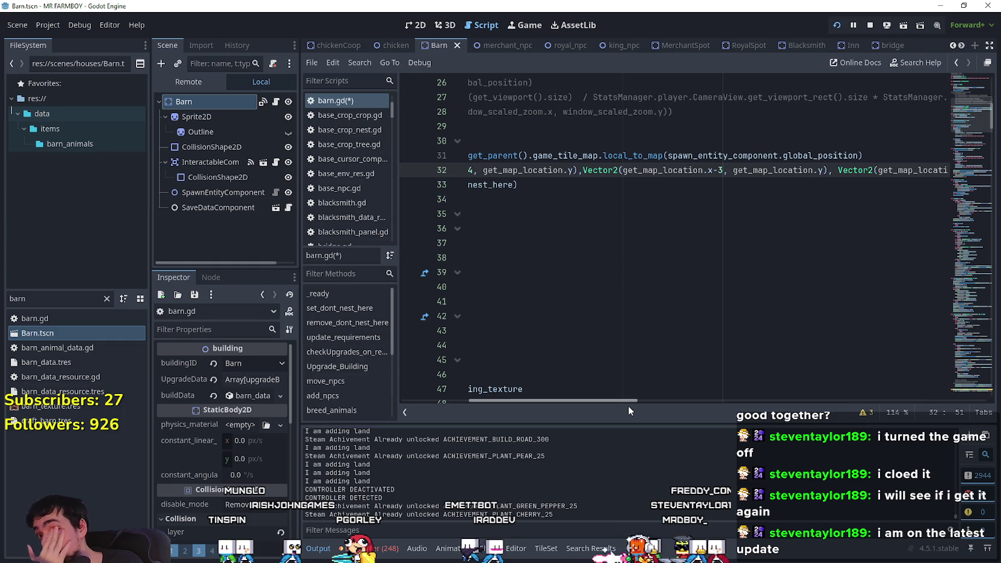
left_click_drag(628, 404, 987, 405)
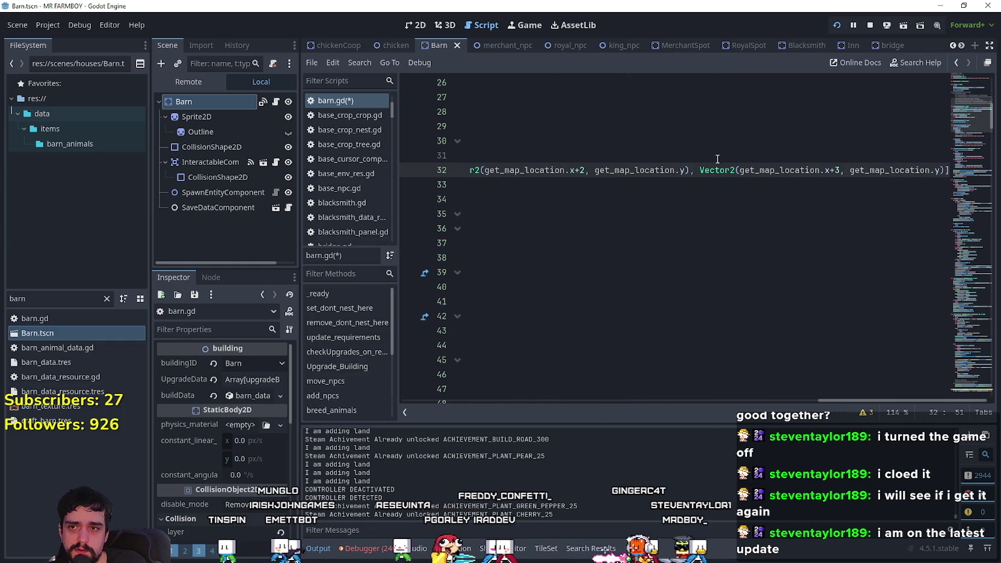
Add an x+4 Vector2 entry at the end of line 32's array and save barn.gd.
left_click_drag(693, 170, 960, 172)
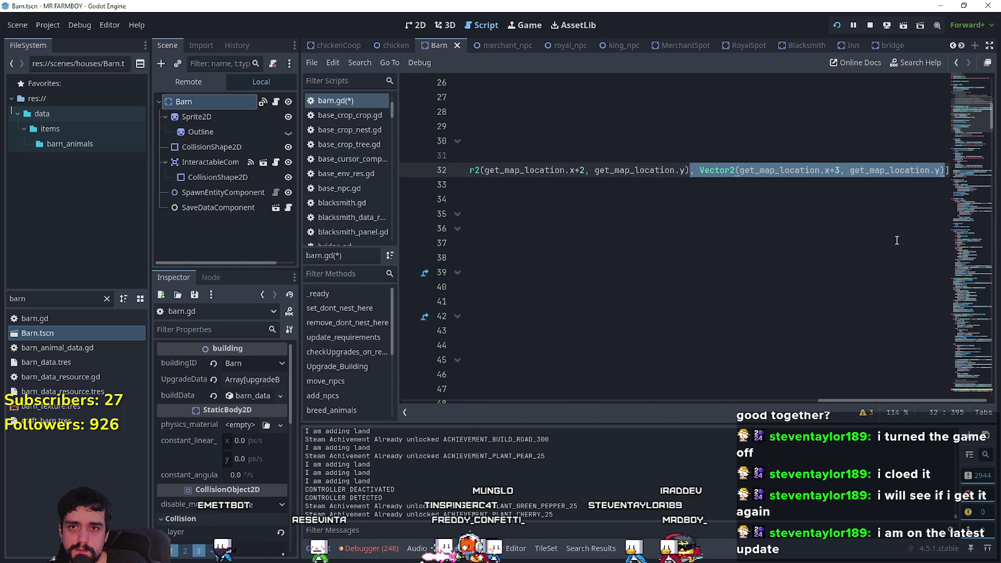
key("Right")
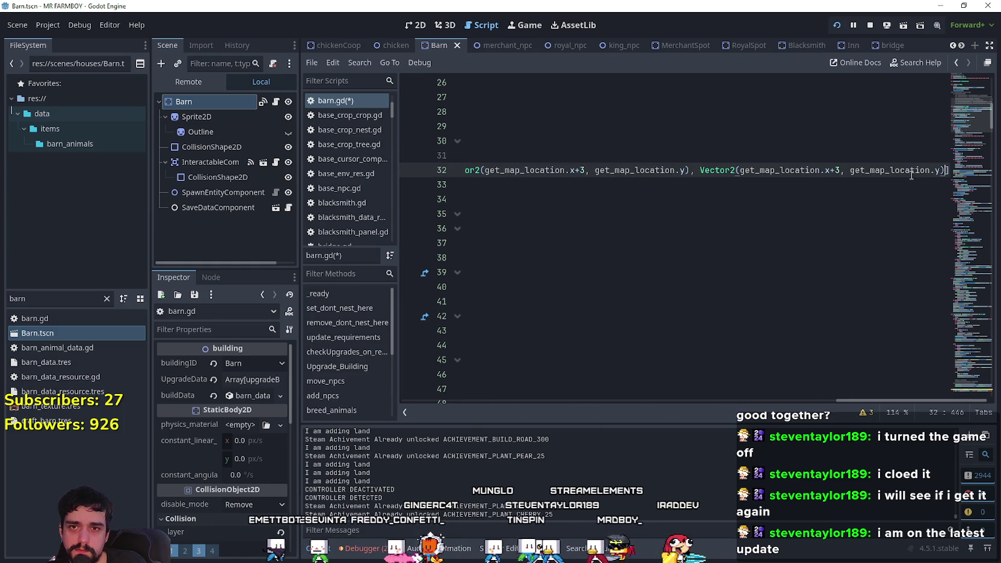
key("ctrl+s")
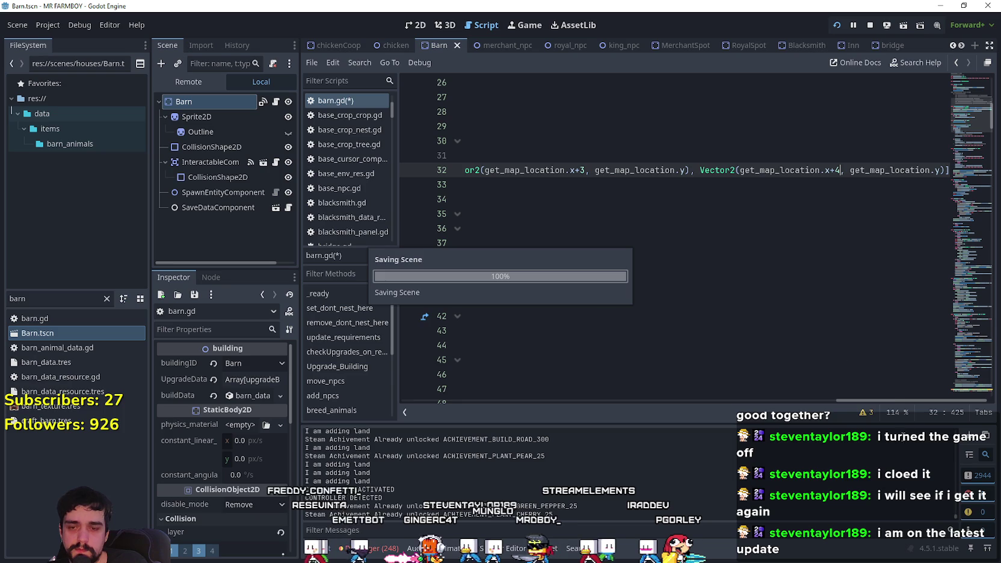
left_click_drag(892, 400, 463, 399)
left_click(541, 200)
left_click(544, 188)
left_click(547, 193)
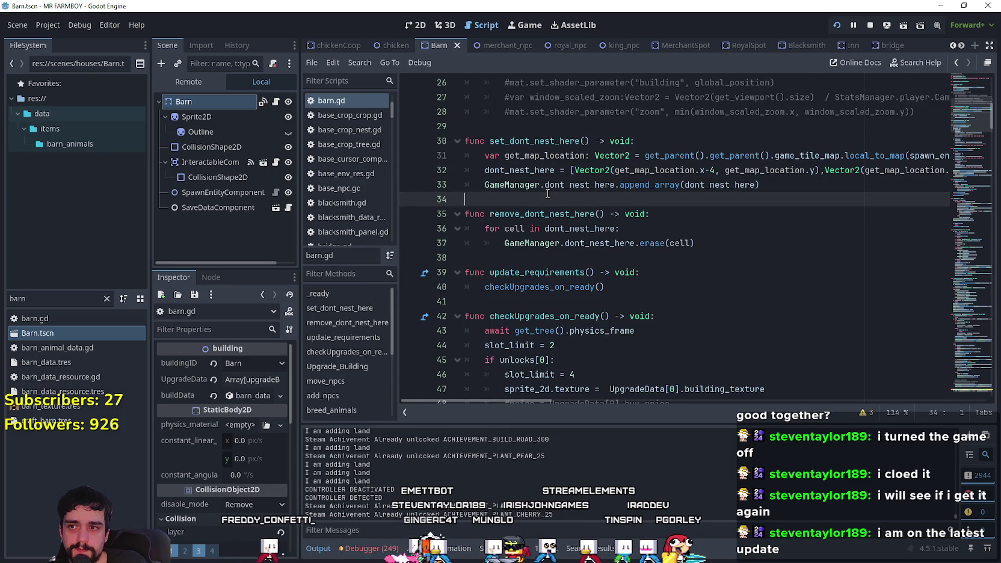
Add 'if GameManager.dont_nest_here.has(cell):' as line 37 inside the for loop of remove_dont_nest_here.
left_click_drag(952, 104, 963, 108)
left_click(617, 229)
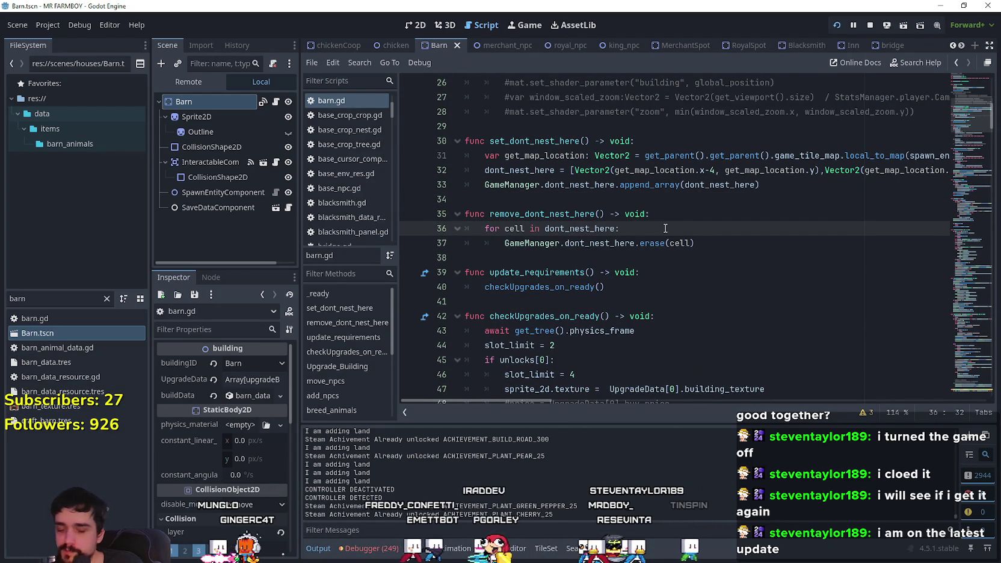
key("Return")
type("if")
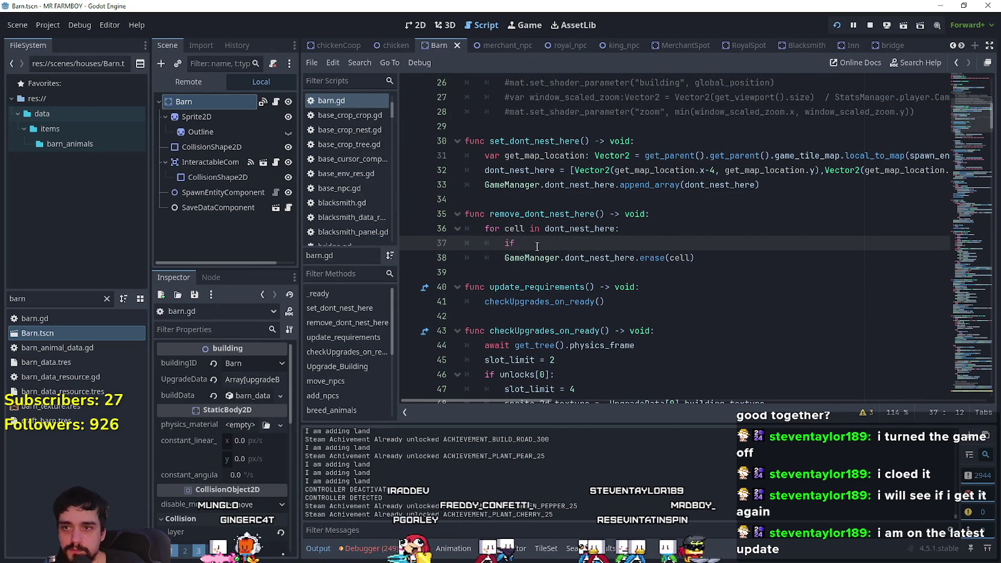
double_click(514, 229)
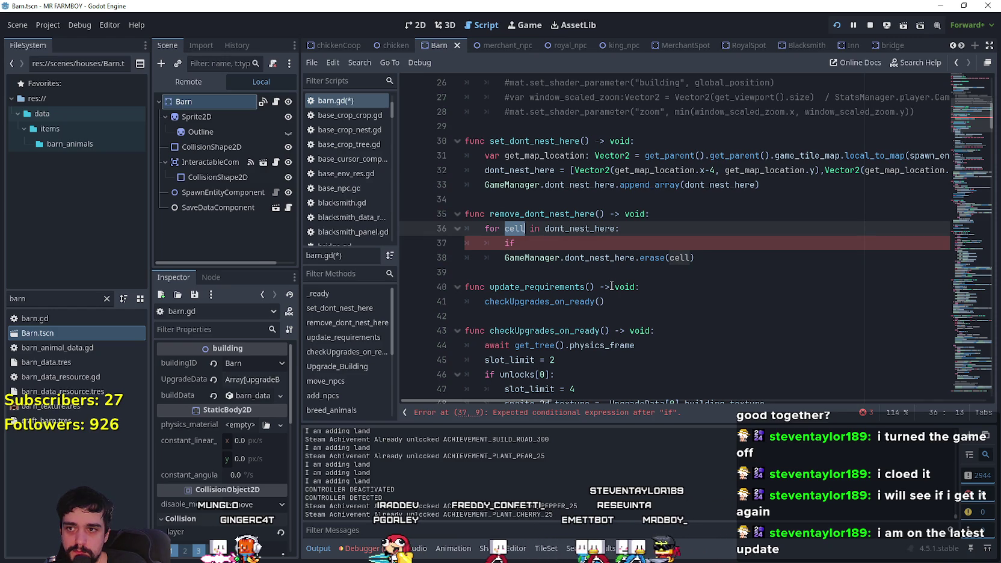
key("Down")
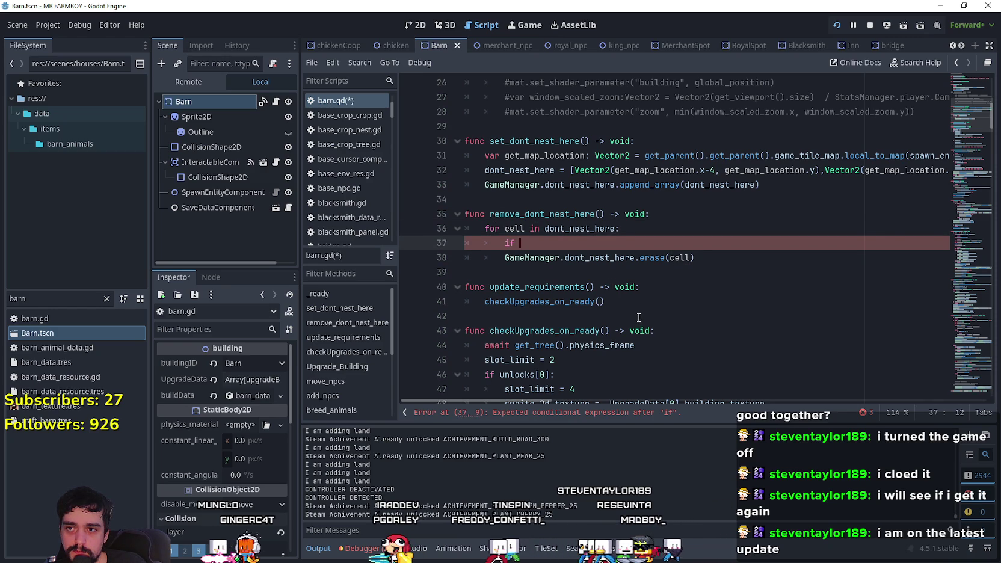
double_click(611, 259)
double_click(541, 258)
left_click(549, 251)
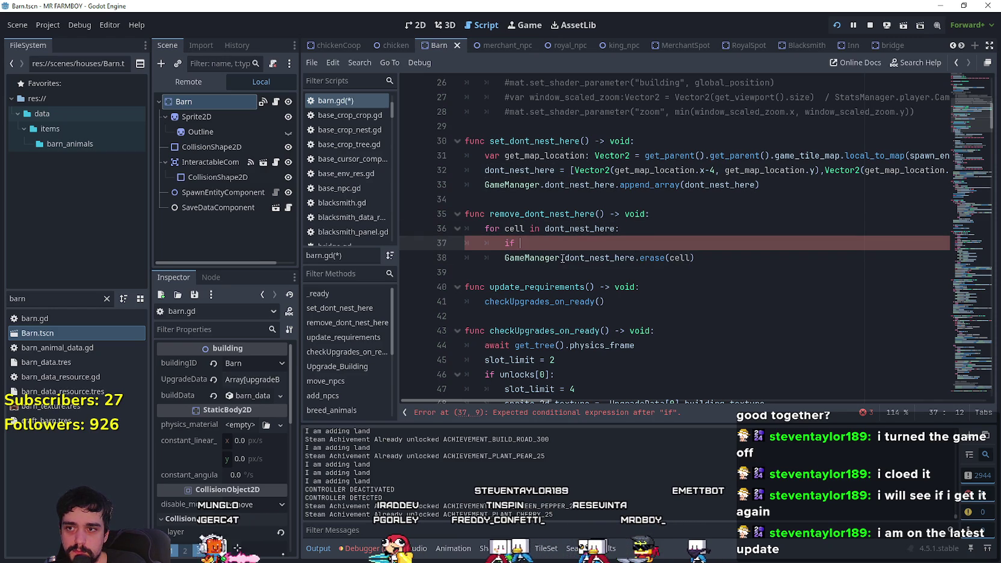
type("GameManager.dont_nest_here.has")
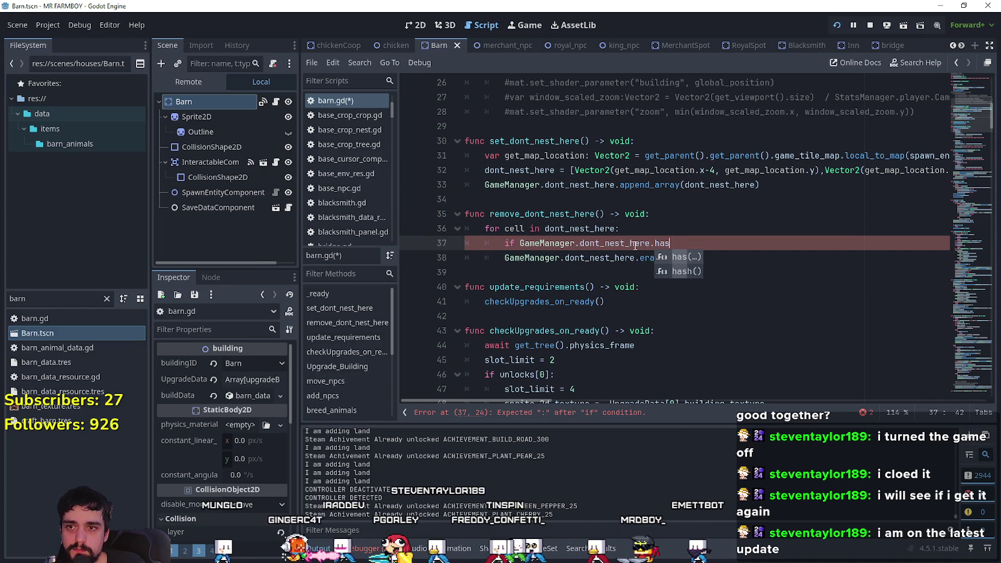
key("Return")
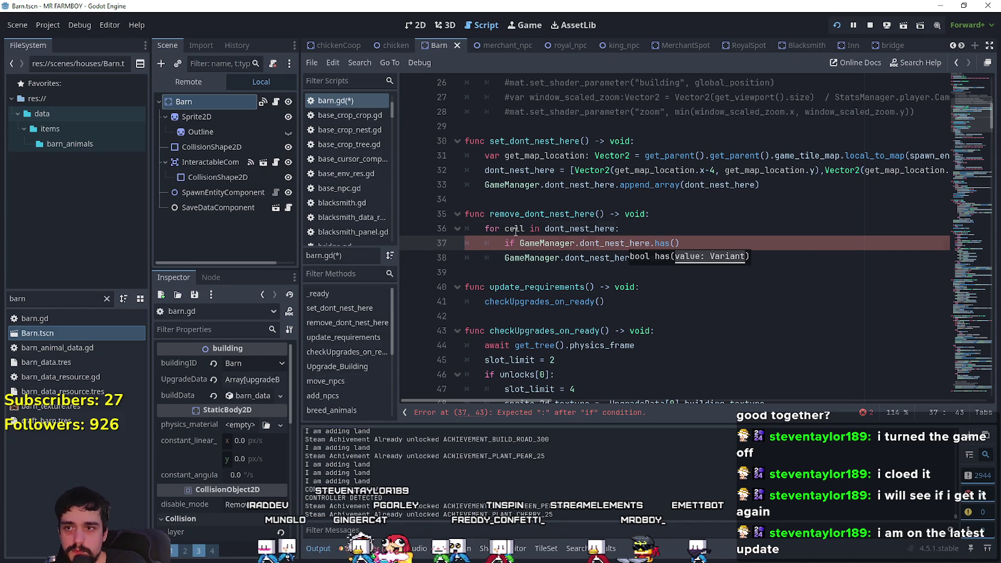
double_click(514, 229)
left_click(680, 243)
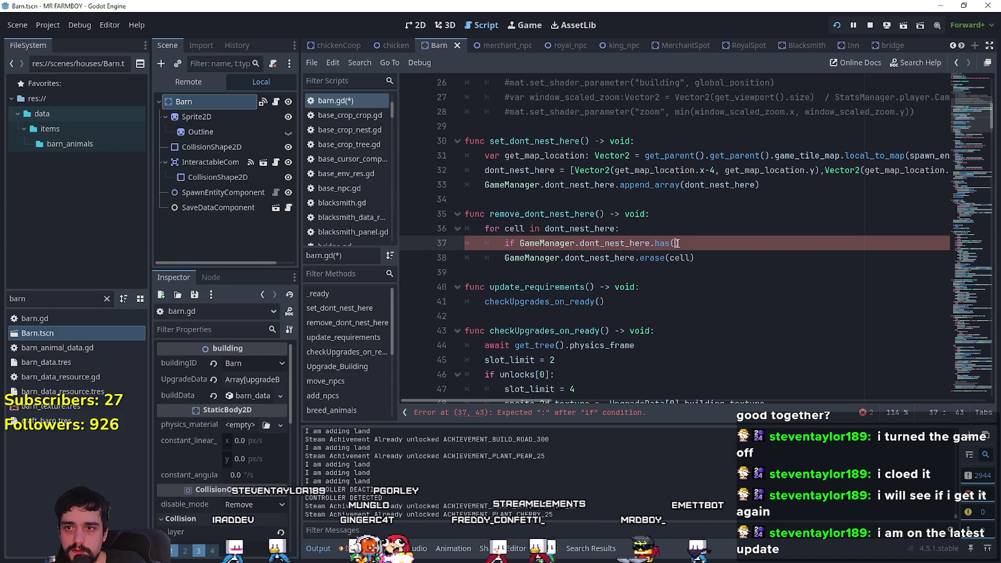
type("cell")
Indent the erase line under the new has(cell) check and save barn.gd.
left_click(793, 273)
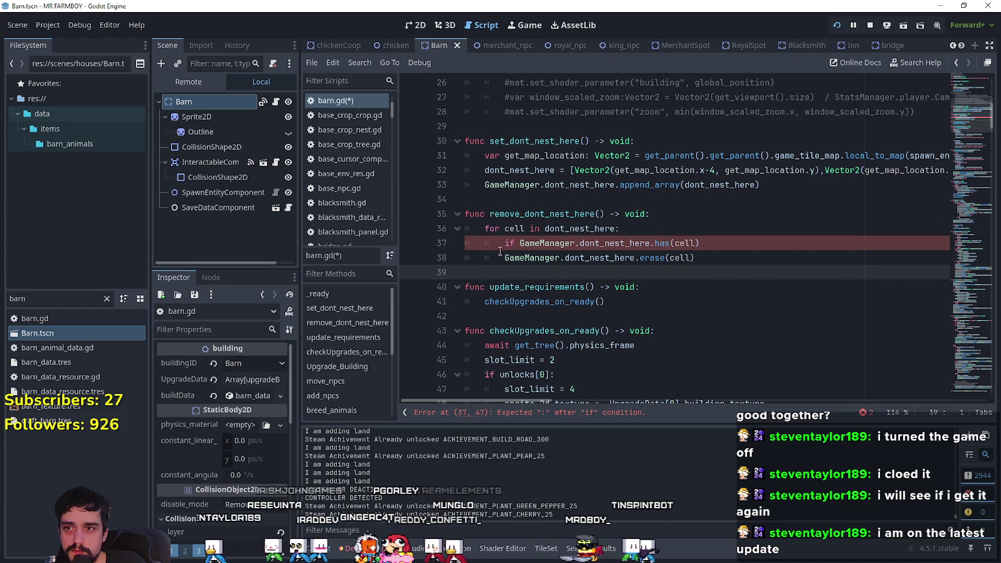
left_click(501, 253)
key("Tab")
left_click(701, 243)
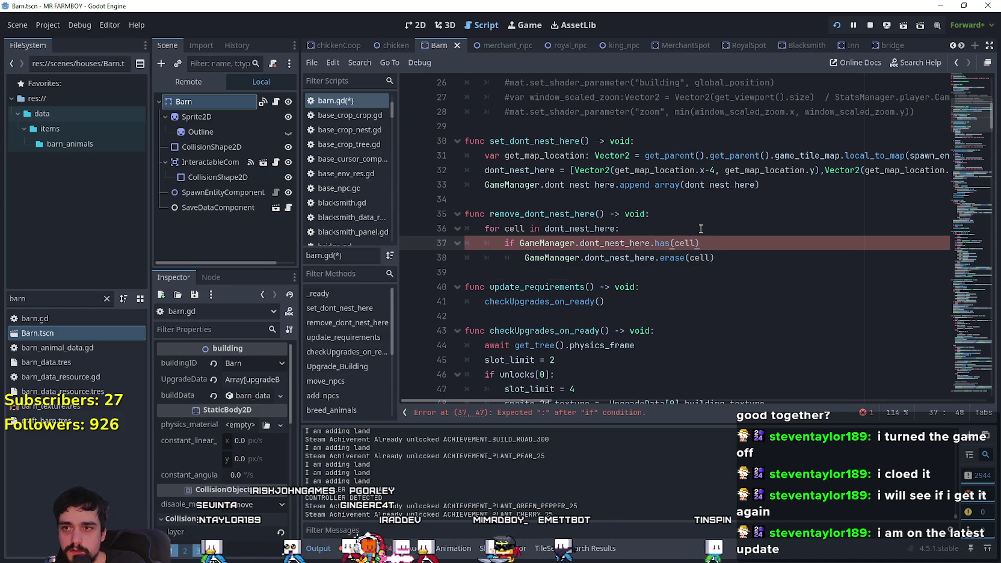
type(":")
left_click(521, 272)
key("ctrl+s")
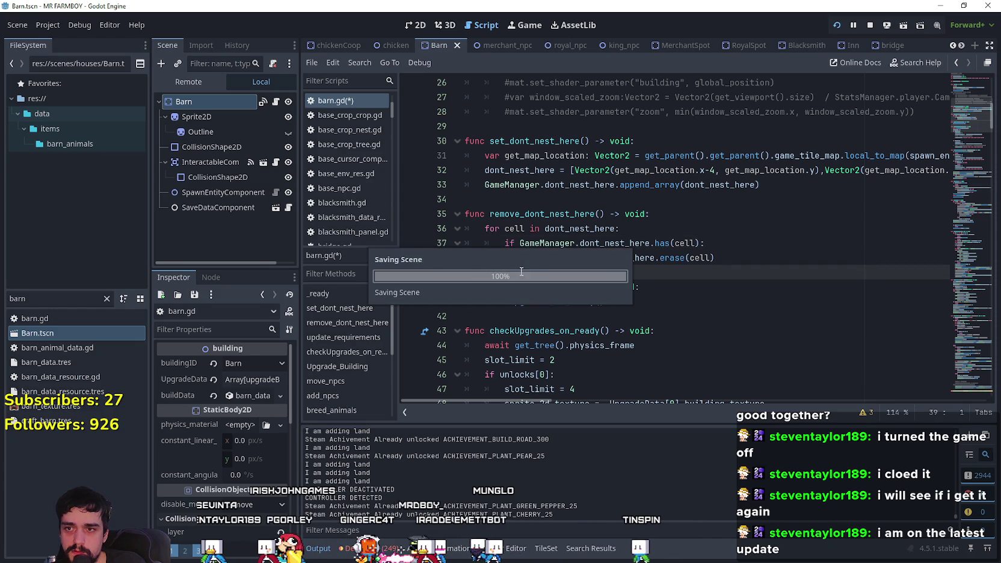
left_click_drag(717, 243, 445, 245)
left_click(513, 273)
key("ctrl+s")
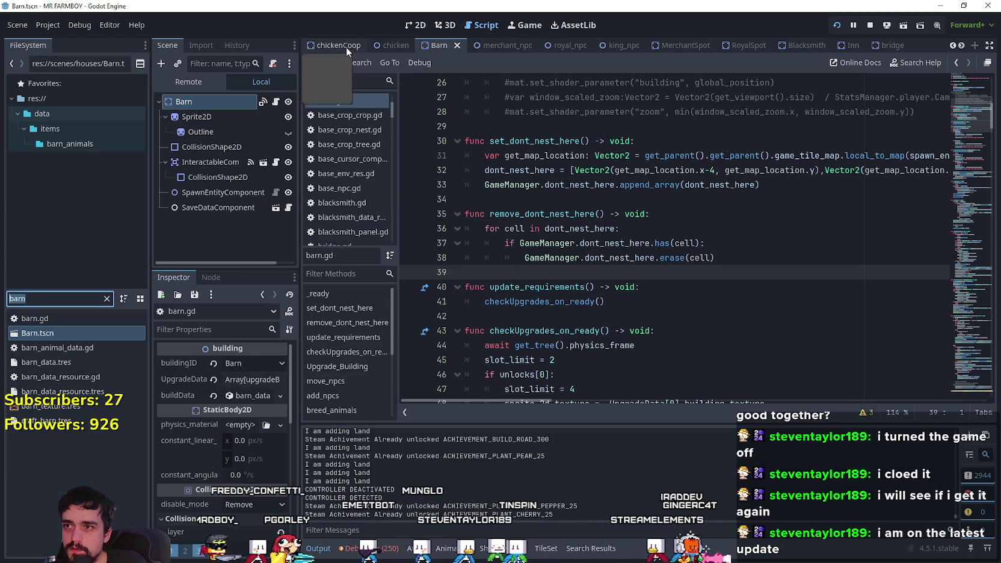
Switch to the chickenCoop scene and open its chicken_coop.gd script.
left_click(346, 47)
left_click(276, 103)
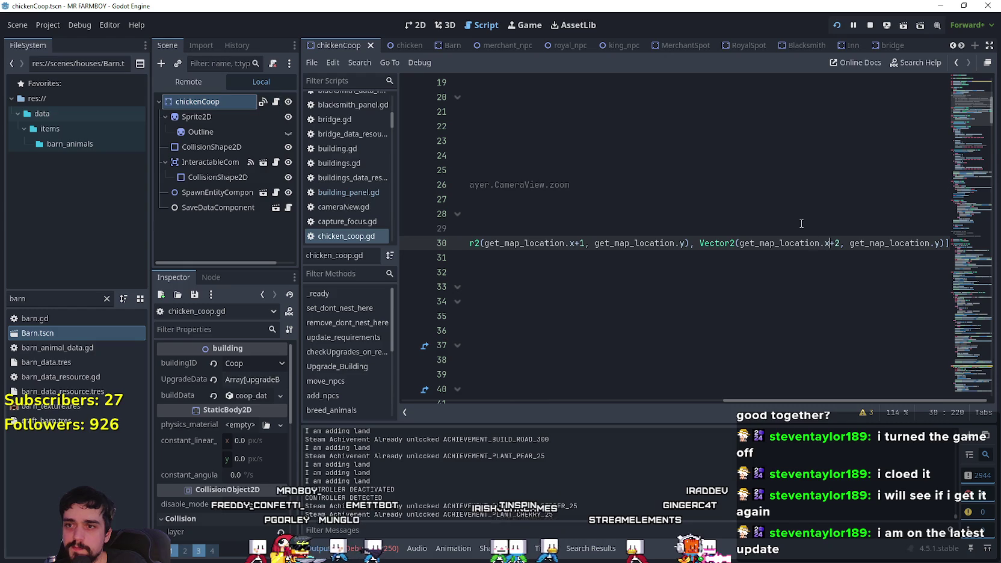
left_click_drag(824, 402, 421, 376)
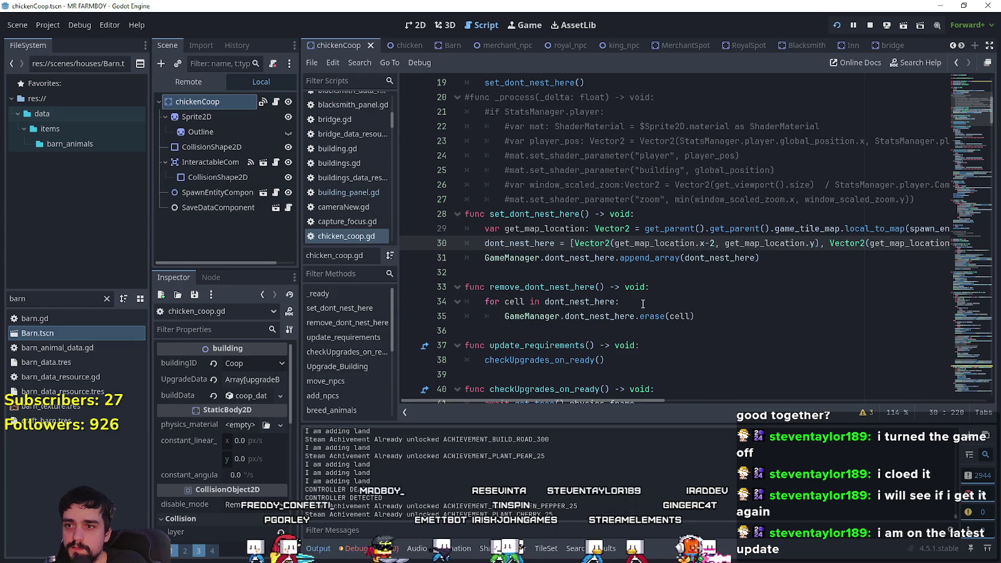
Insert 'if GameManager.dont_nest_here.has(cell):' after the for loop, indent the erase line, and save.
left_click(635, 298)
key("Return")
type("if GameManager.dont_nest_here.has(cell):")
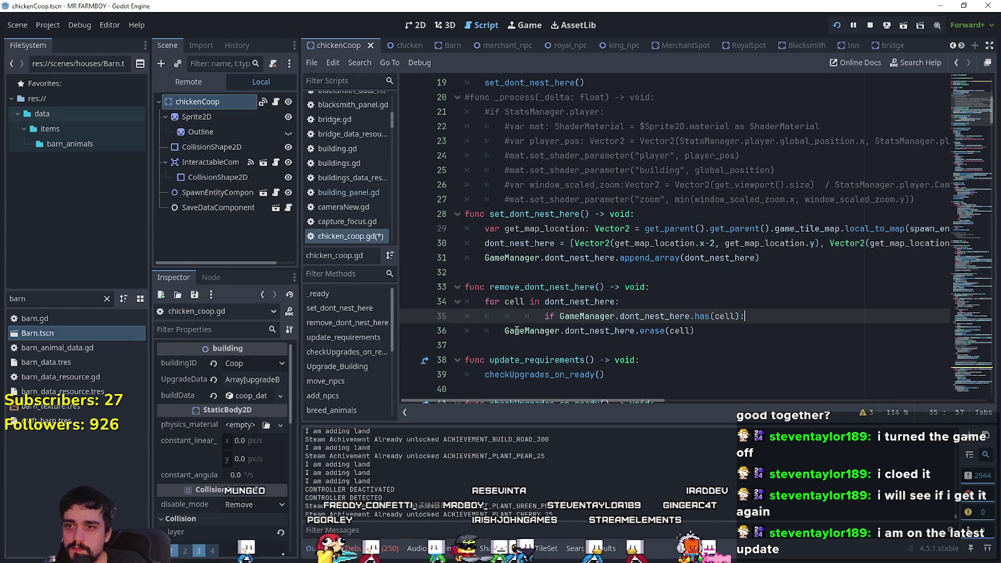
left_click_drag(542, 315, 510, 320)
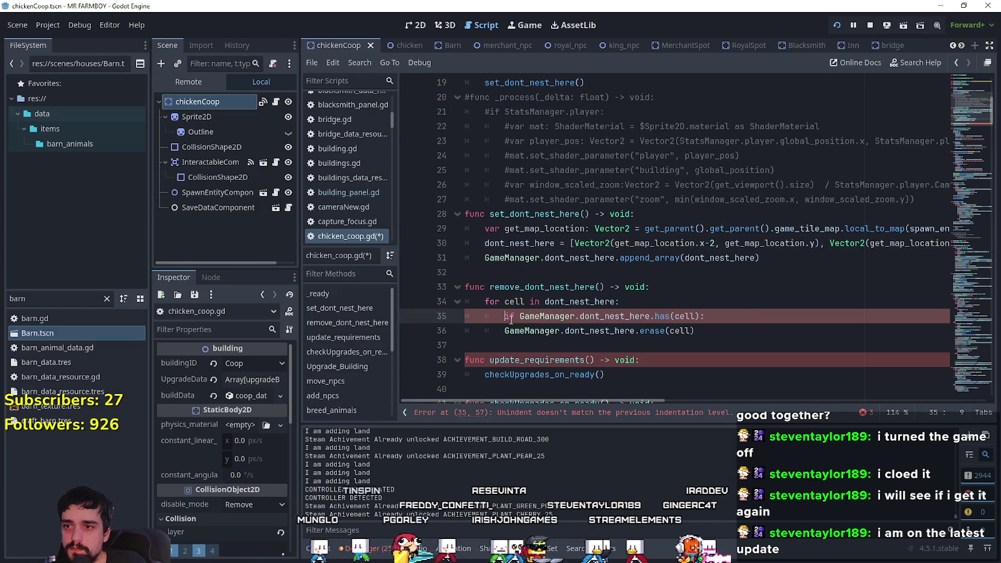
left_click(498, 330)
key("ctrl+s")
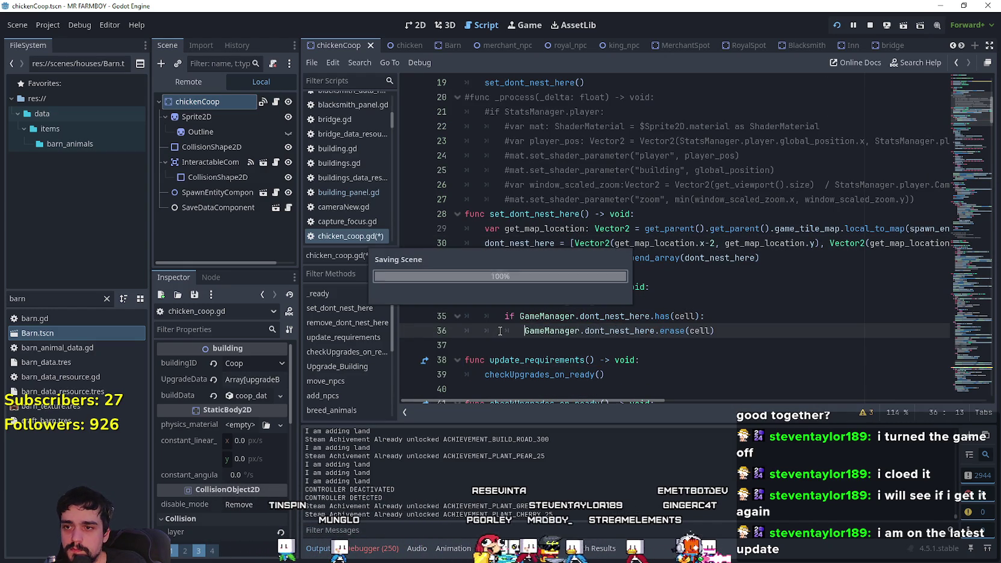
left_click(542, 347)
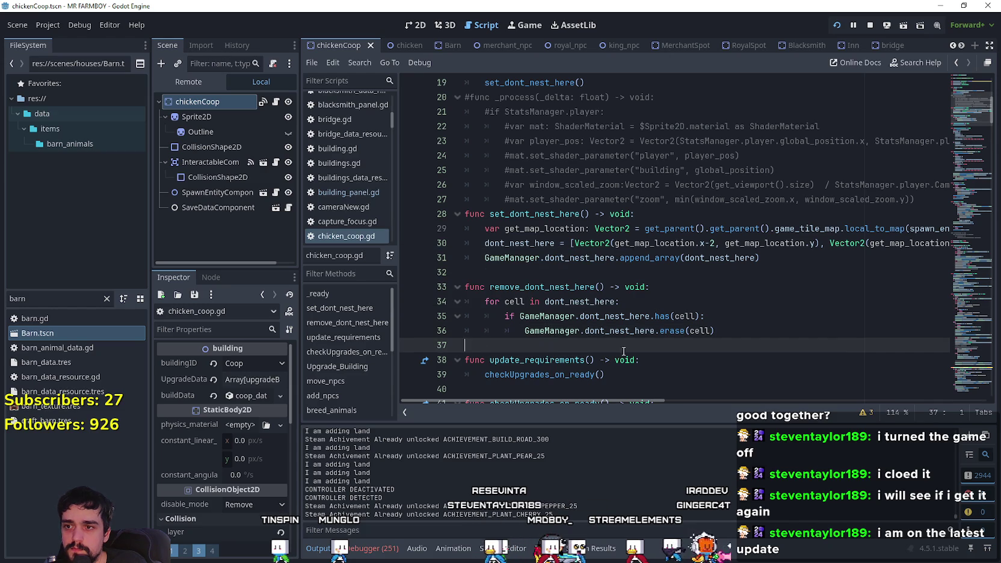
In the running game, walk the farmer around the plots and open then close the Advancements and Crafting panels.
key("alt+Tab")
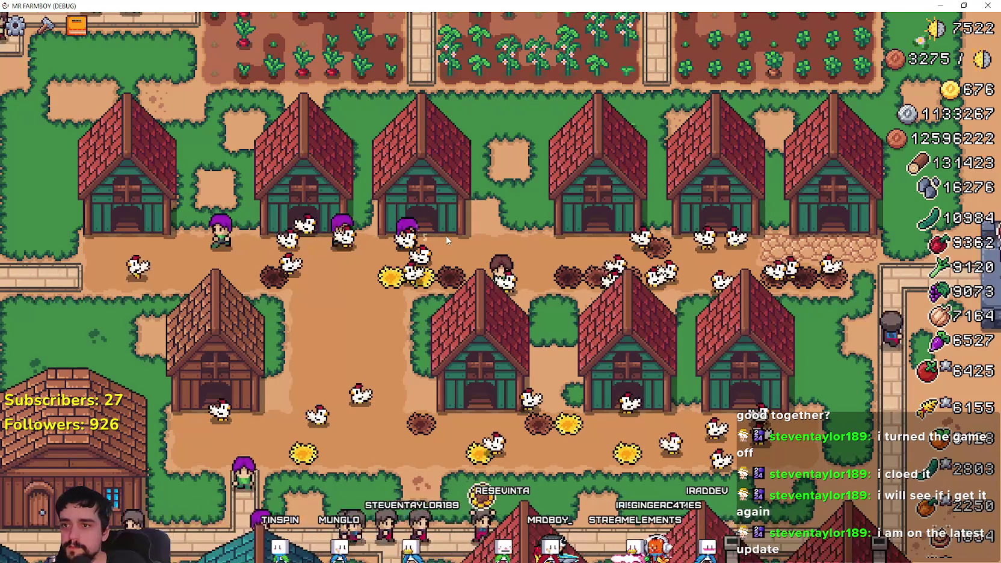
key("w")
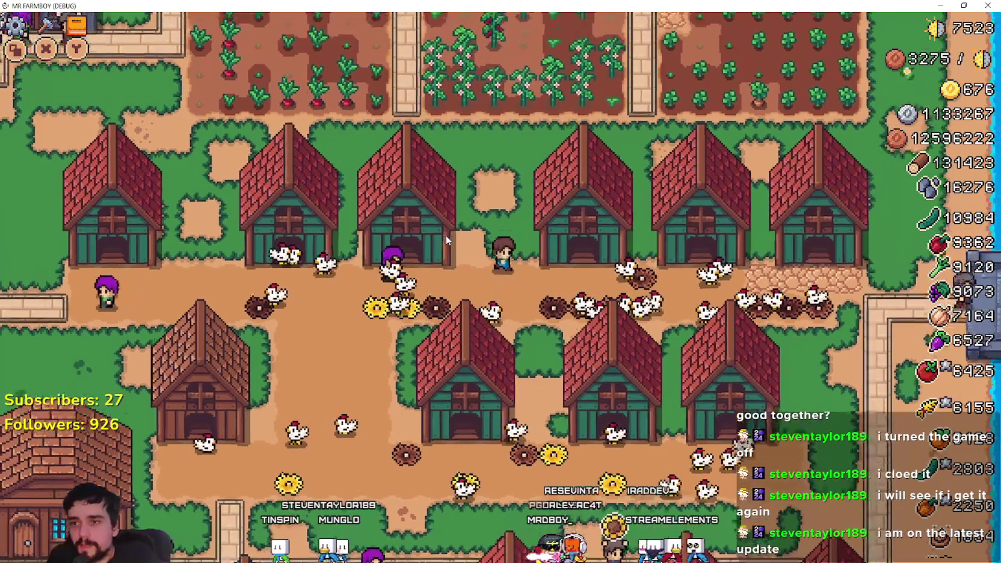
key("w")
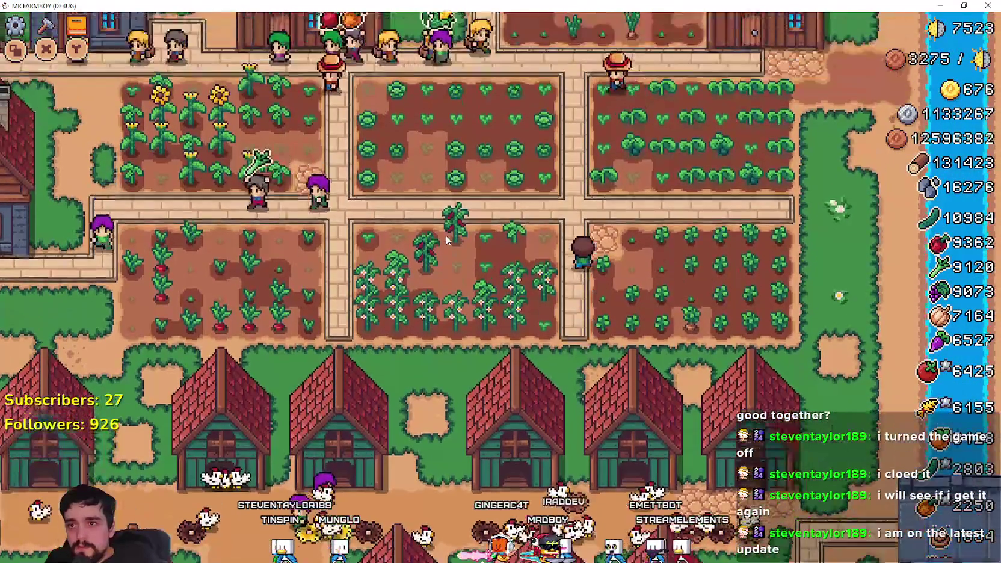
key("a")
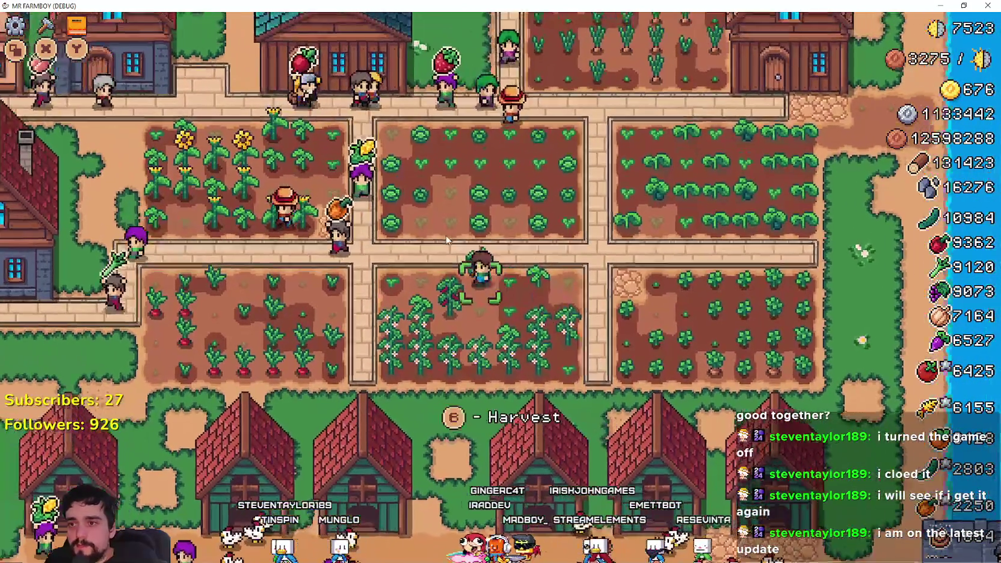
key("v")
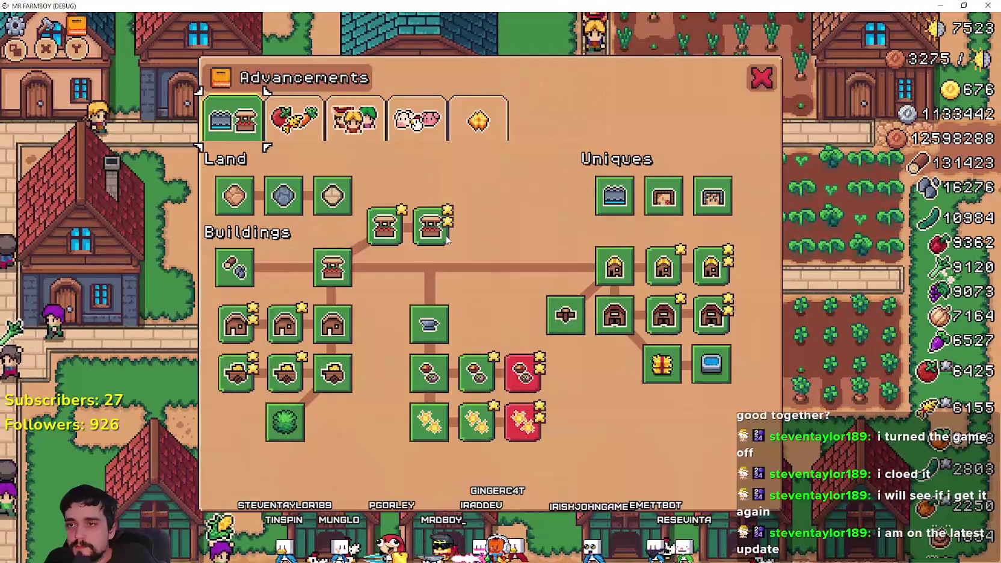
key("c")
key("v")
key("v")
Pause the game and choose Title Screen from the pause menu.
key("Escape")
key("Down")
key("Down")
key("Up")
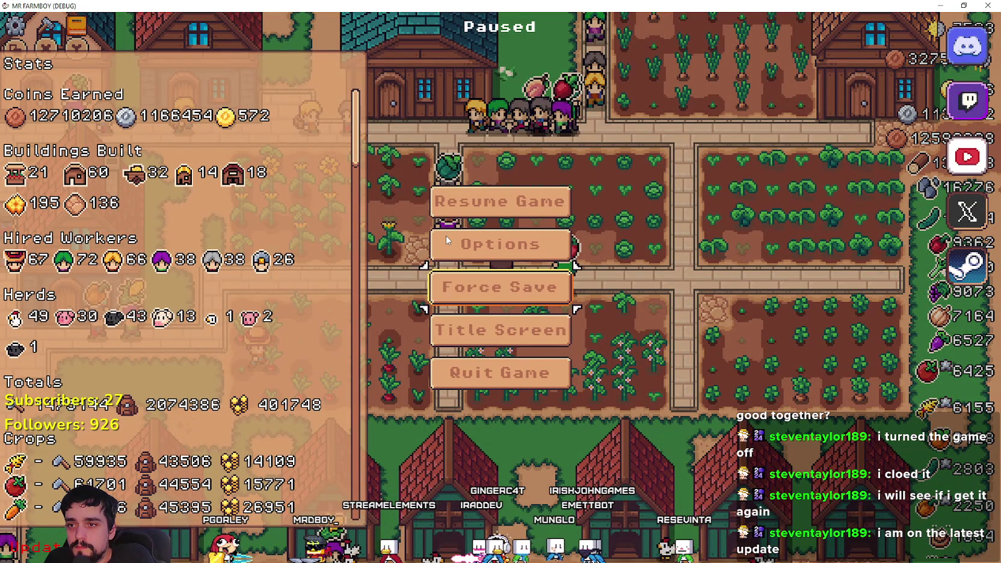
key("Up")
key("Down")
key("Down")
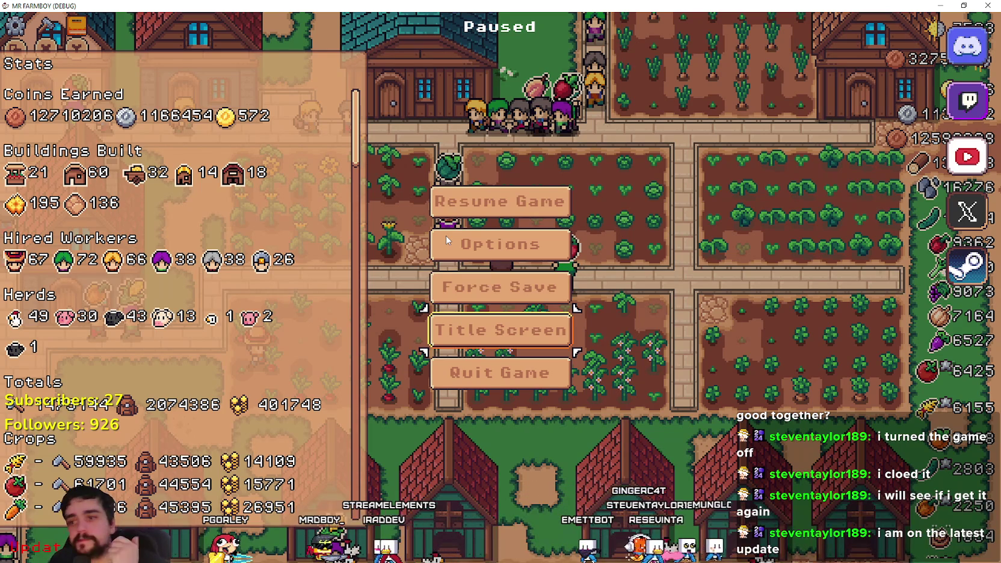
key("Return")
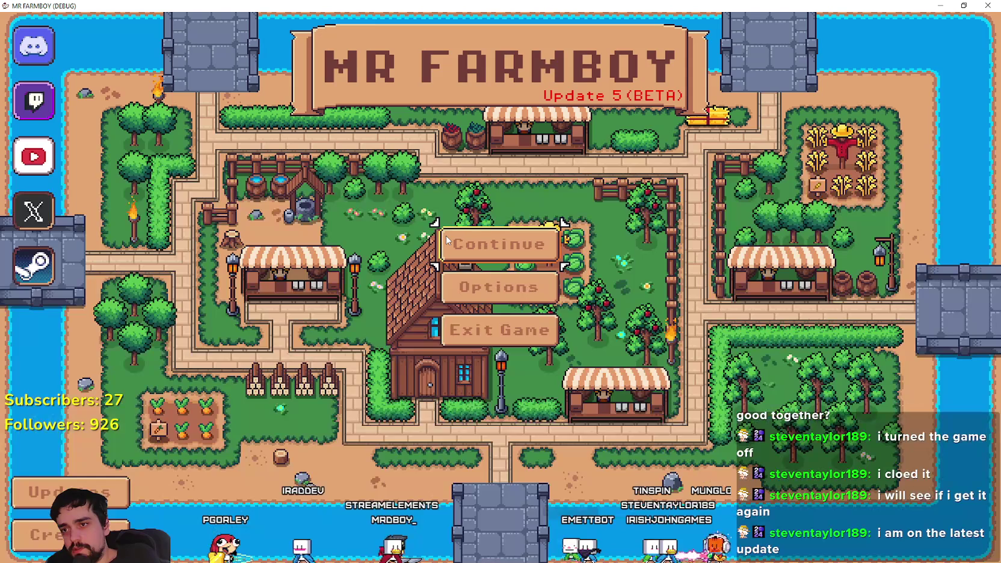
Choose Continue on the title screen, select Save 6 in the save list, and load it.
key("Down")
key("Up")
key("Return")
key("Down")
key("Down")
key("Down")
key("Down")
key("Down")
key("Down")
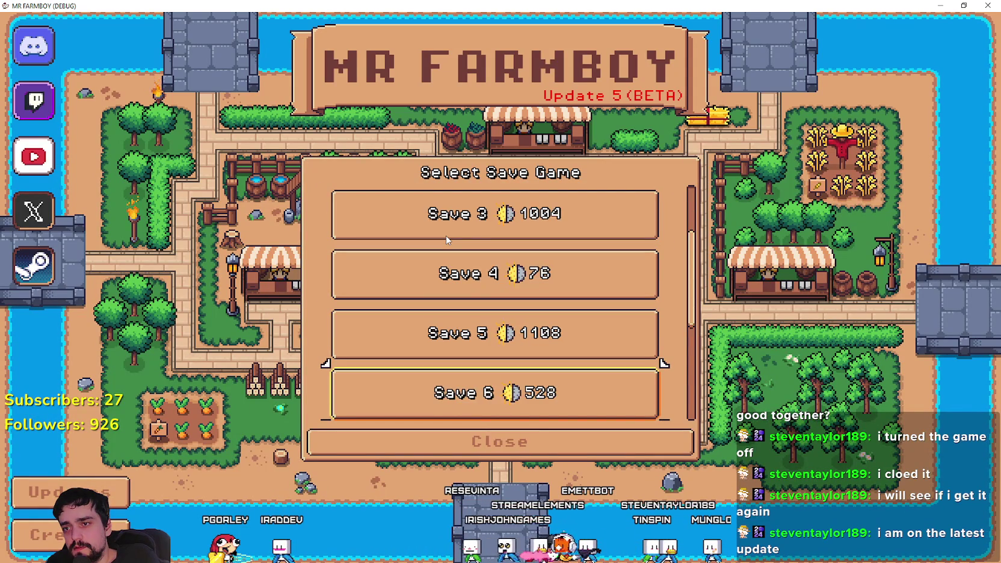
key("Up")
key("Up")
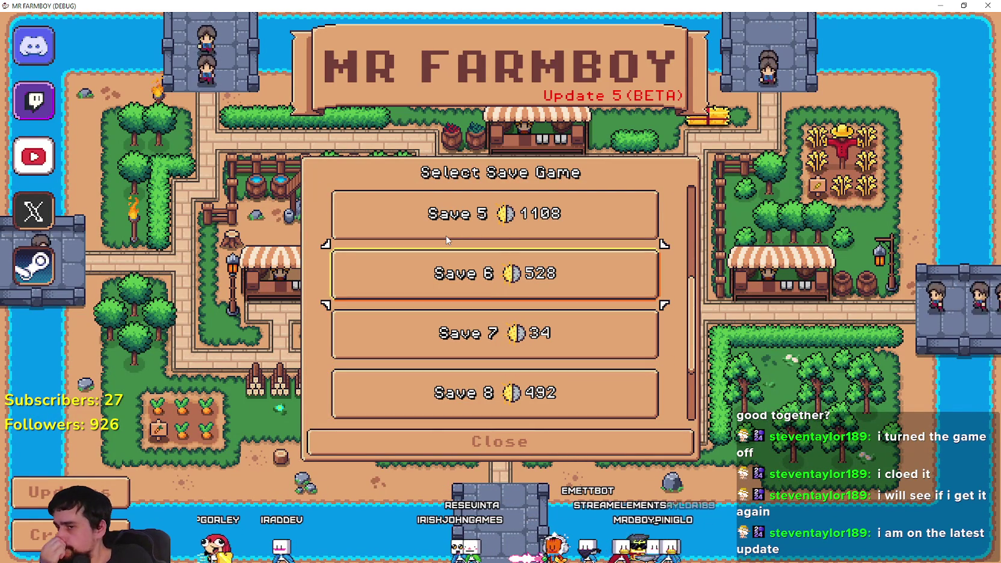
key("Return")
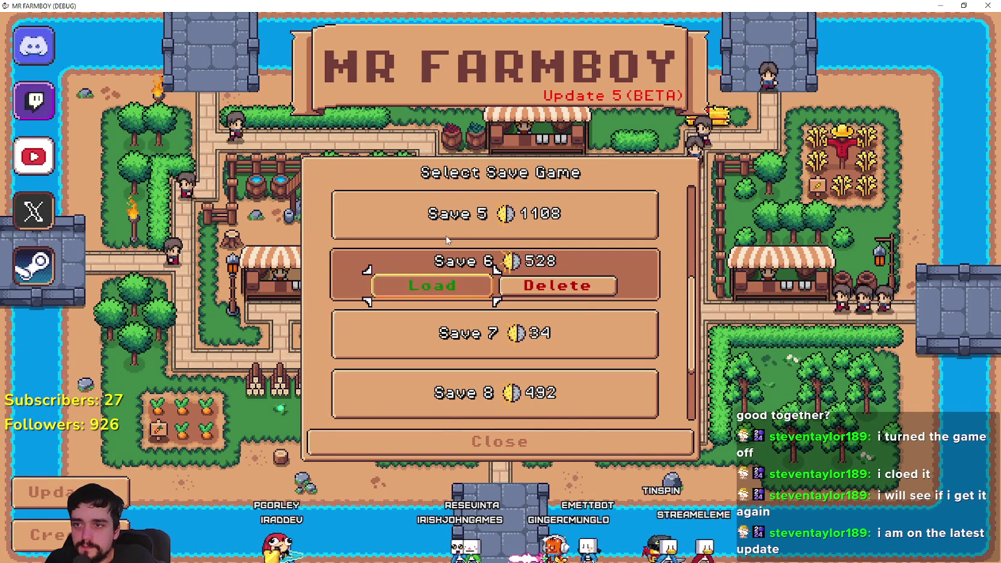
key("Return")
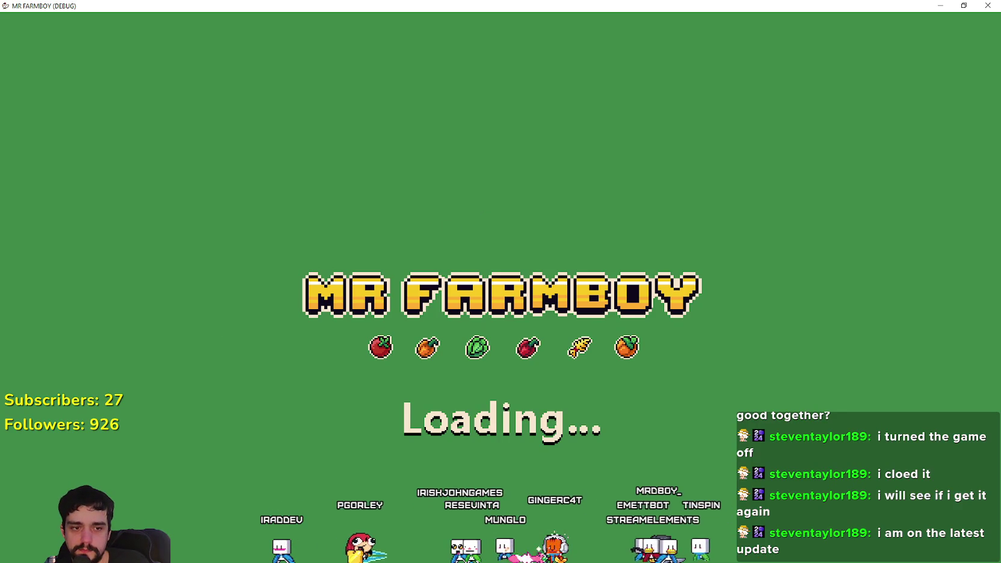
key("alt+Tab")
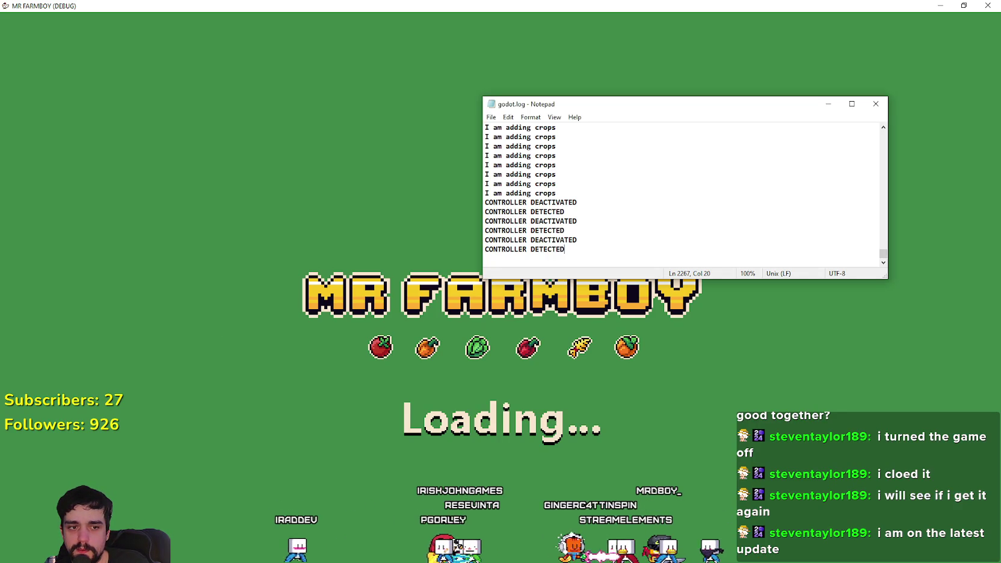
Review the final MOVING and CONTROLLER lines in godot.log, then return to the game window.
key("alt+Tab")
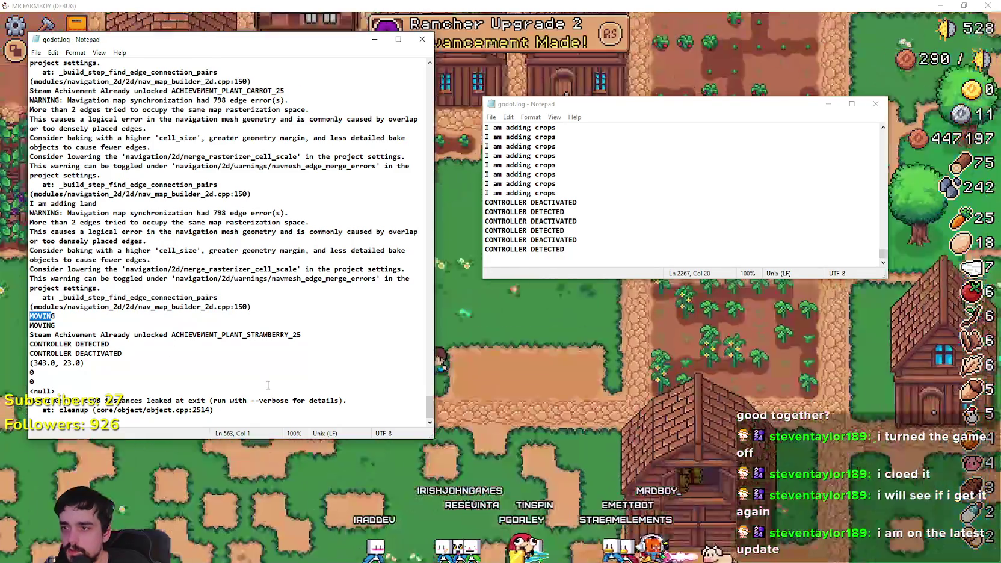
left_click(126, 352)
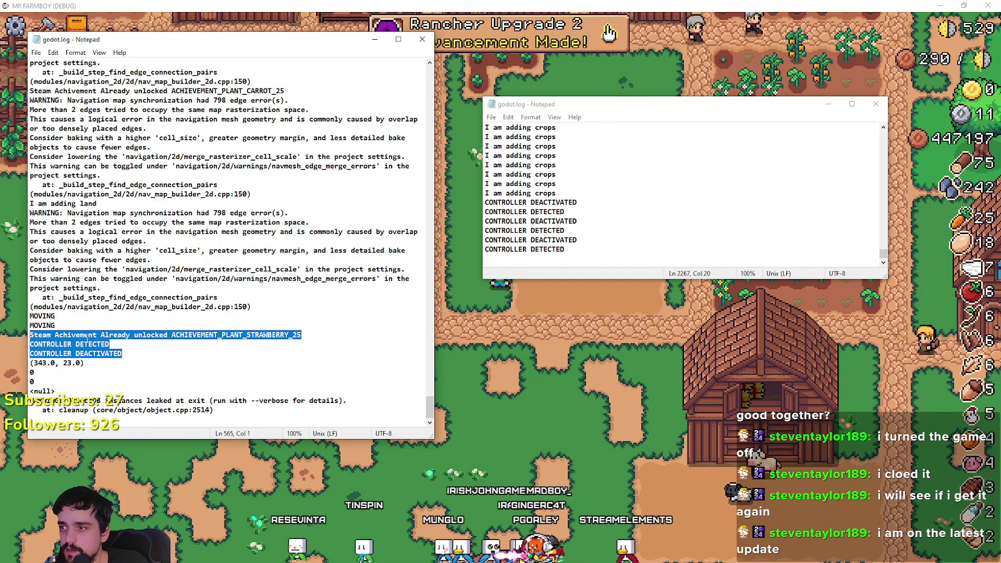
left_click_drag(55, 391, 32, 330)
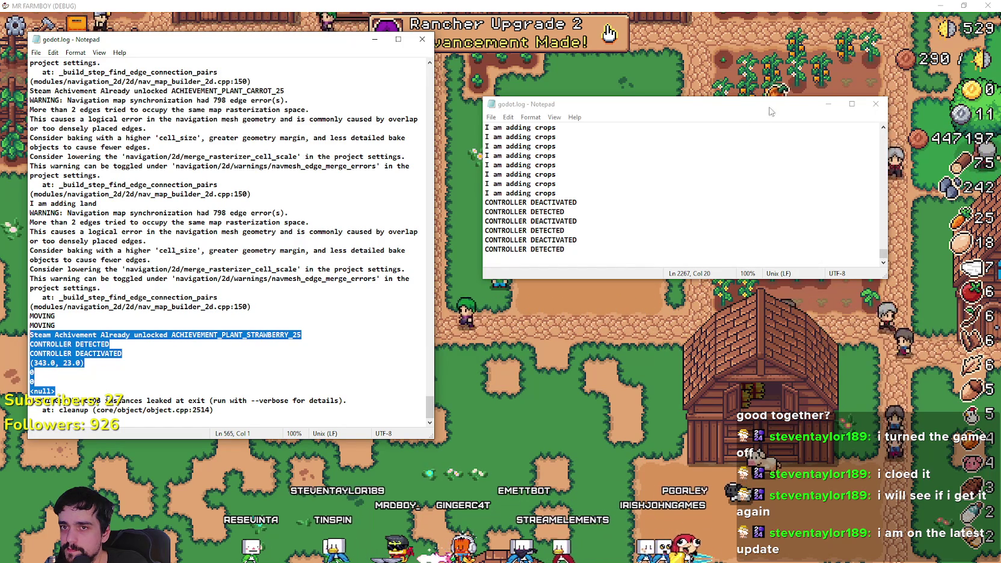
left_click(187, 354)
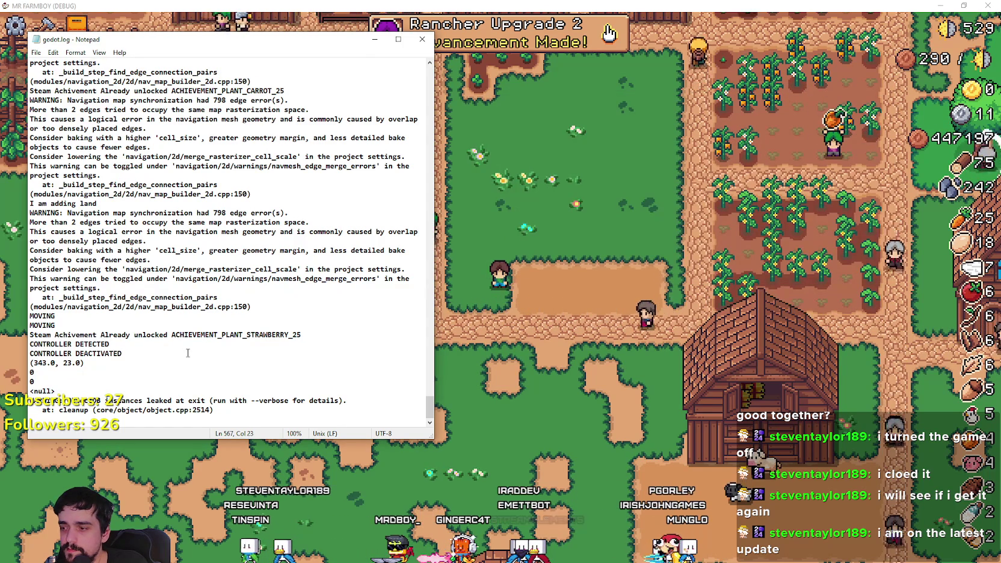
left_click(158, 335)
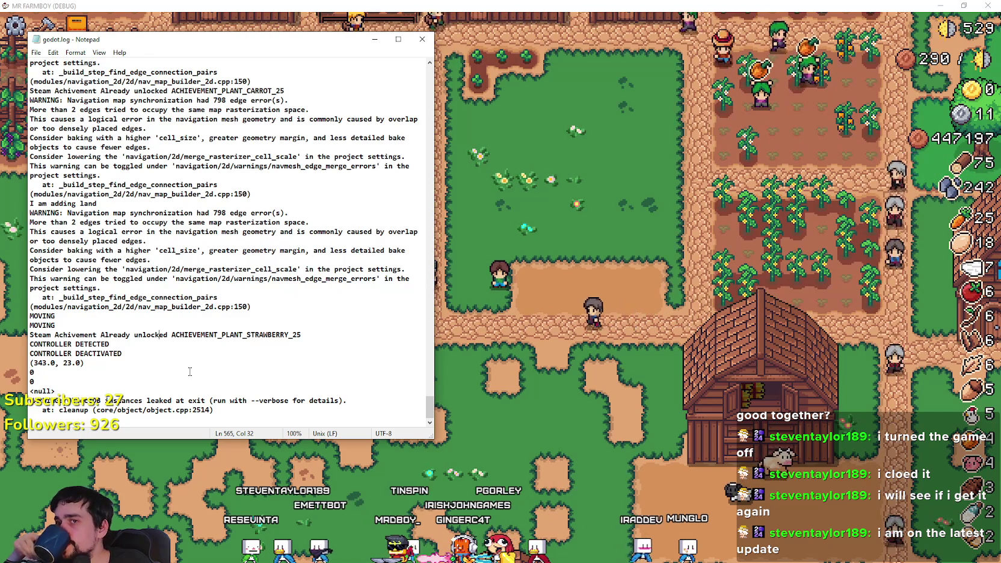
left_click(672, 358)
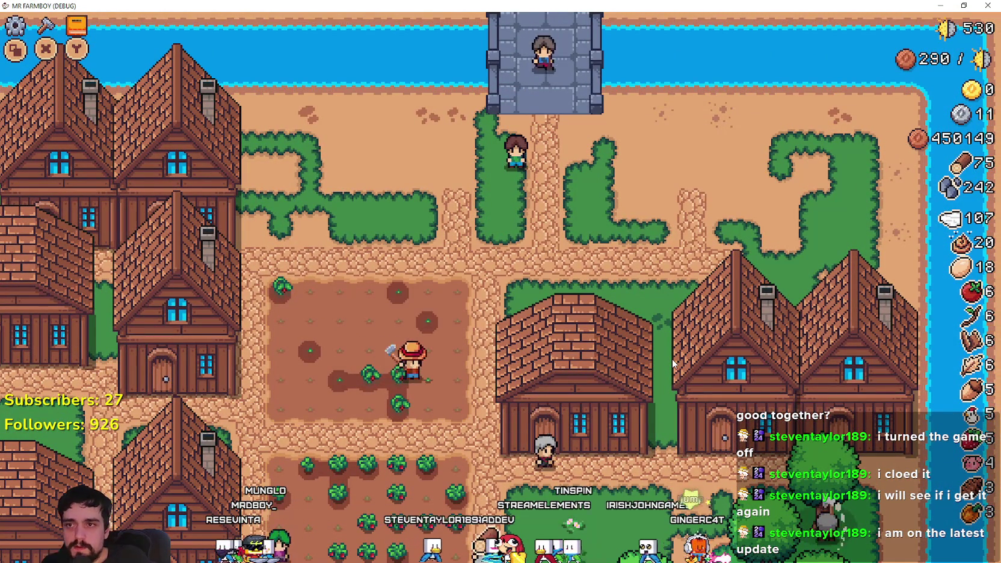
Close the Mr Farmboy game window with Alt+F4 to return to the Godot editor.
key("alt+F4")
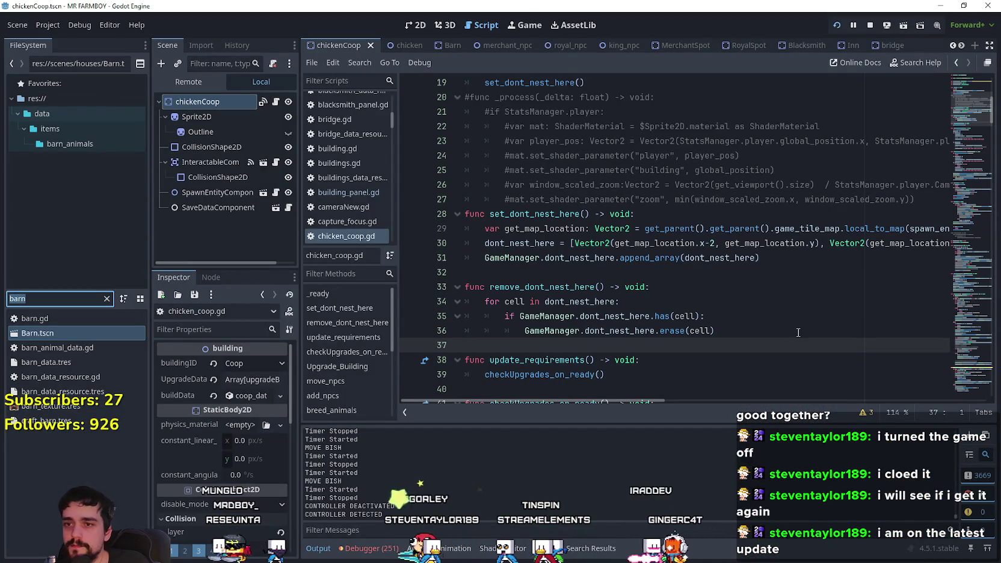
Filter the FileSystem for 'game_' and open game_screen.tscn.
type("game_")
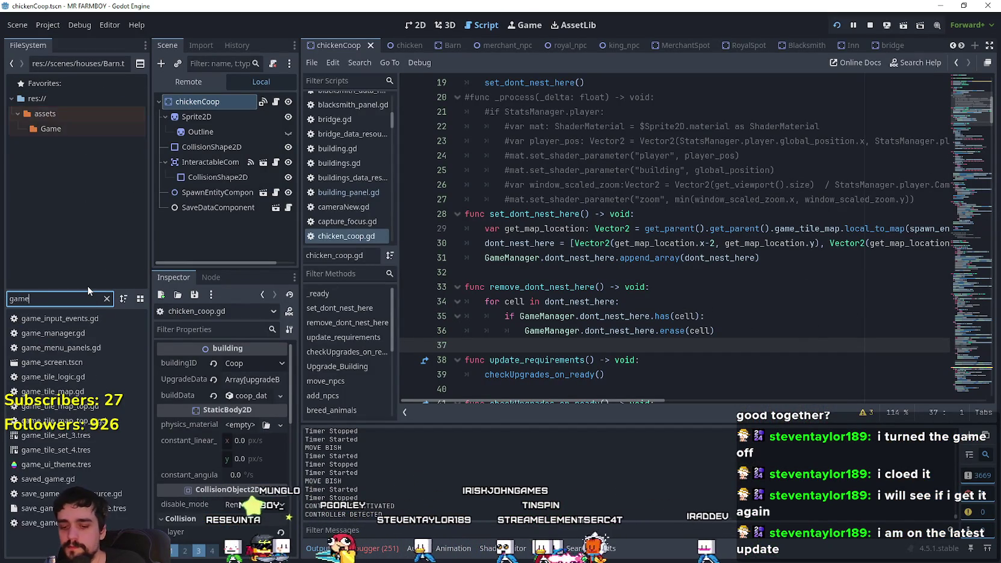
double_click(41, 361)
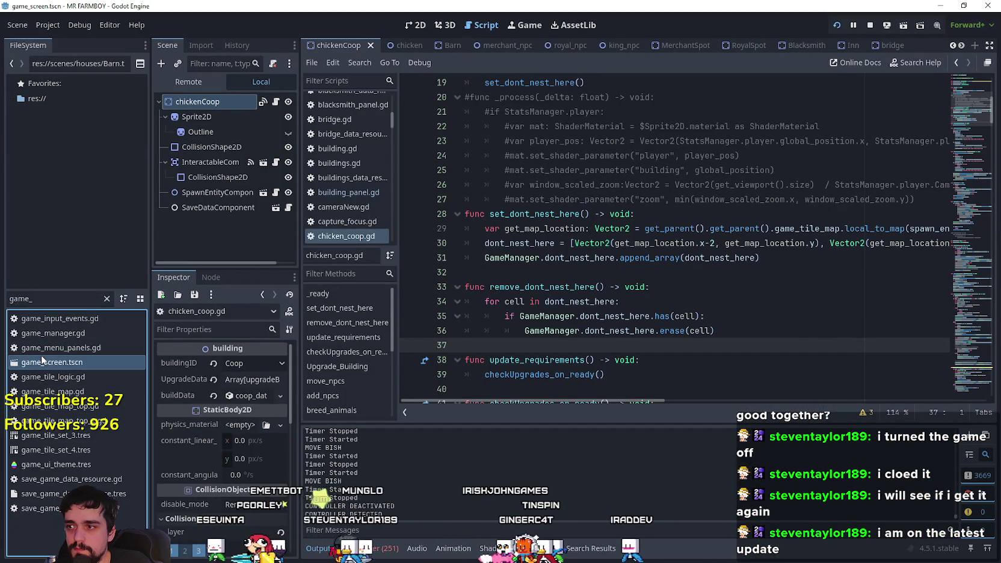
scroll("down", 3)
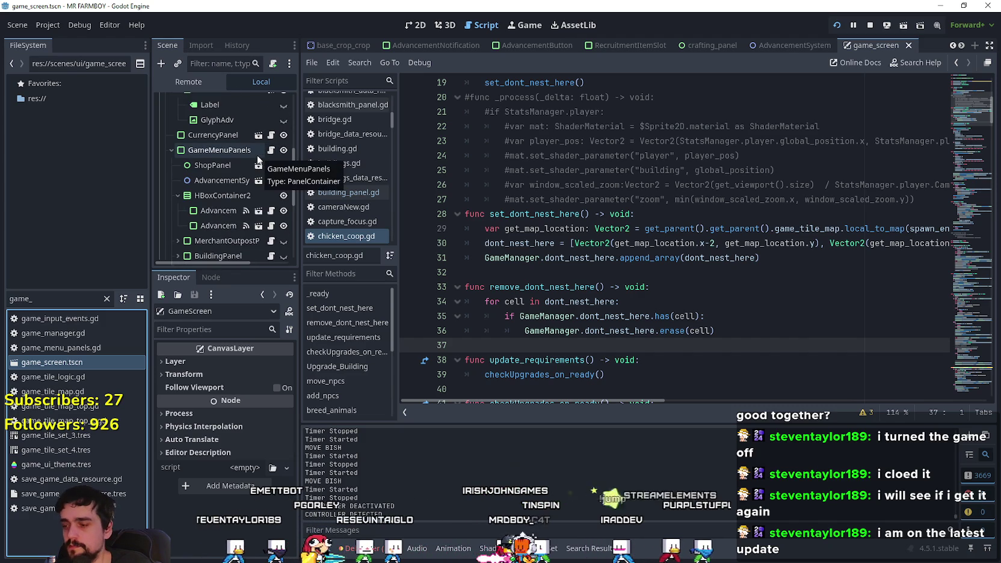
scroll("down", 3)
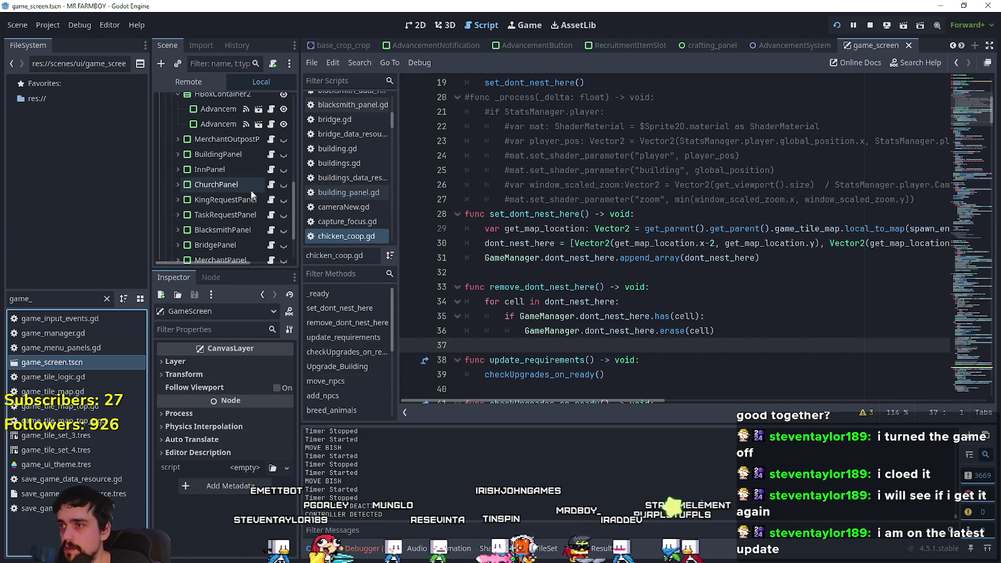
Show BuildingPanel's script at the '.grab_focus()' call on line 360, then open bridge_panel.gd.
left_click(273, 155)
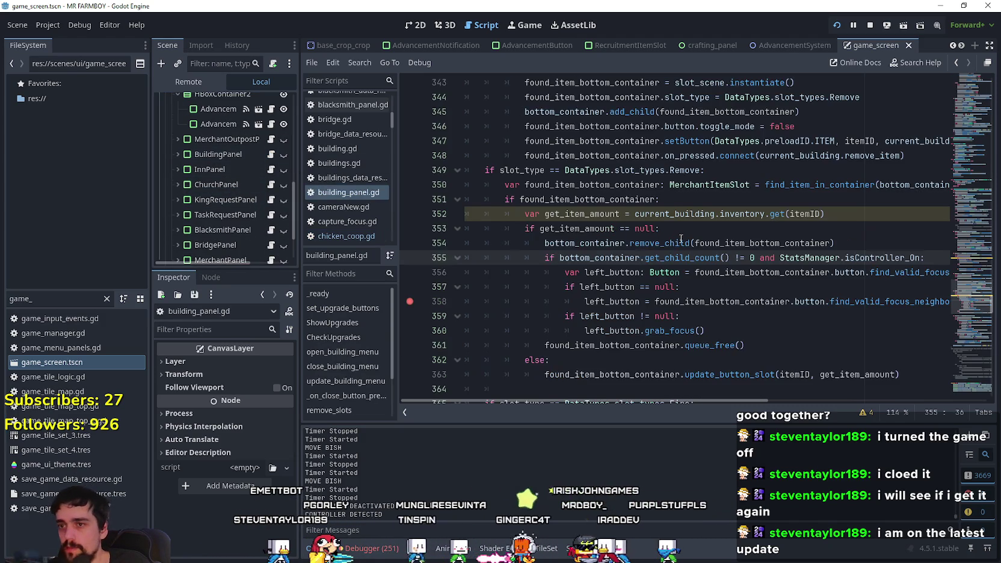
scroll("down", 3)
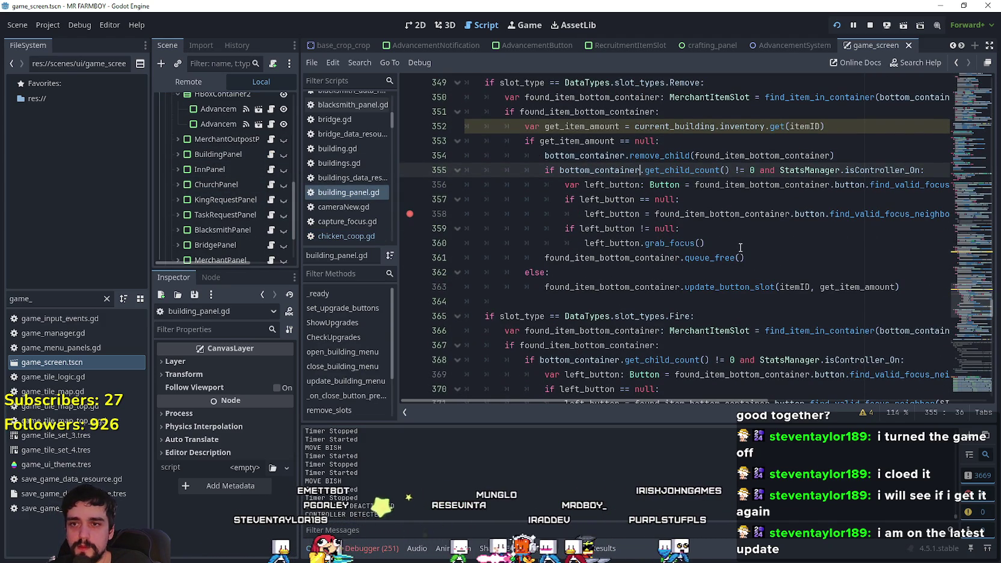
left_click_drag(742, 247, 627, 245)
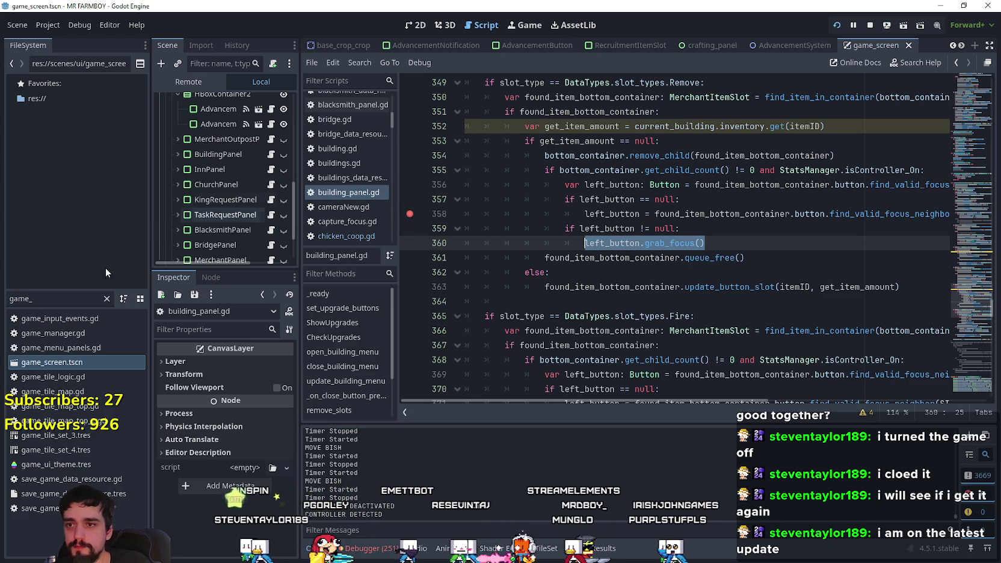
scroll("down", 3)
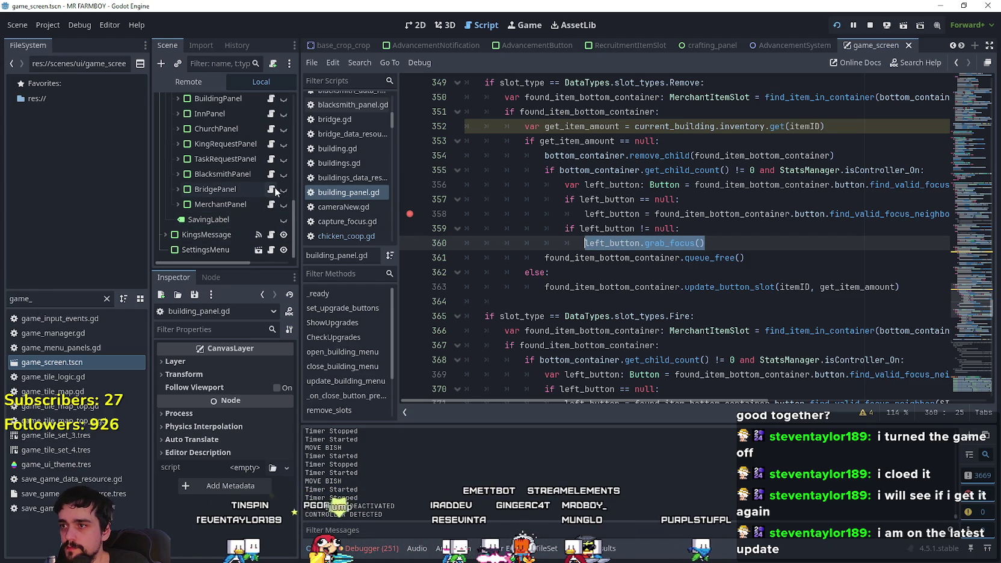
left_click(272, 189)
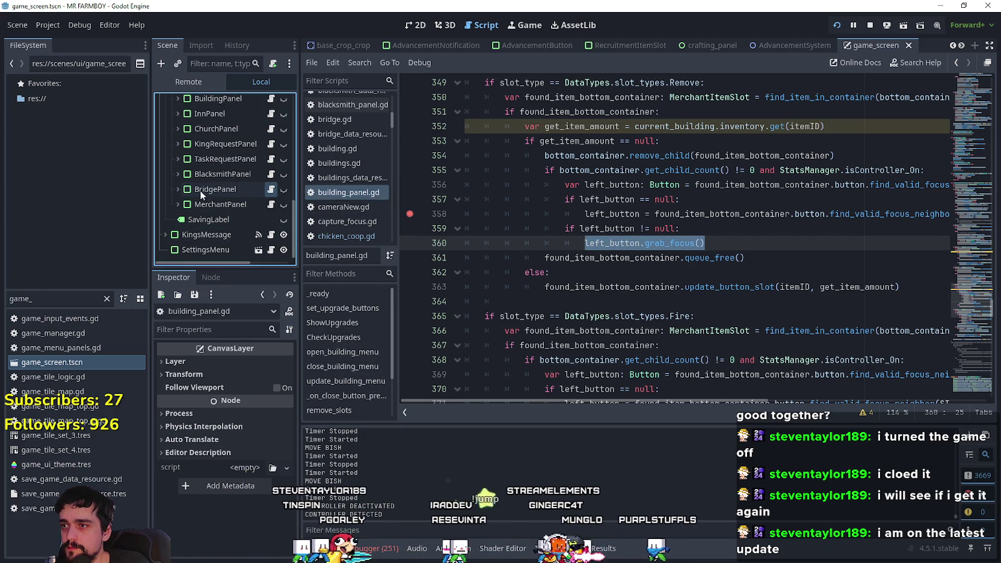
left_click(178, 189)
scroll("down", 3)
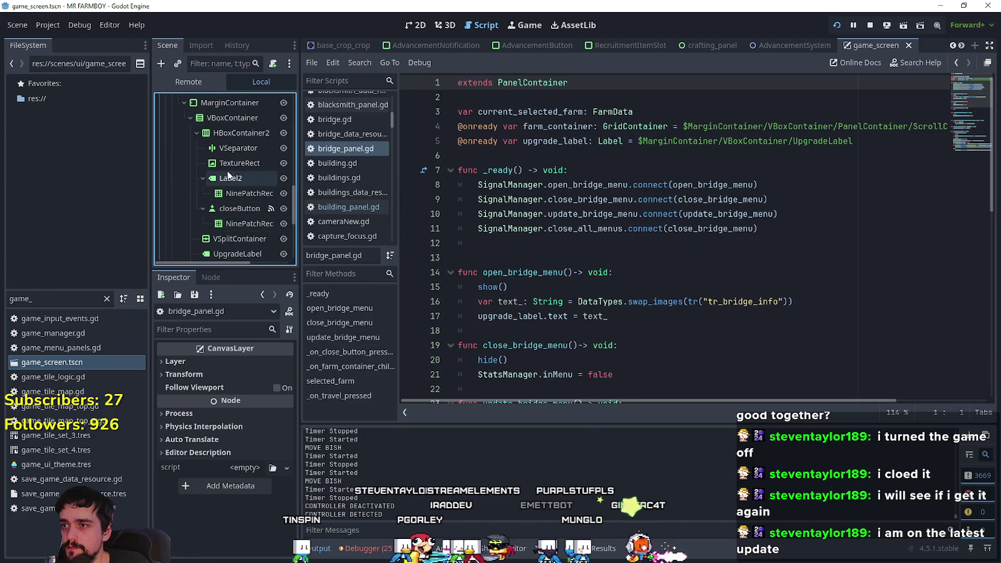
scroll("down", 3)
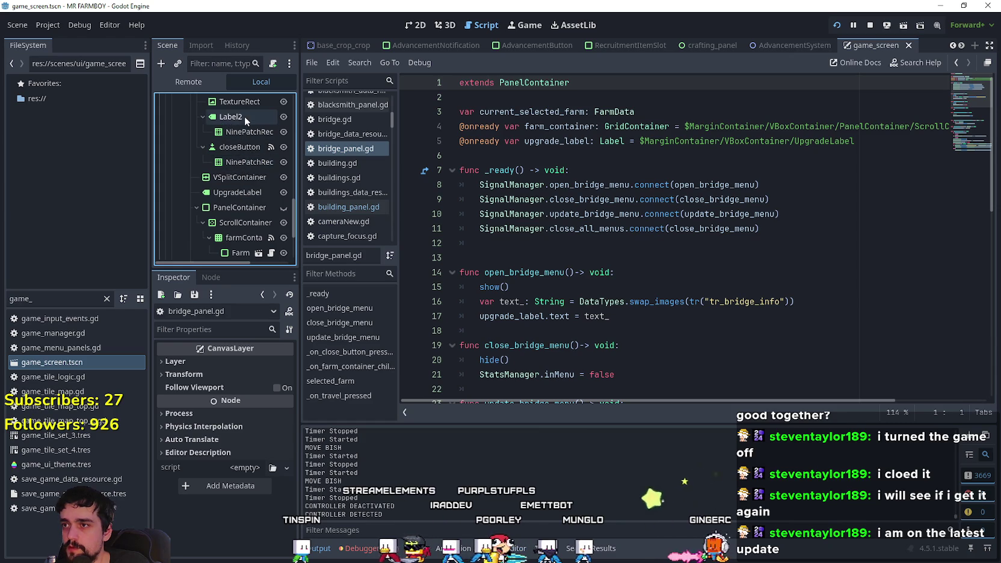
left_click(241, 147)
scroll("down", 3)
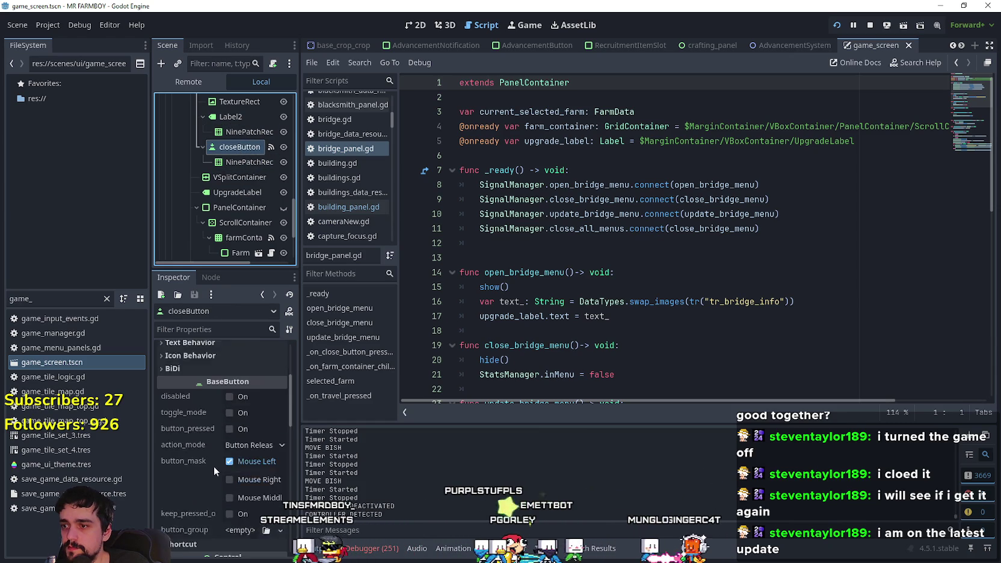
scroll("down", 3)
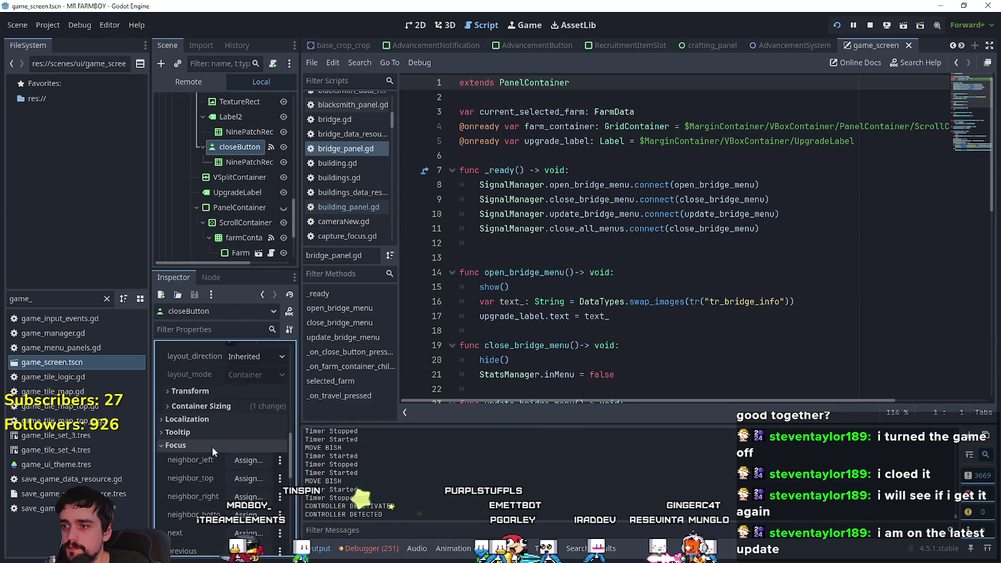
left_click(738, 257)
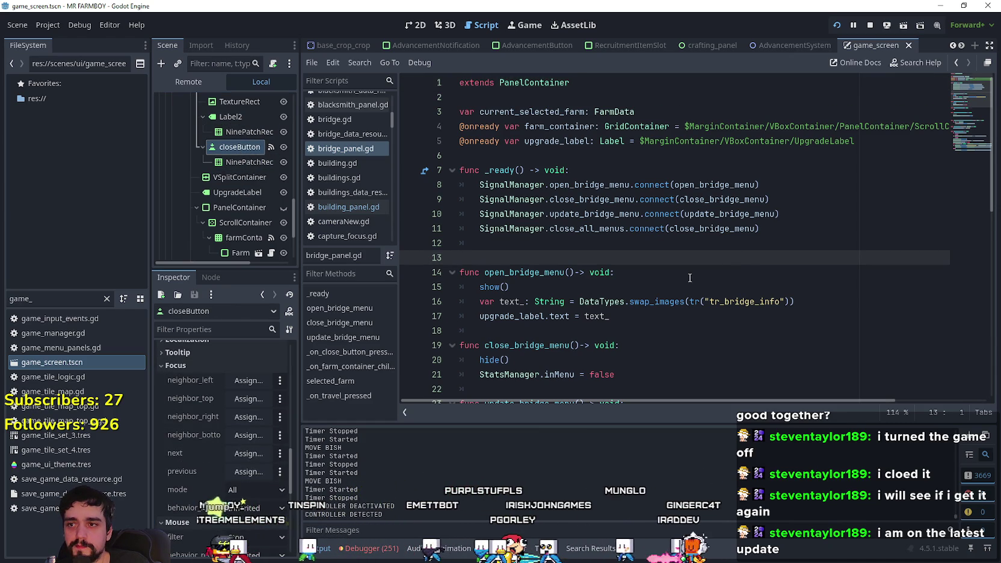
scroll("down", 3)
left_click(705, 230)
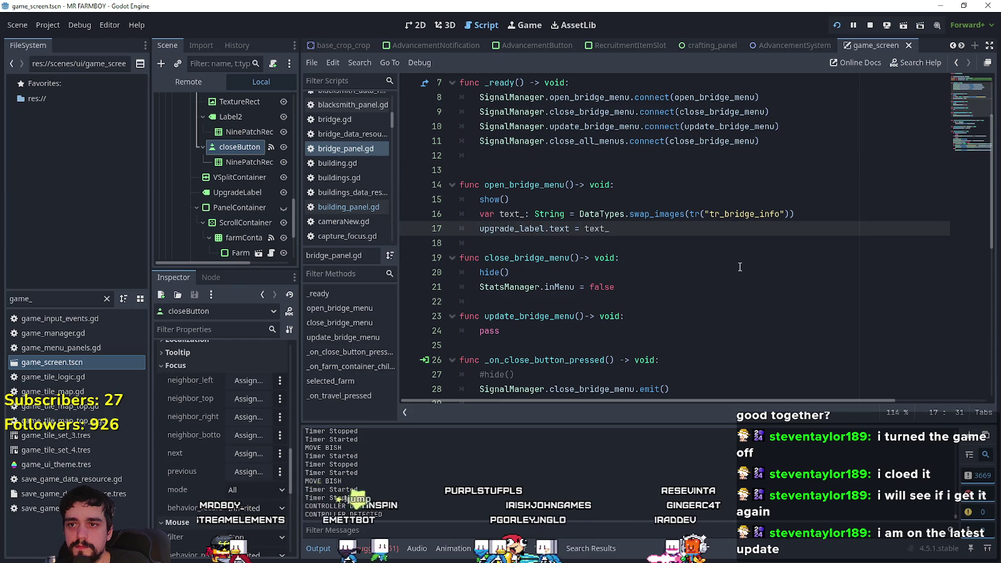
scroll("down", 3)
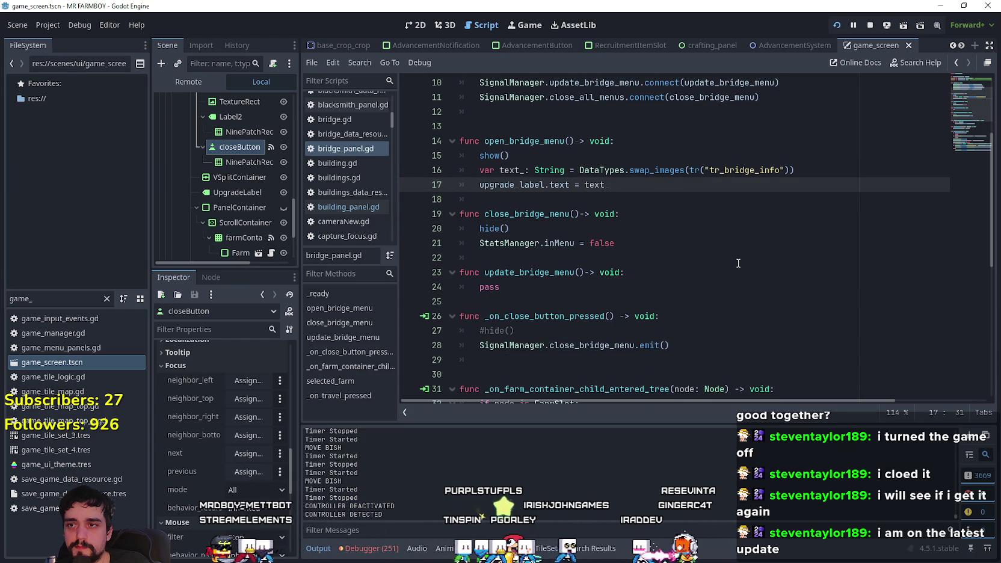
scroll("down", 3)
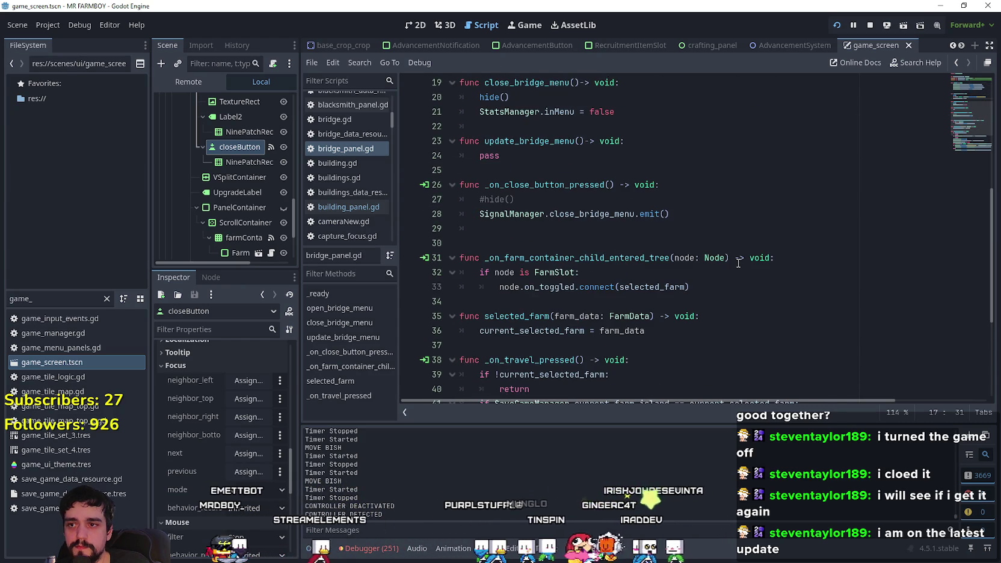
scroll("down", 3)
scroll("down", 3)
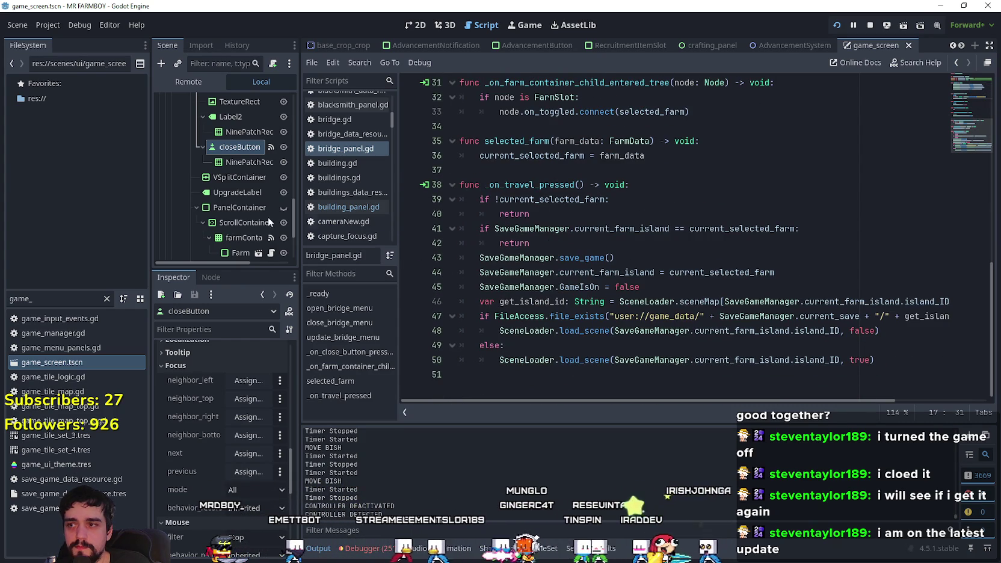
scroll("up", 3)
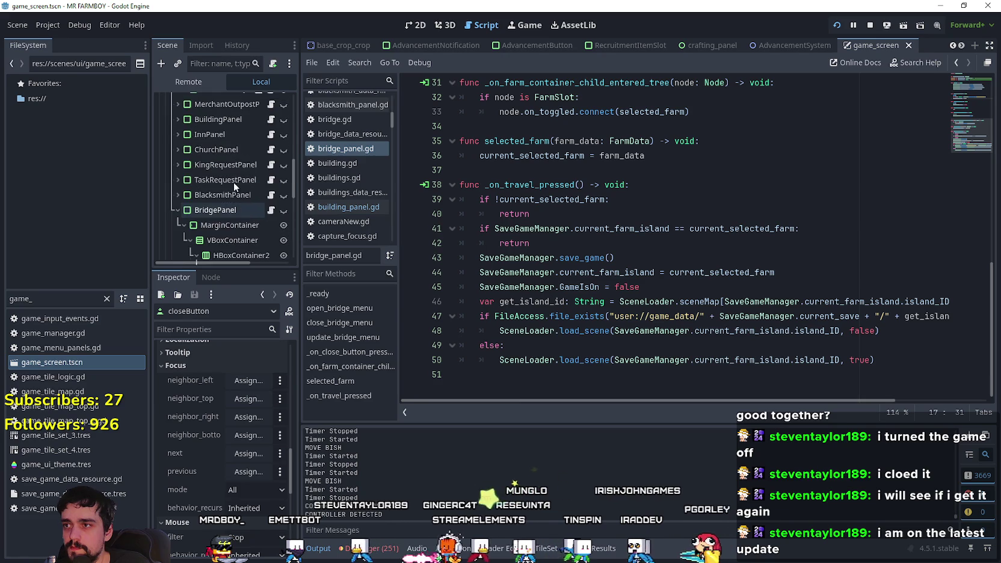
scroll("up", 3)
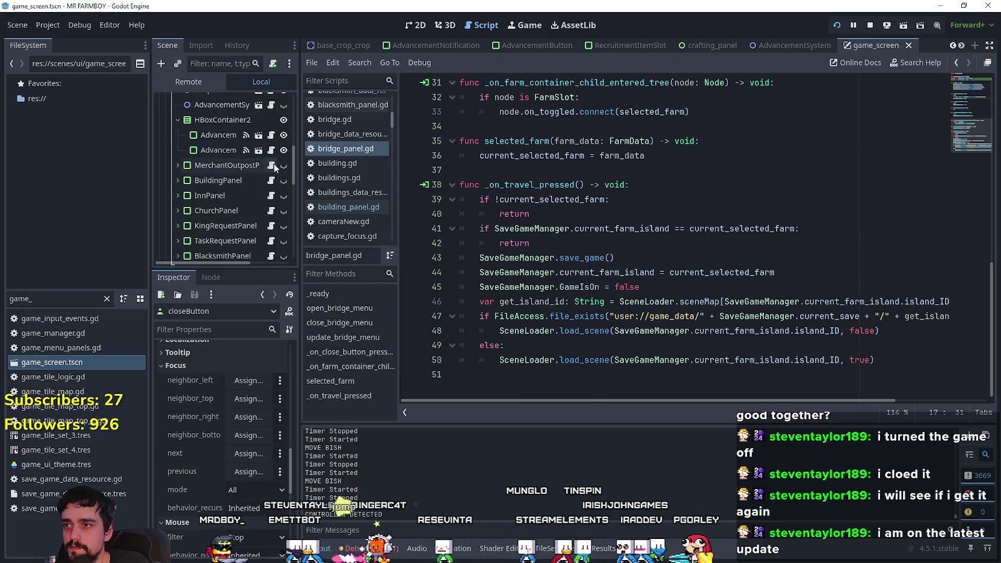
left_click(274, 167)
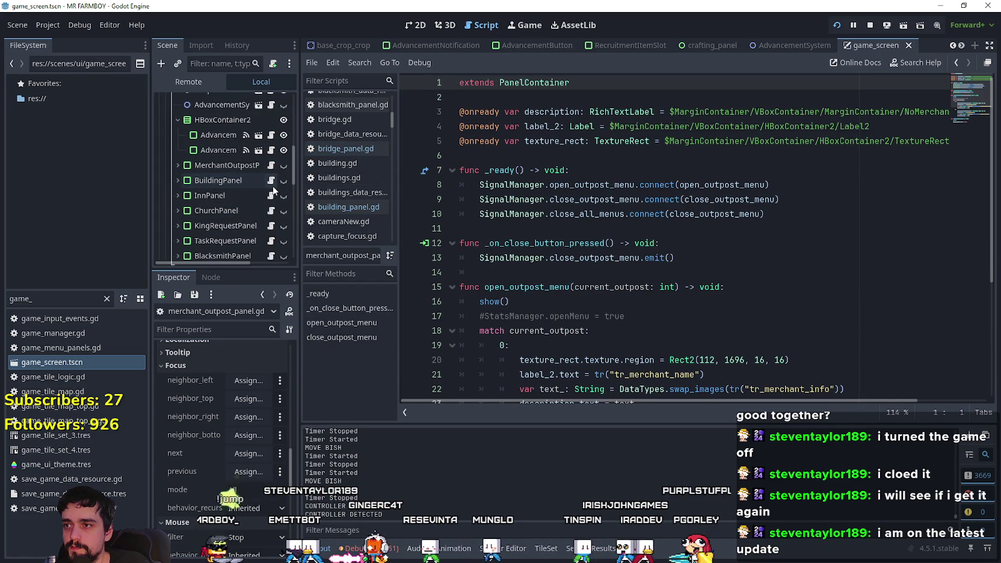
left_click(271, 181)
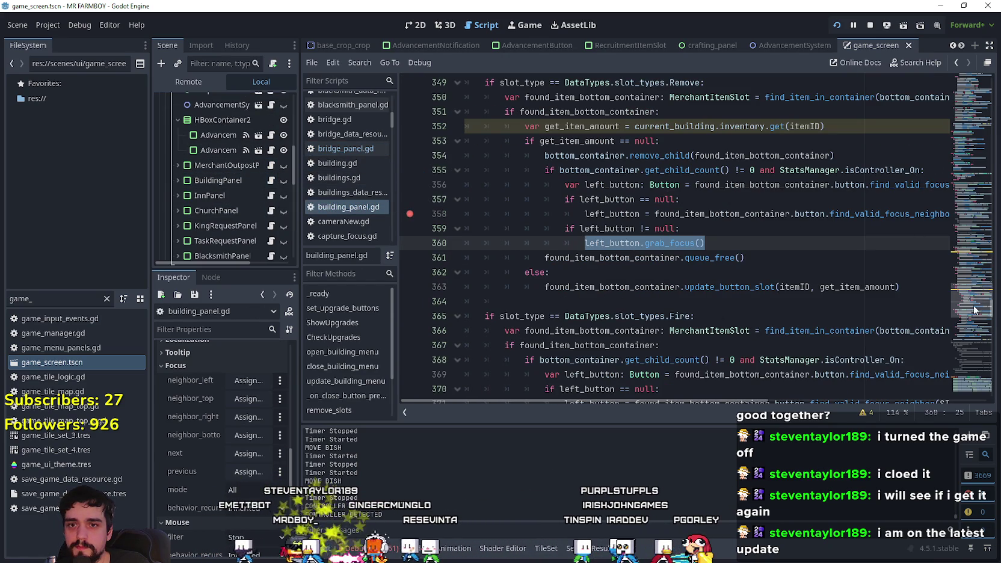
scroll("up", 3)
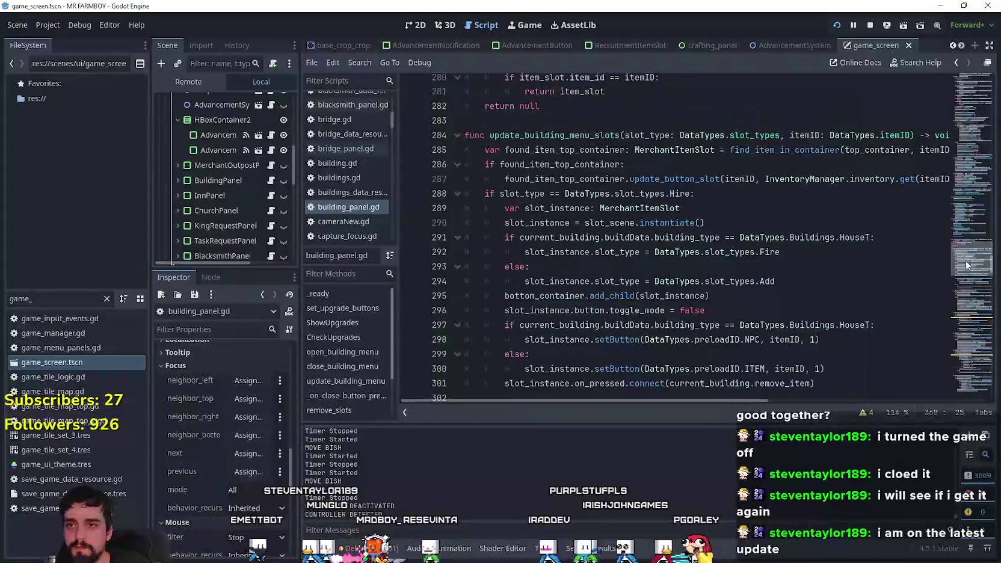
Copy the controller focus check on lines 381–382 of building_panel.gd and open bridge_panel.gd.
left_click_drag(966, 260, 970, 319)
left_click_drag(755, 235, 501, 215)
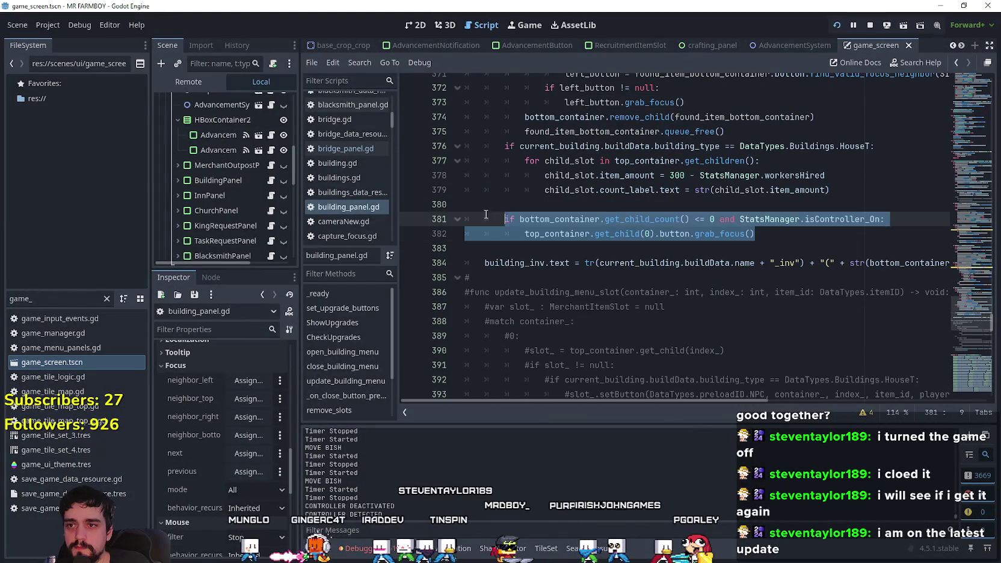
left_click_drag(851, 230, 465, 219)
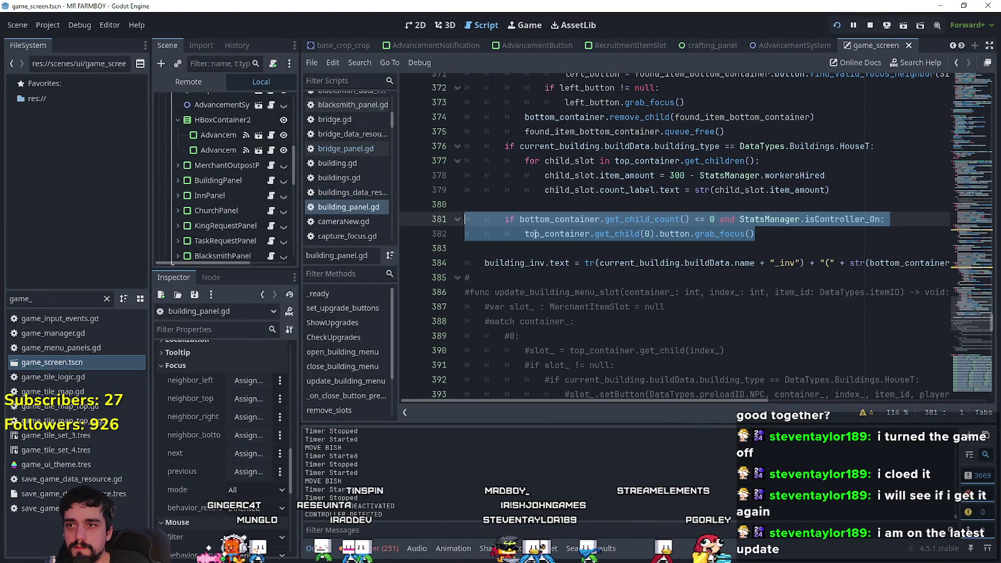
scroll("down", 3)
left_click(179, 170)
left_click(268, 169)
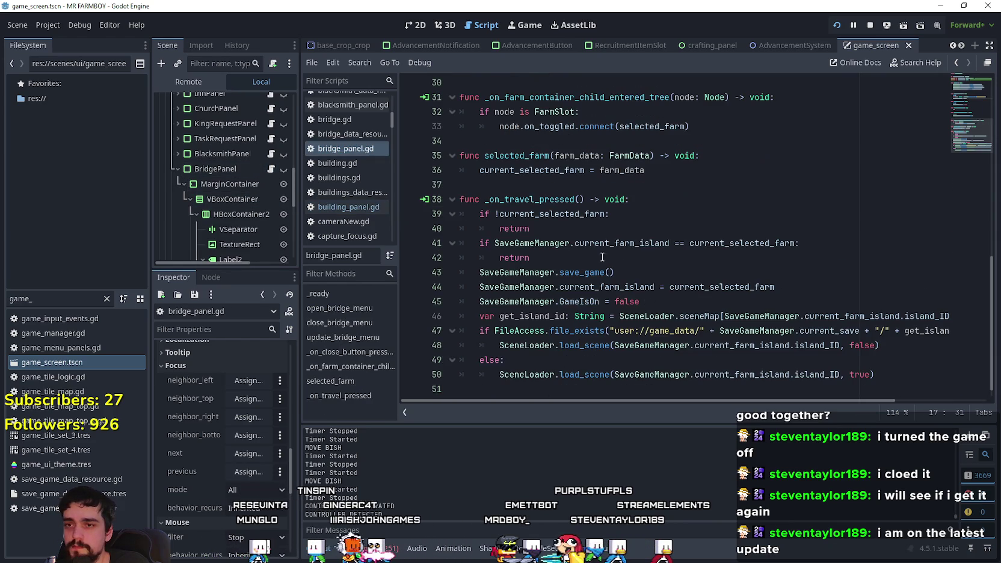
scroll("up", 3)
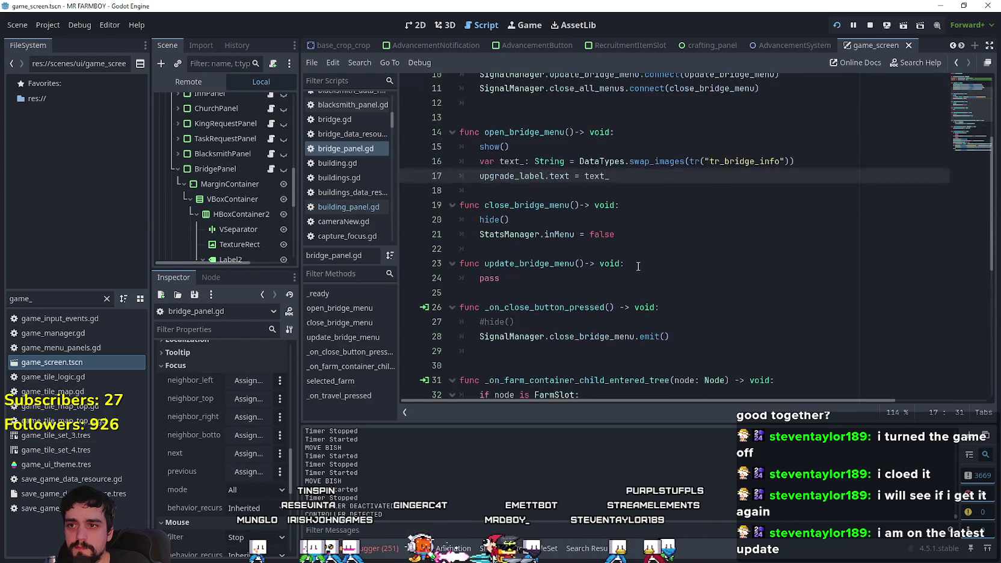
Paste the focus check after line 17, dedent it, and remove the bottom_container condition.
type("if bottom_container.get_child_count() <= 0 and StatsManager.isController_On: top_container.get_child(0).button.grab_focus()")
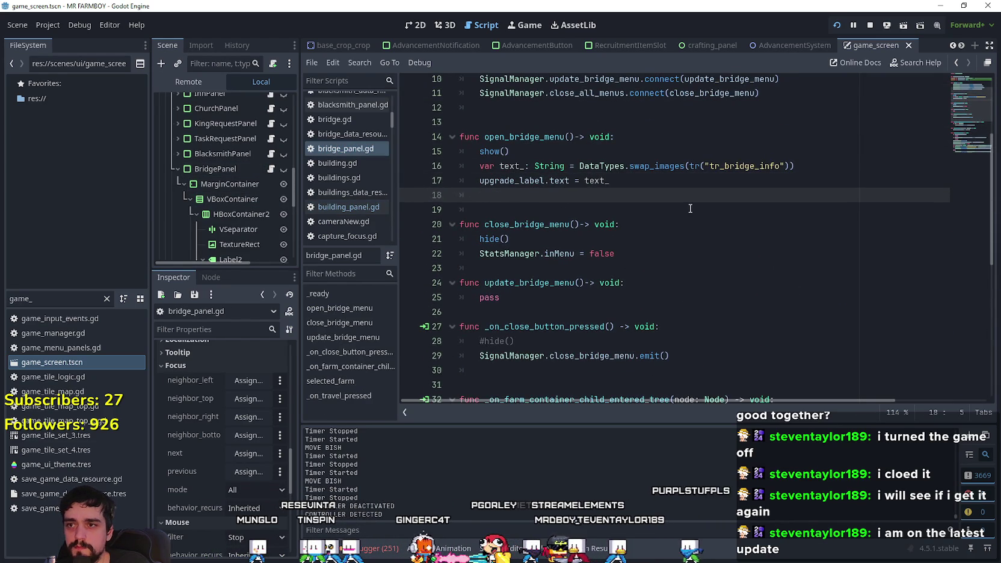
left_click_drag(759, 200, 460, 195)
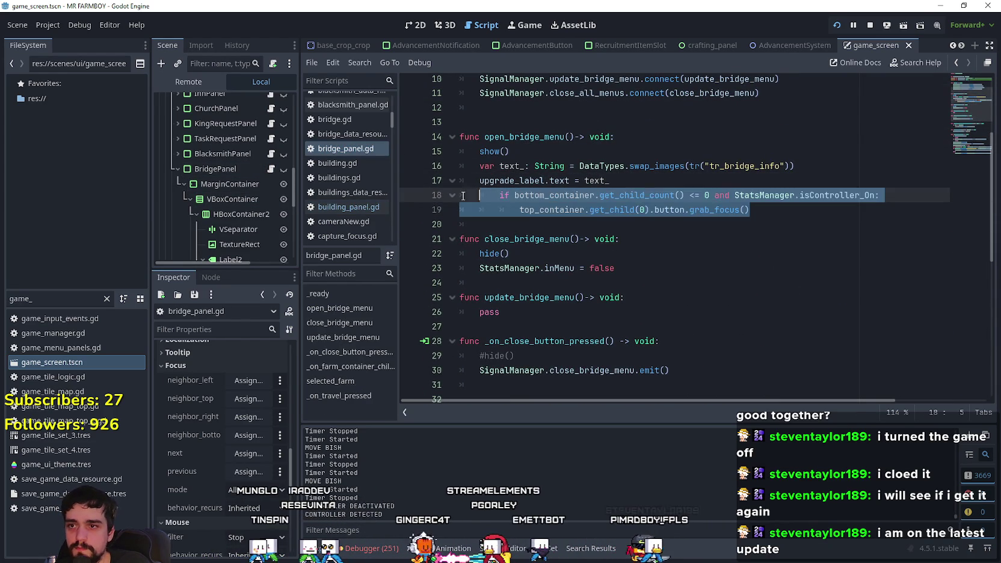
key("shift+Tab")
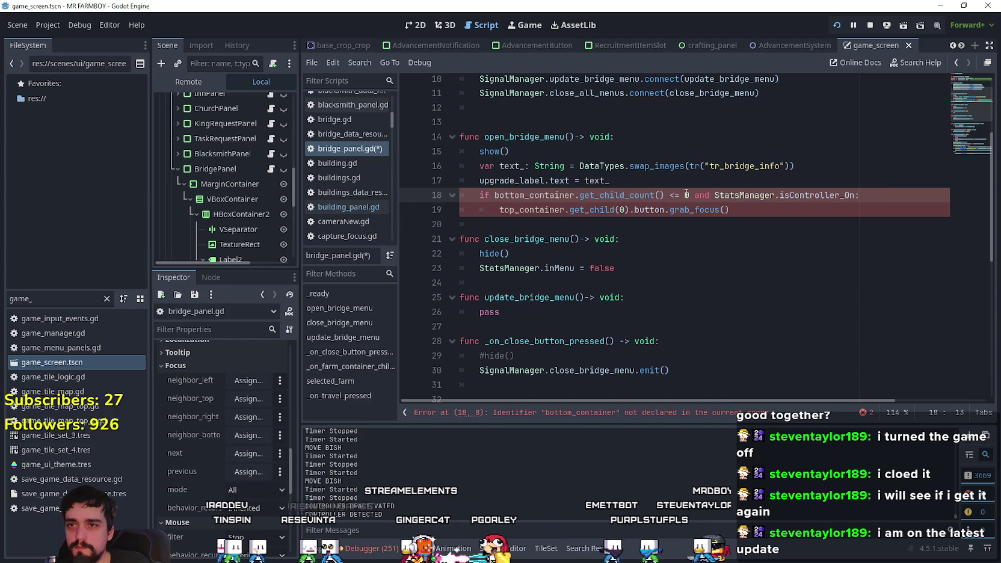
left_click_drag(713, 195, 495, 195)
key("BackSpace")
left_click(572, 210)
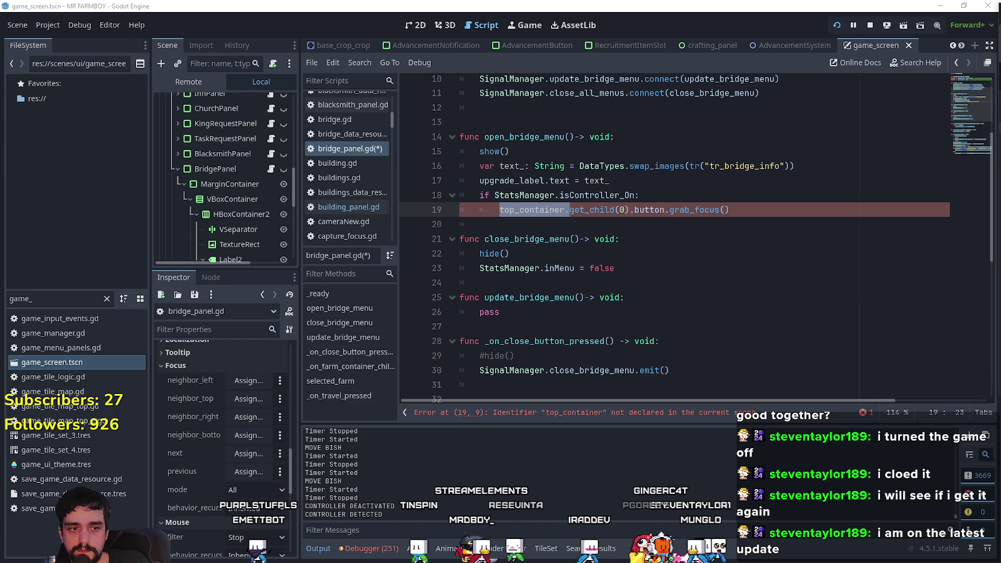
key("alt+Tab")
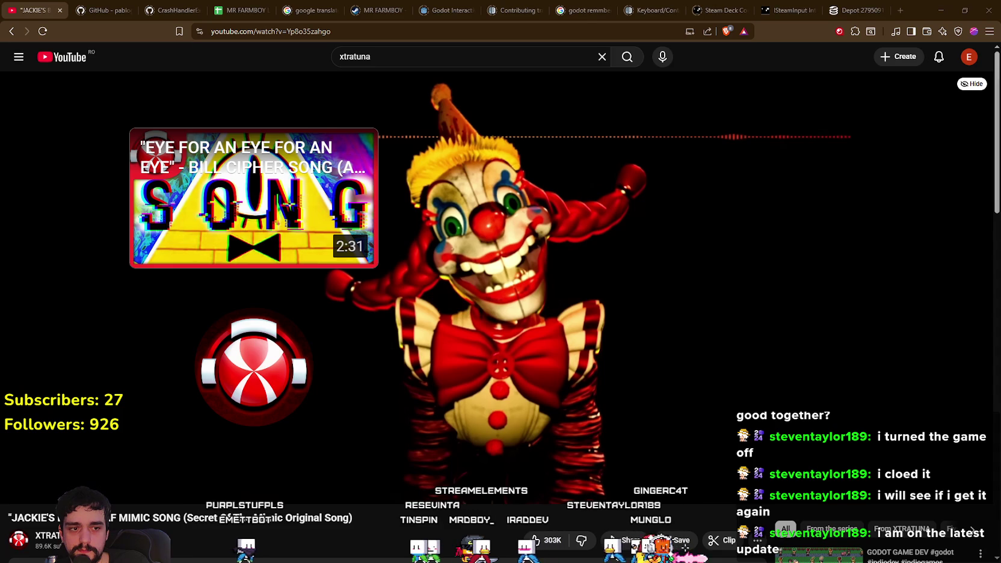
In a new browser tab, go to the CLAYMORE_DEV Twitch channel.
key("ctrl+t")
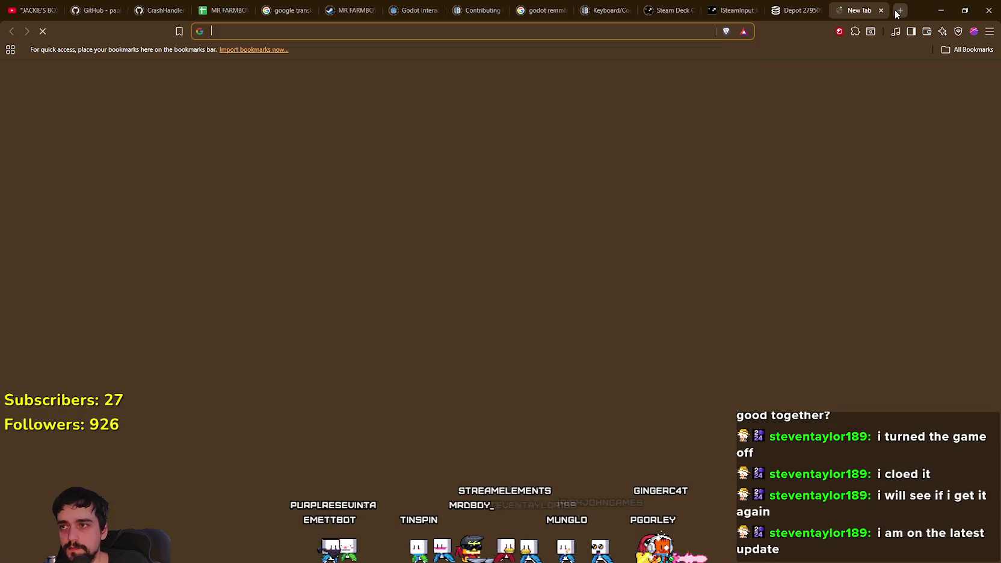
type("tw")
left_click(268, 53)
left_click(319, 31)
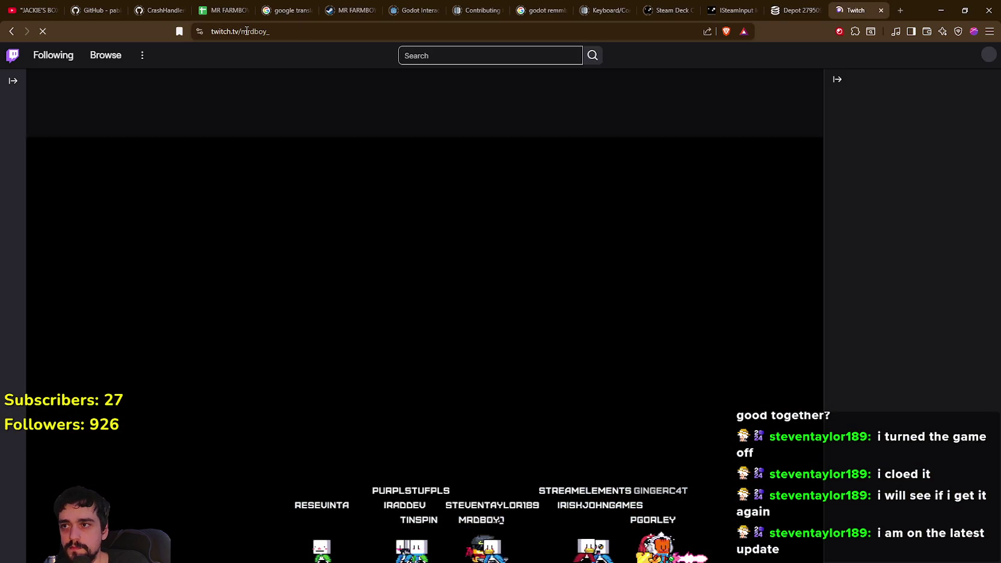
type("https://www.twitch.tv/CLAYMORE_DEV")
key("Return")
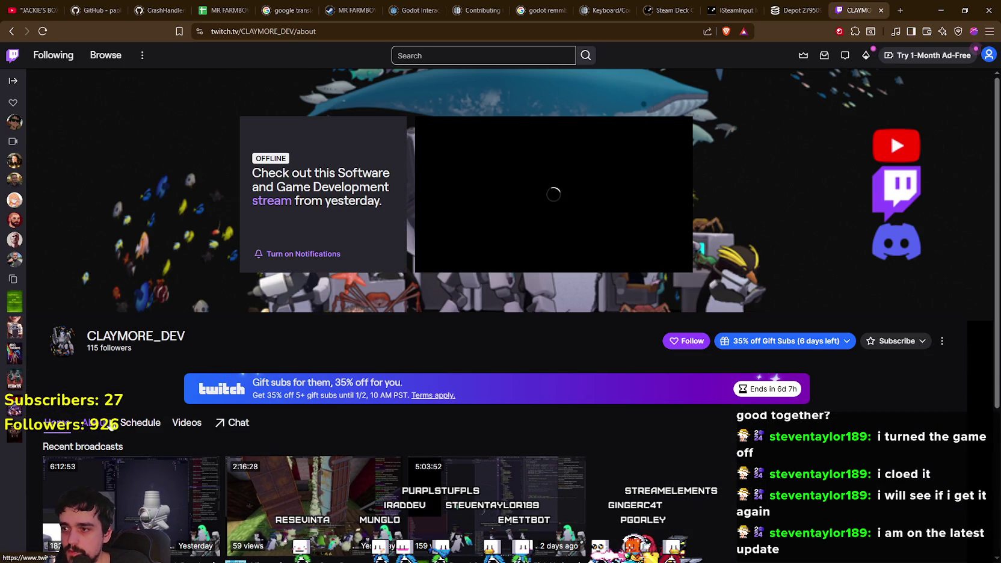
Show the channel's About page and open its linked YouTube channel in a new tab.
left_click(90, 422)
scroll("down", 3)
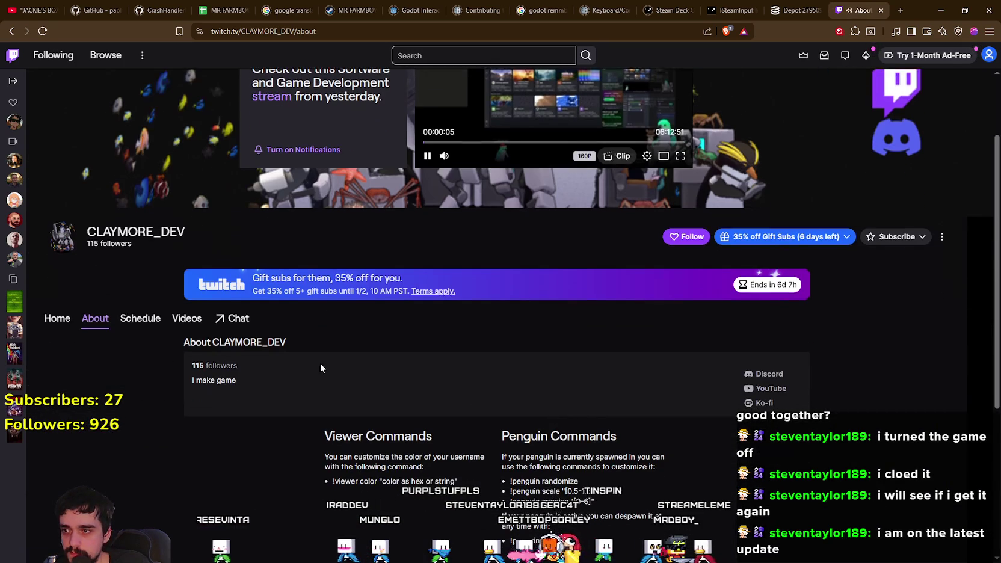
scroll("down", 3)
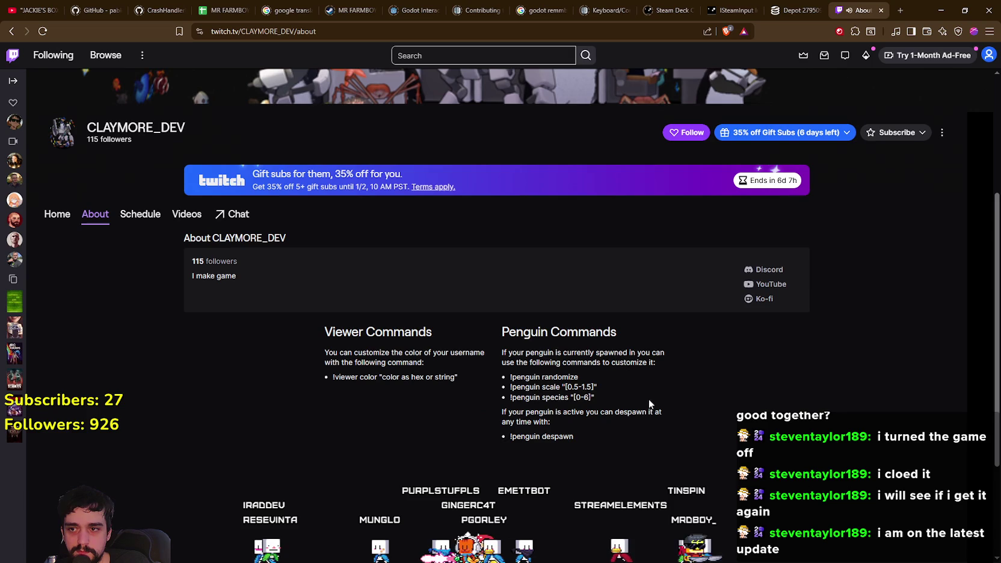
right_click(773, 291)
left_click(794, 296)
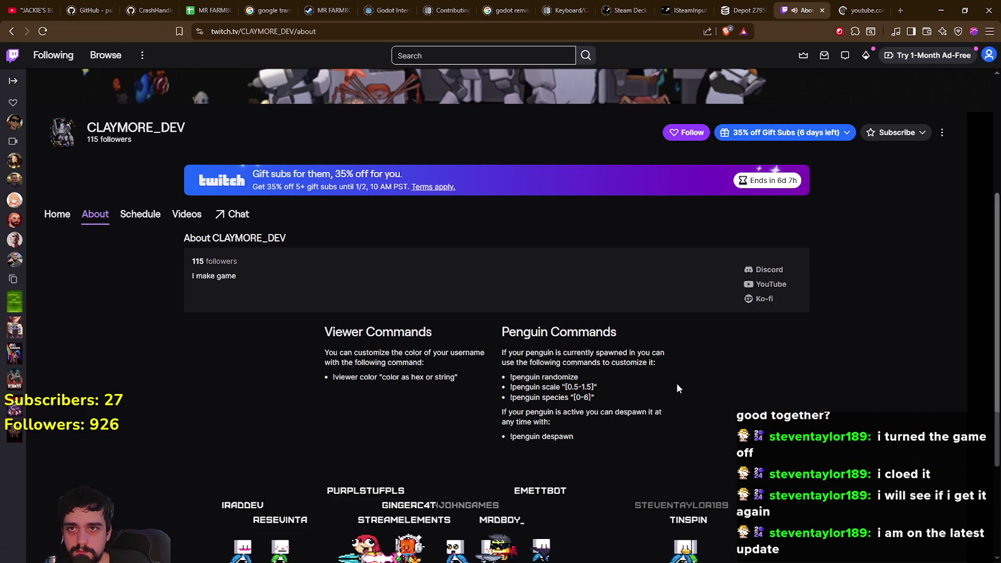
scroll("up", 3)
scroll("up", 3)
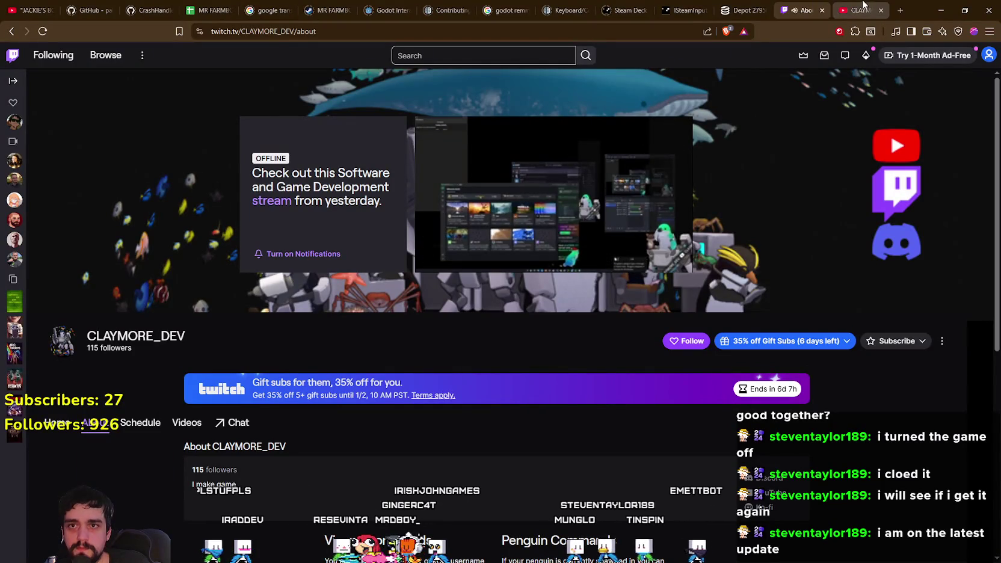
Browse the Deep Horizon devlogs on CLAYMORE_DEV's YouTube Videos tab, then close that tab.
left_click(864, 7)
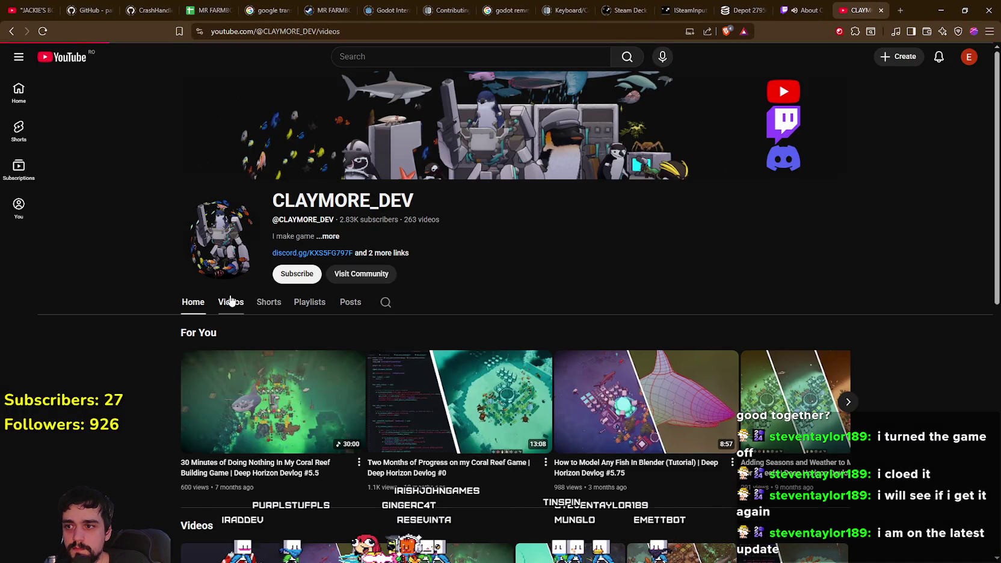
left_click(230, 301)
scroll("down", 3)
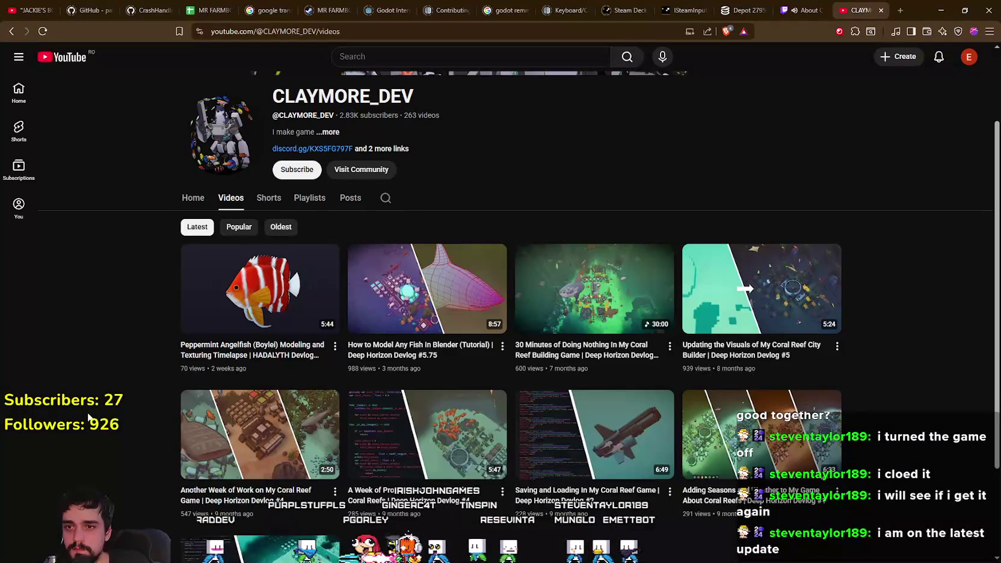
scroll("up", 3)
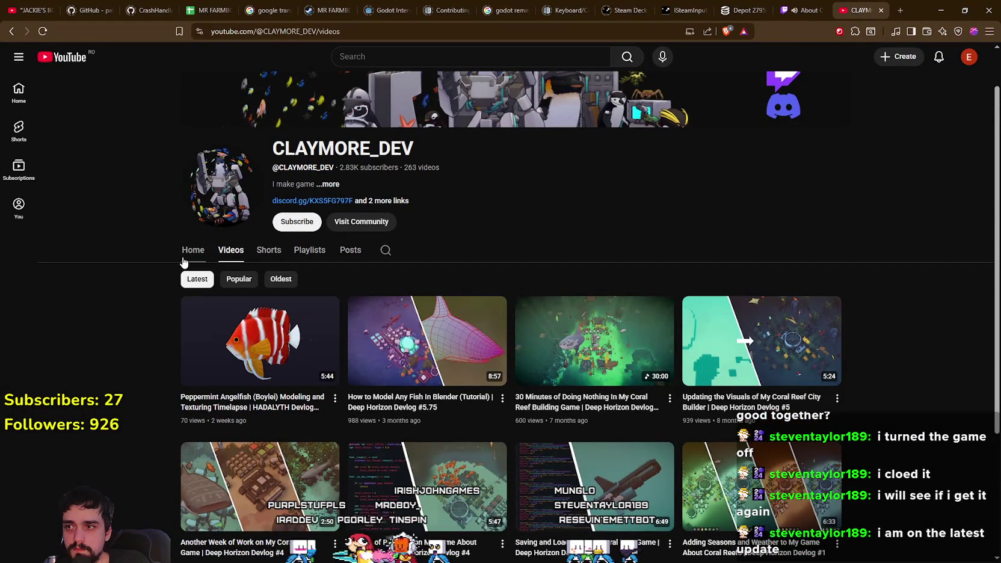
scroll("down", 3)
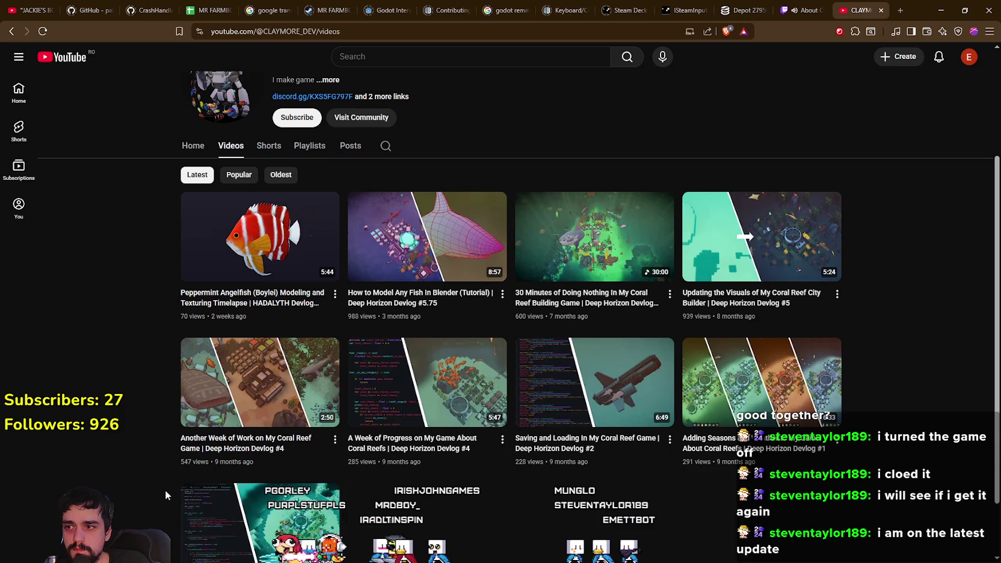
scroll("up", 3)
scroll("down", 3)
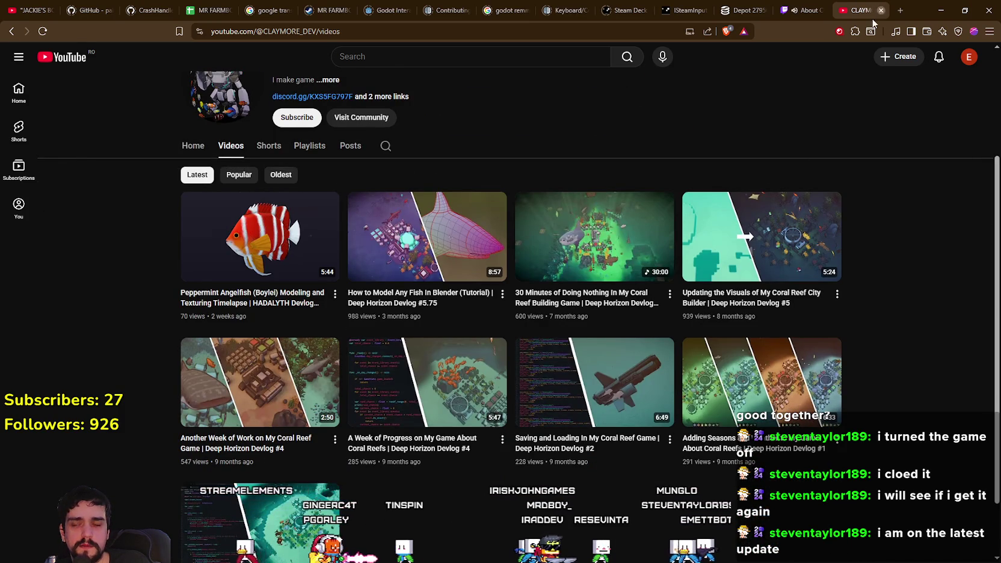
left_click(880, 11)
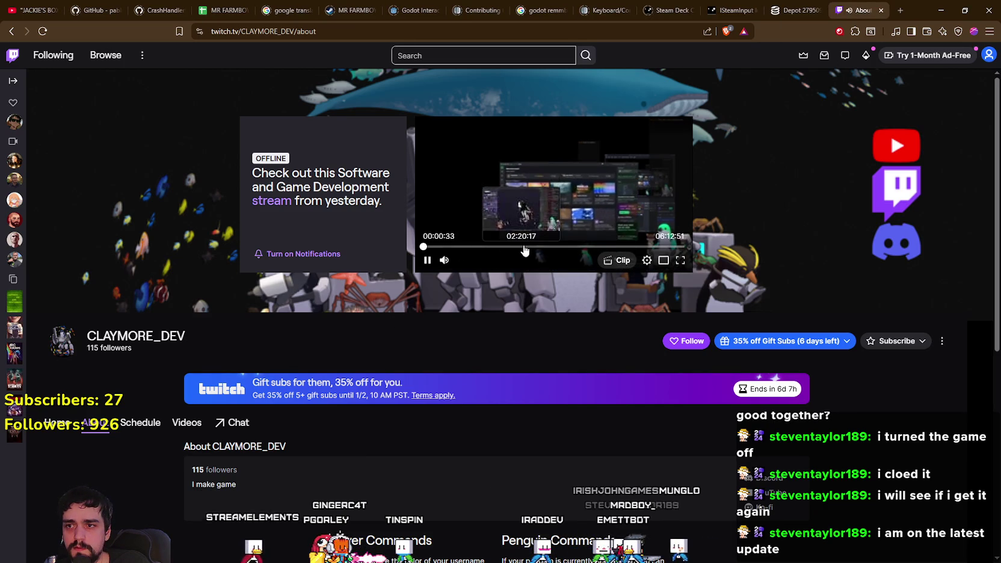
Skip the channel's preview replay to about 02:20:17, then 04:50:37 and 05:21:07.
left_click(522, 247)
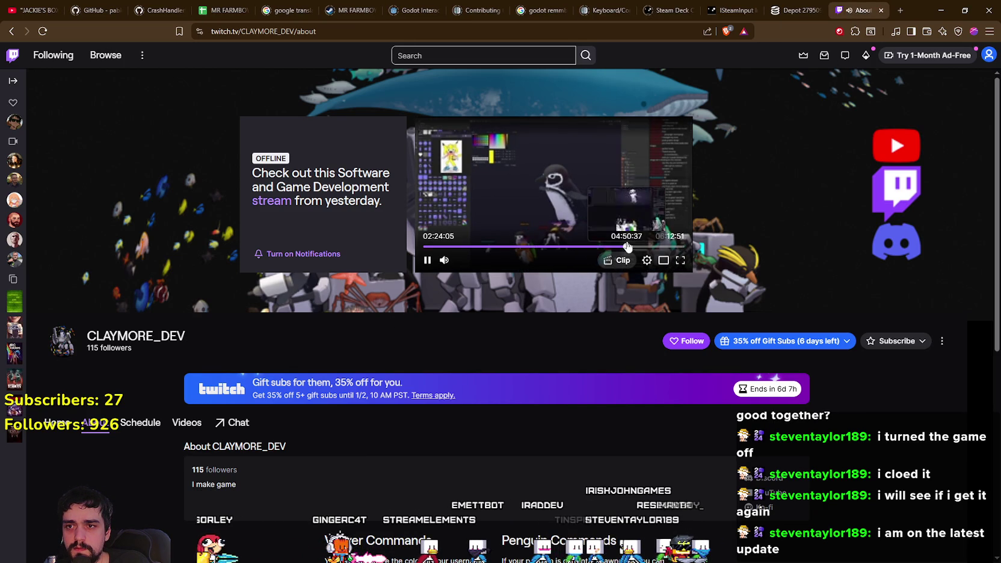
left_click(626, 247)
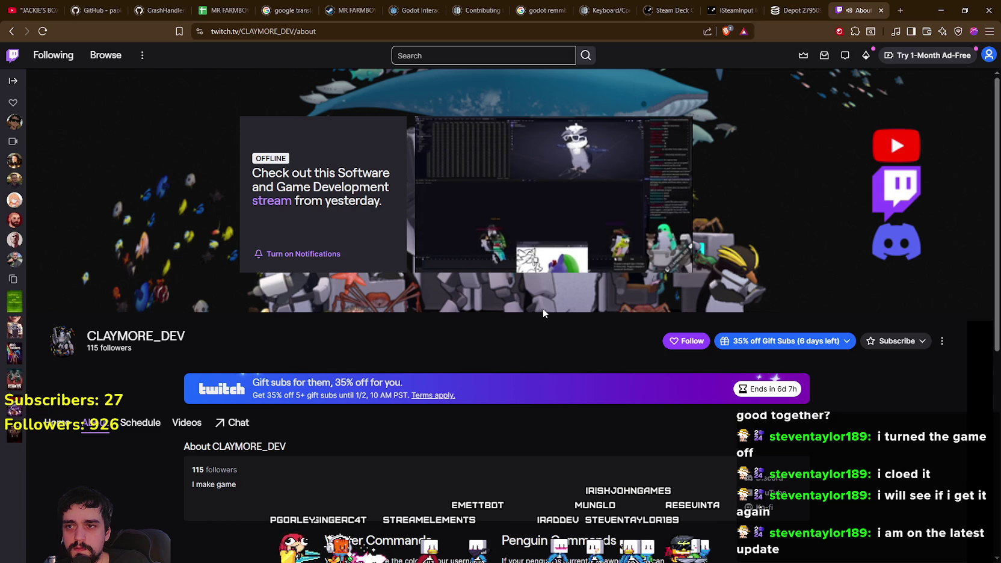
left_click(648, 247)
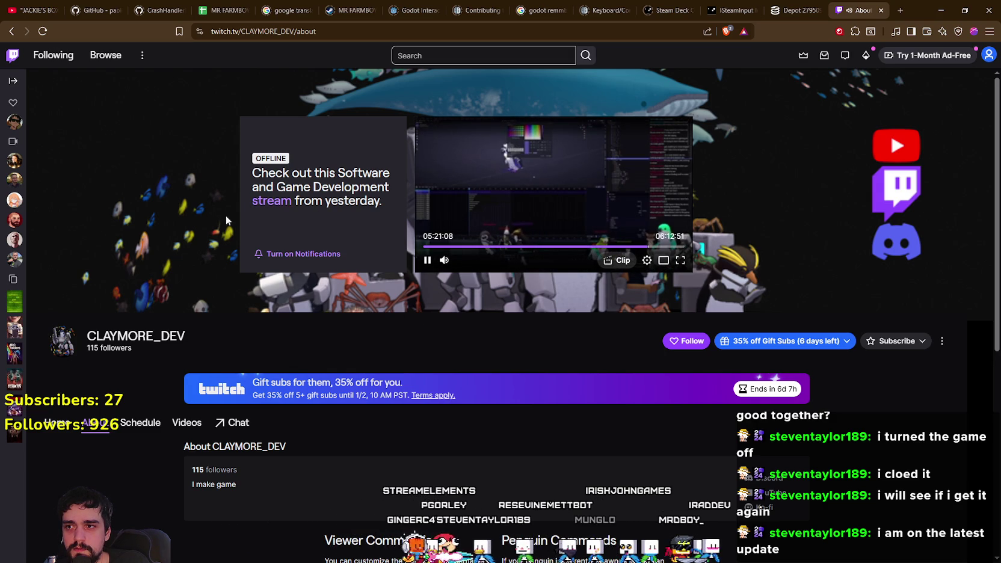
Filter the channel's videos to Past Broadcasts and play the most recent one.
scroll("down", 3)
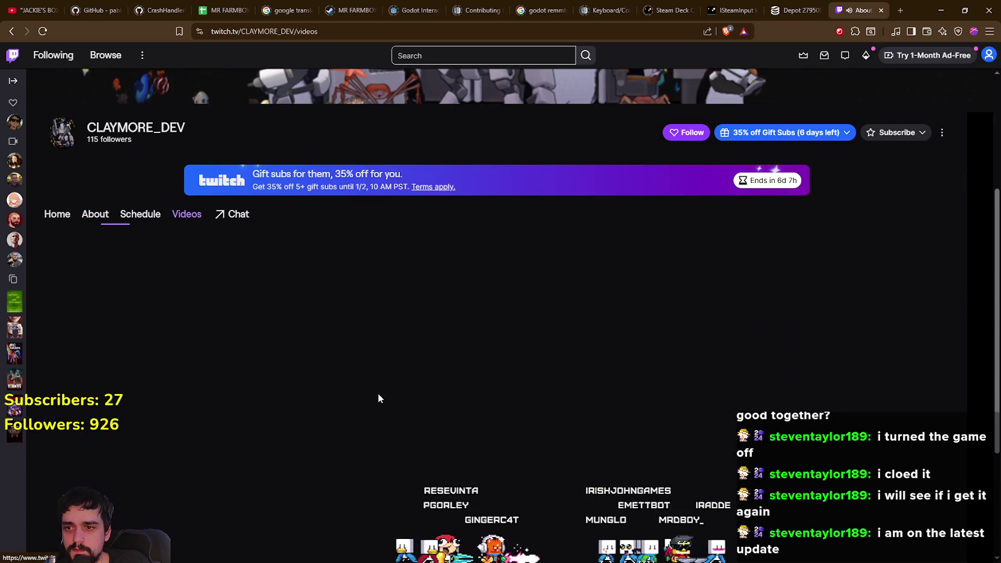
left_click(119, 243)
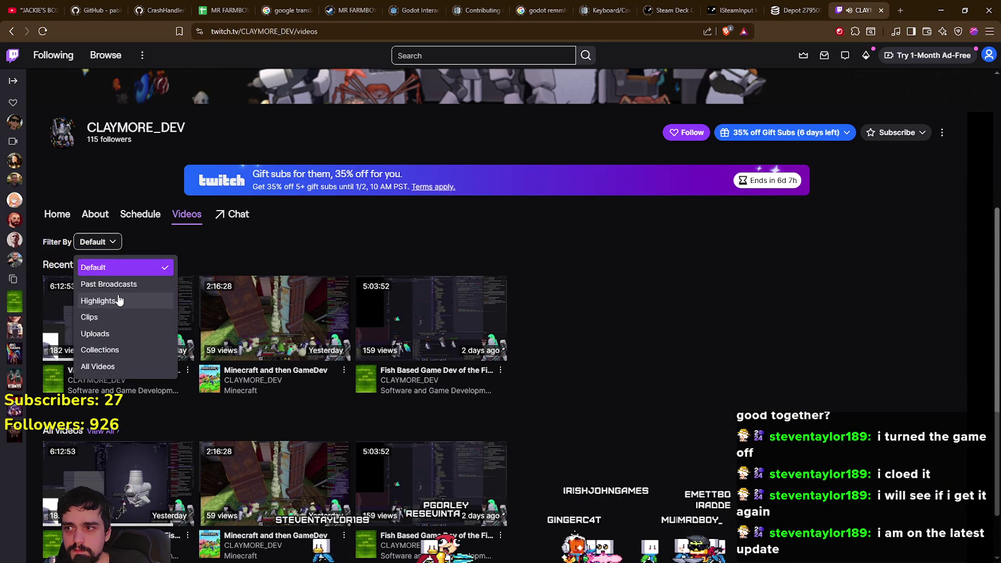
left_click(100, 284)
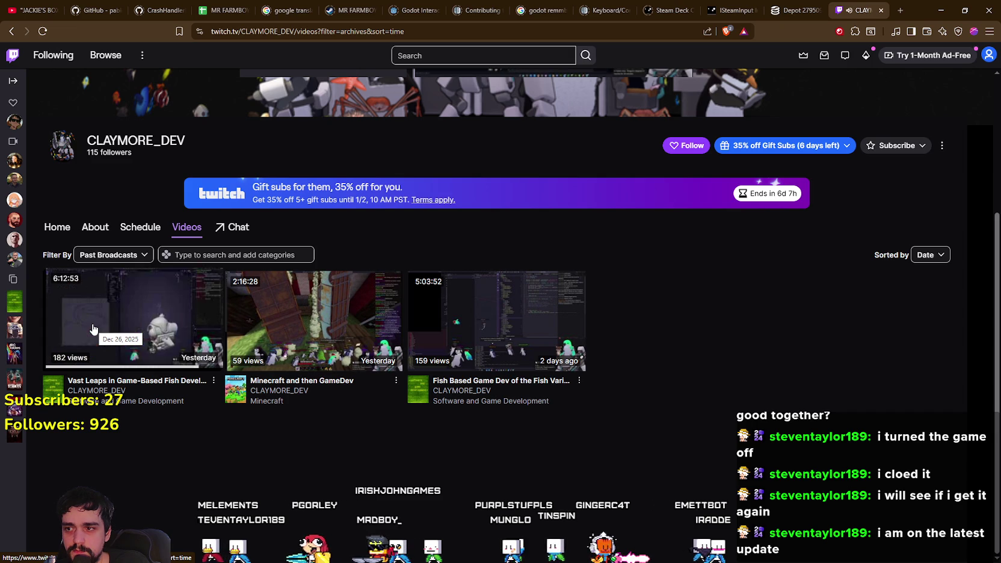
left_click(92, 329)
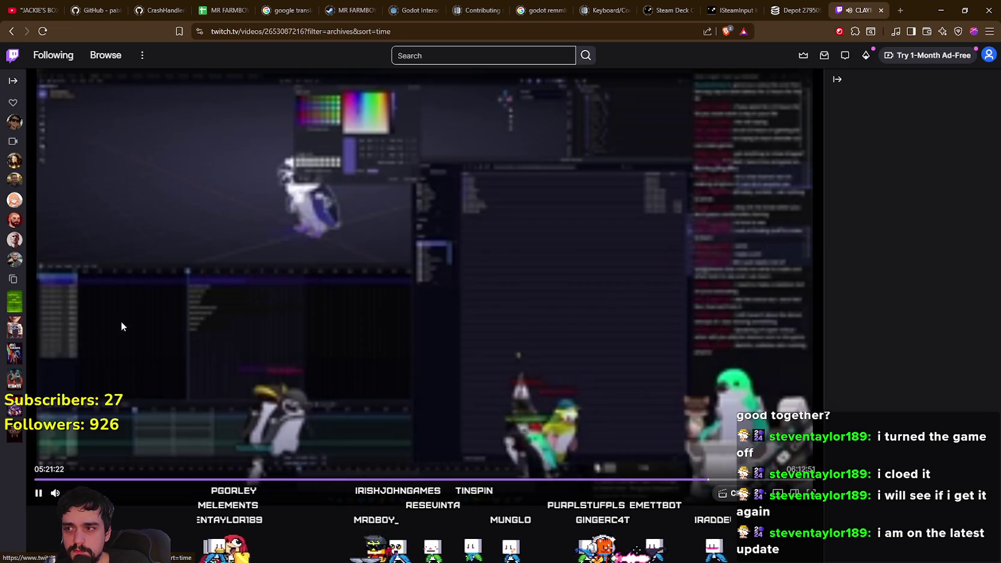
Switch the broadcast's playback quality to a different setting.
left_click(778, 493)
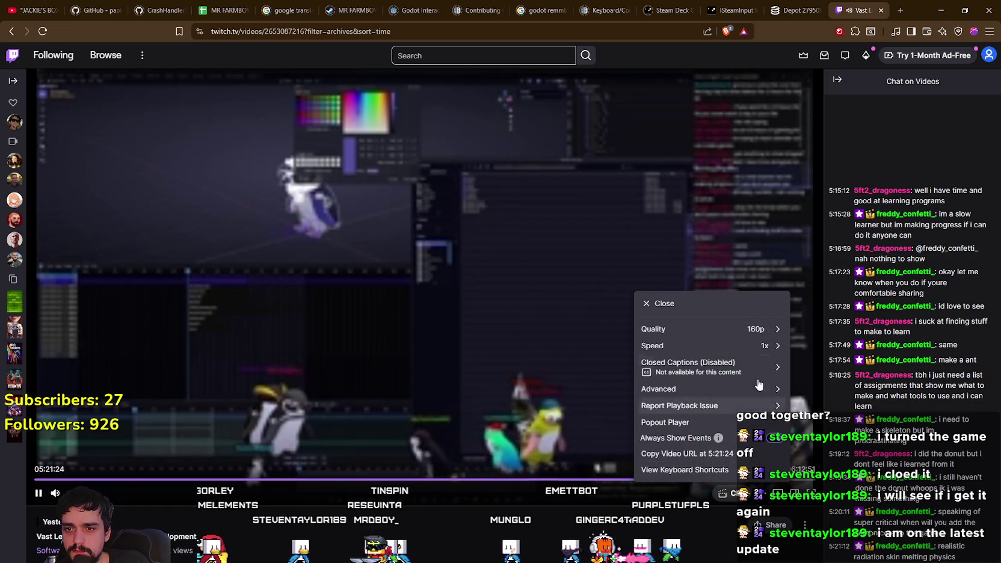
left_click(737, 332)
left_click(680, 404)
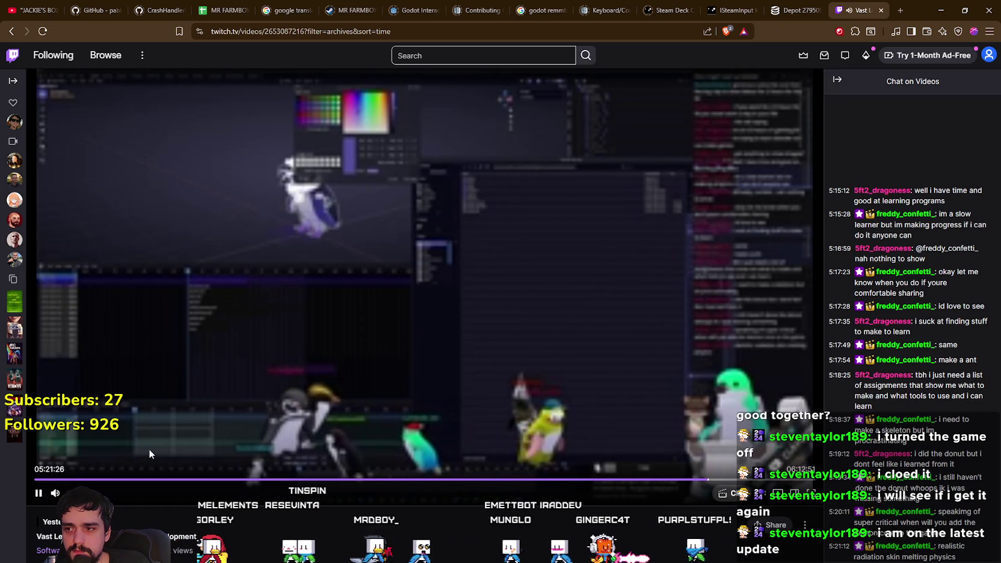
Jump the broadcast to about 00:17:56, 00:46:47 and 02:11:10, then watch full screen.
left_click(72, 479)
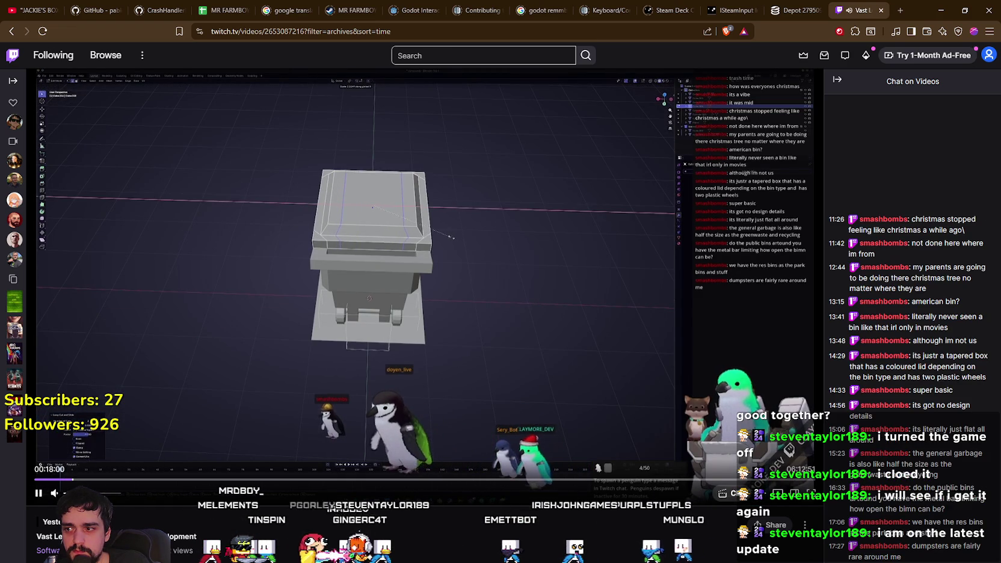
left_click(133, 481)
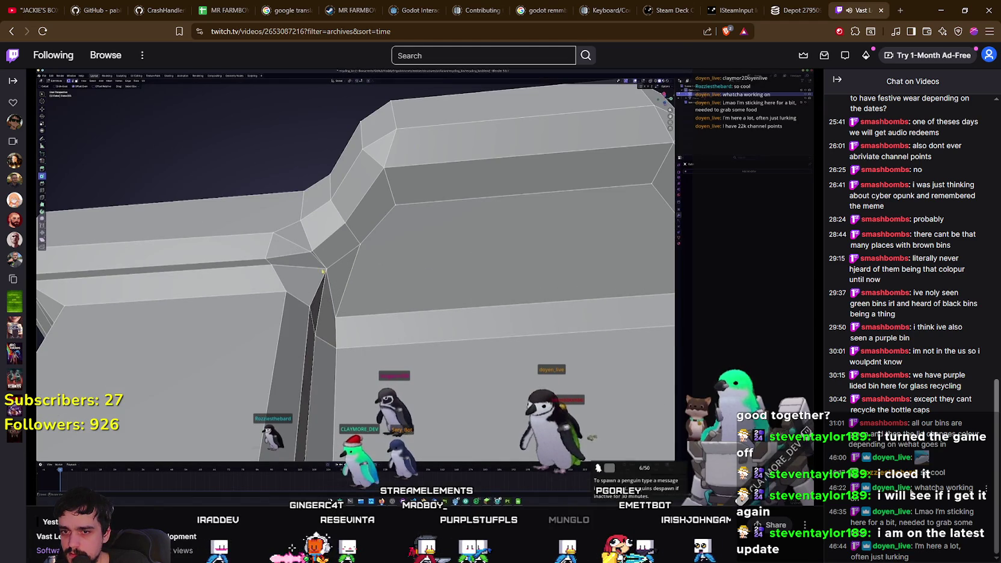
scroll("up", 3)
scroll("down", 3)
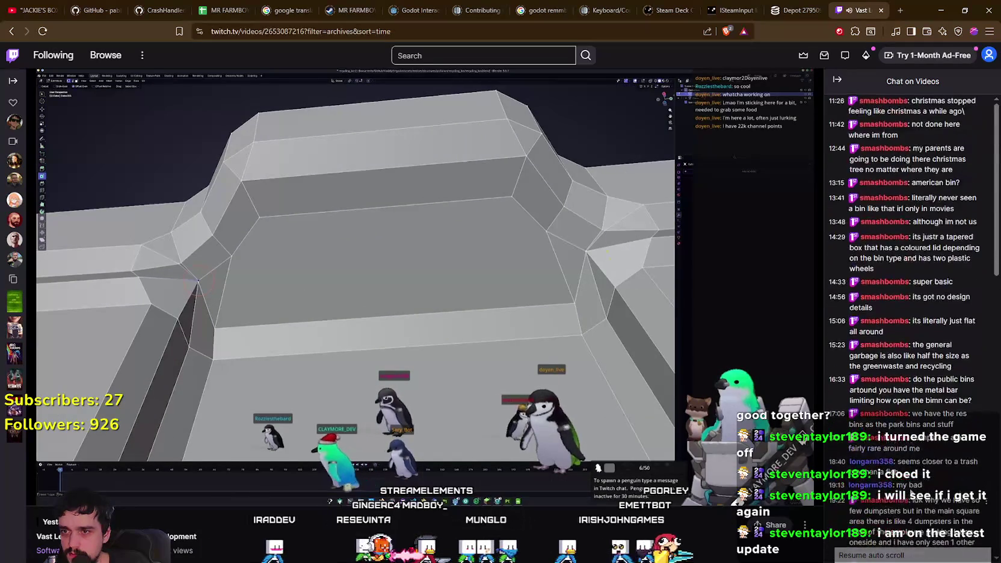
scroll("down", 3)
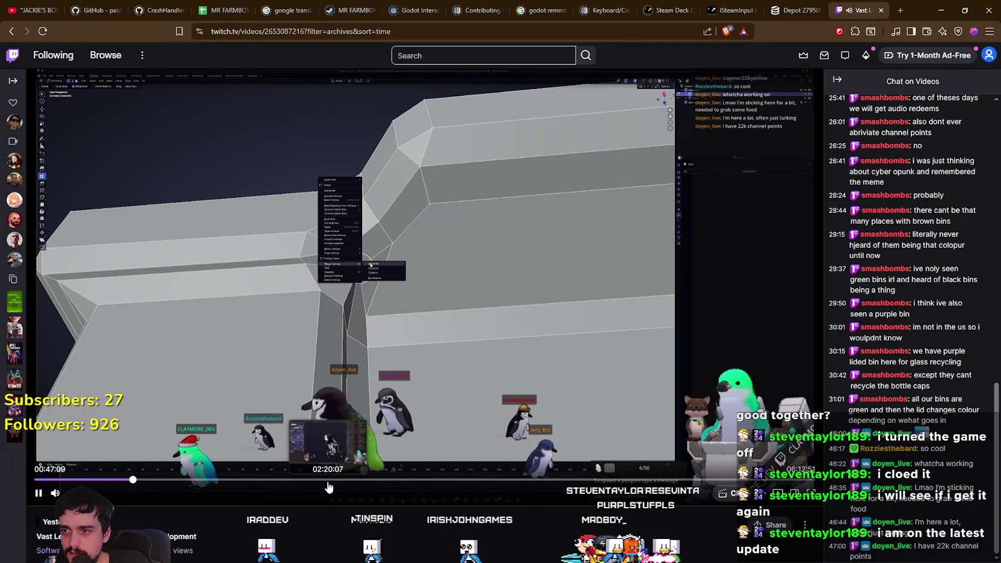
left_click(308, 480)
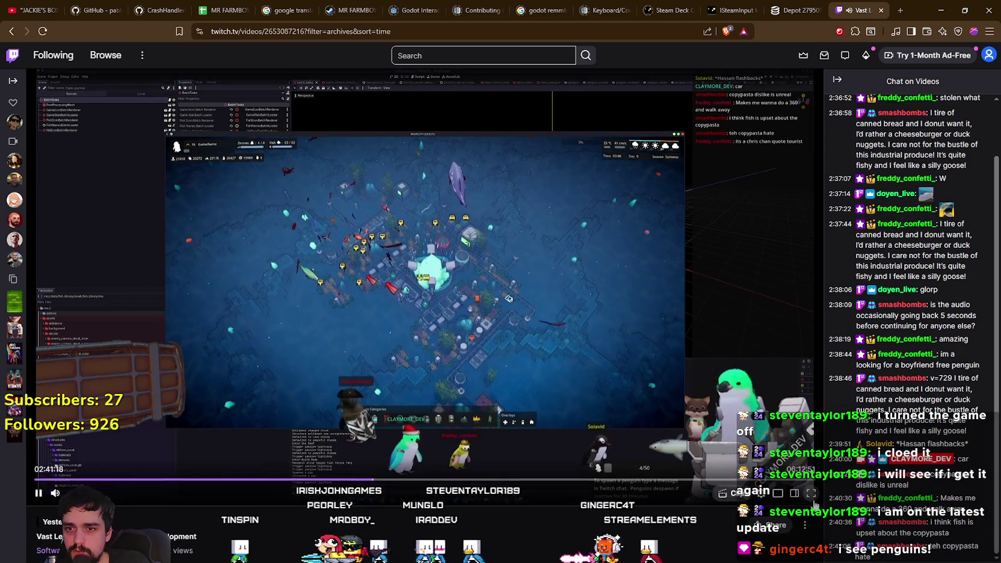
left_click(810, 492)
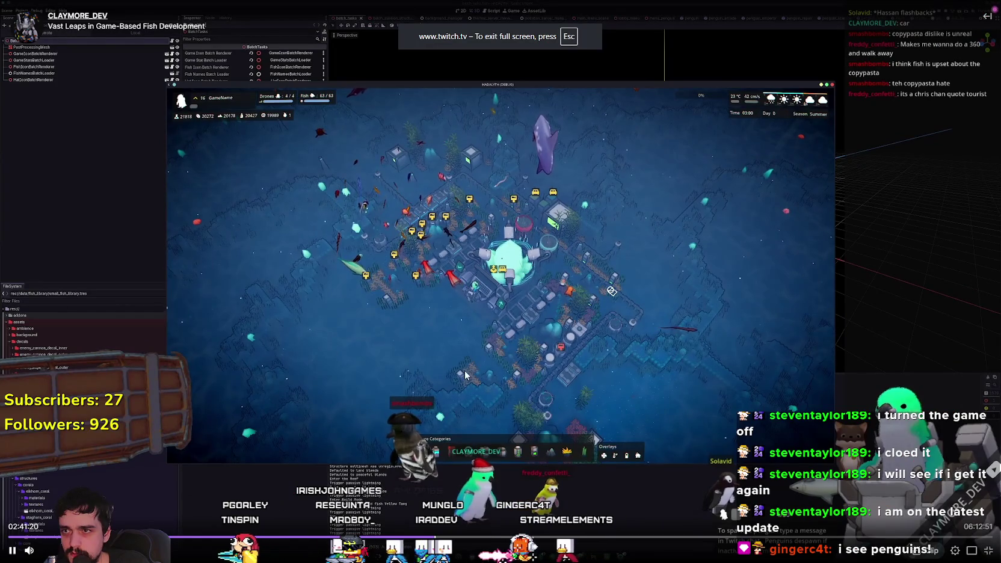
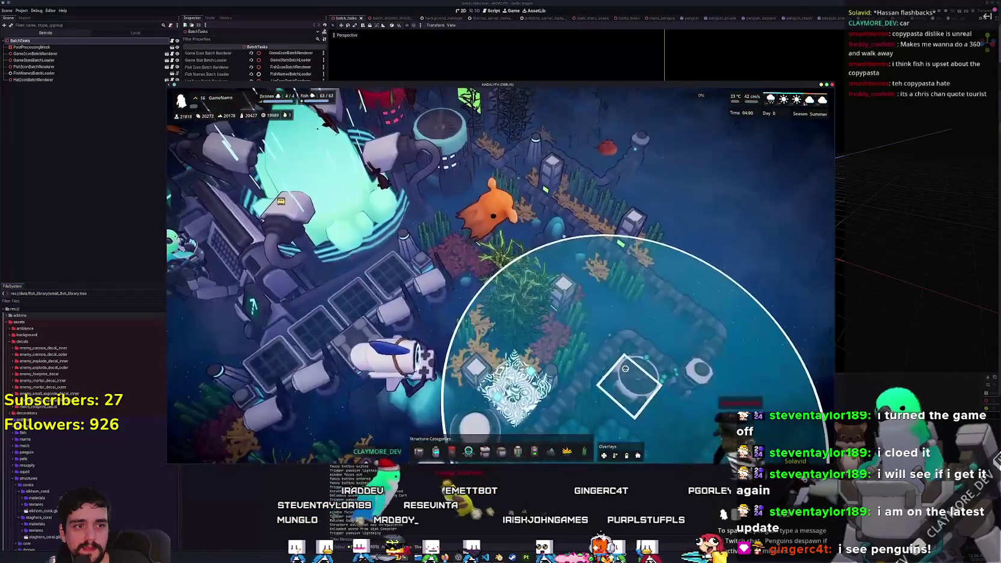
Exit fullscreen on the archived Twitch stream so it plays beside the chat replay.
mouse_move(512, 497)
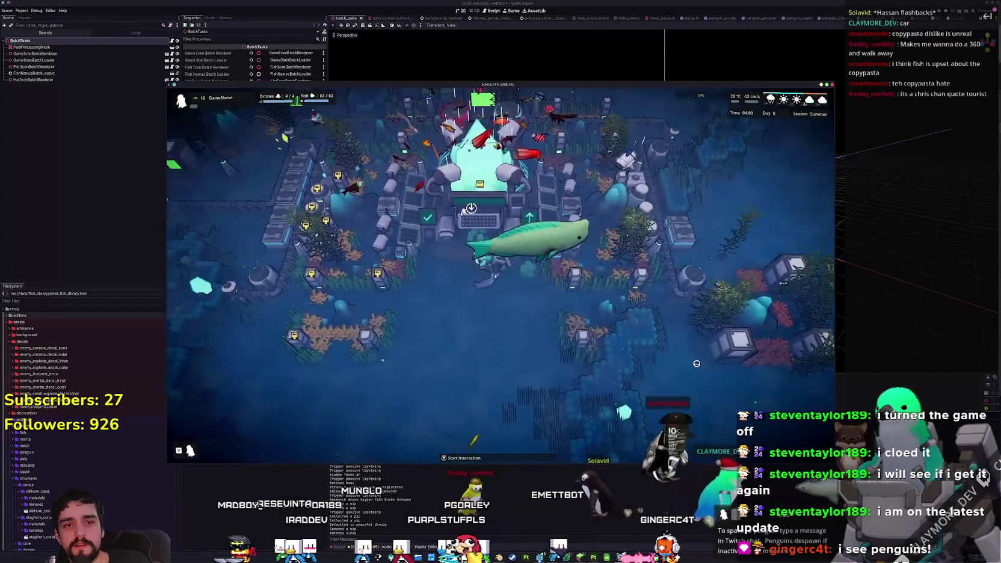
mouse_move(302, 433)
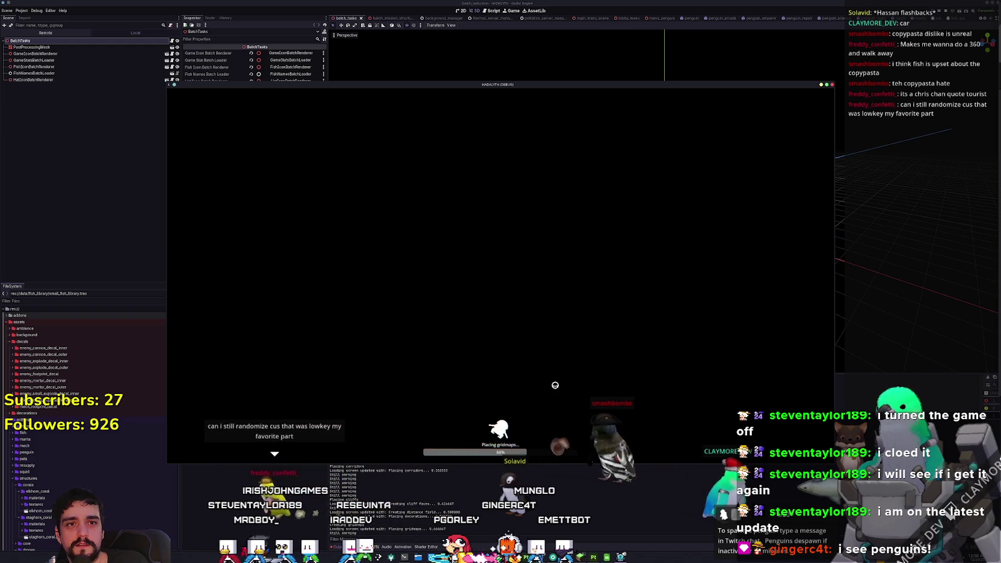
key("Escape")
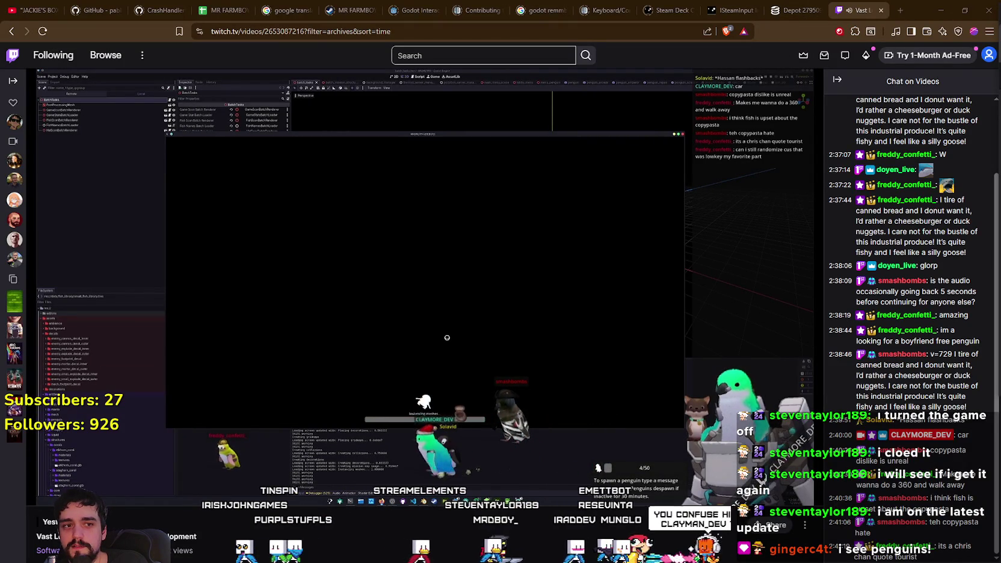
Load twitch.tv/clayman_dev in a new browser tab.
left_click(900, 11)
type("twitch.tv/clayman_dev")
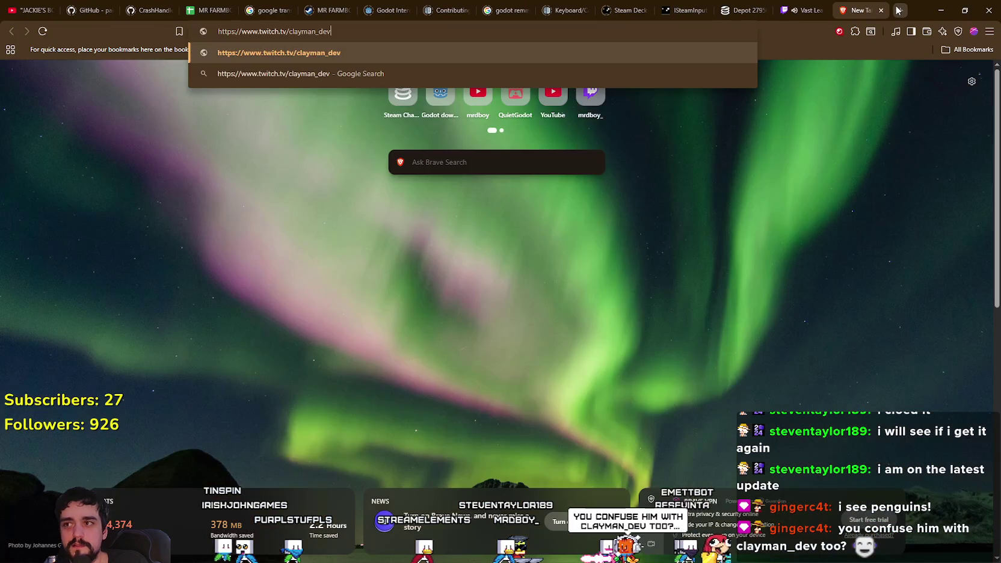
key("Return")
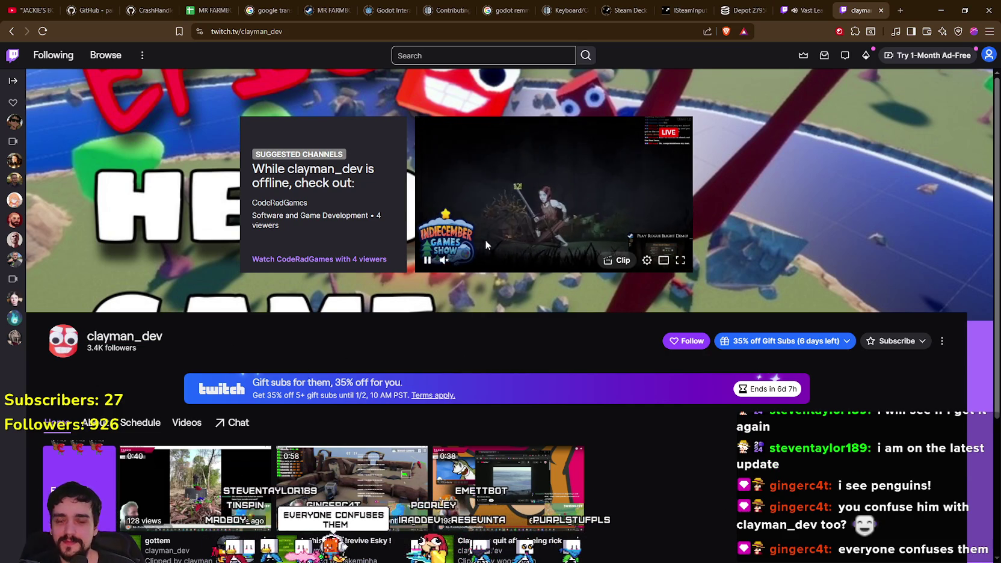
scroll("down", 3)
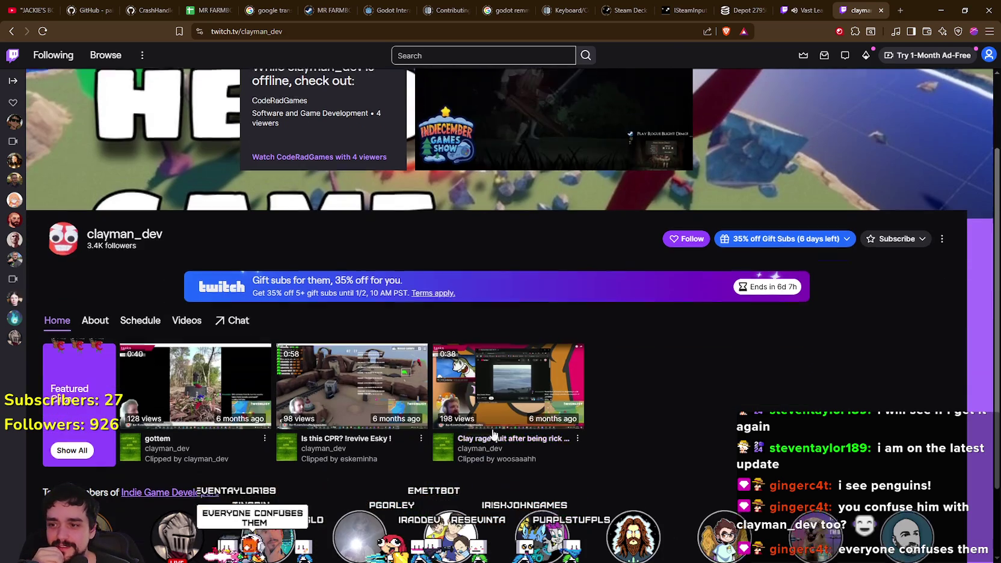
scroll("down", 3)
scroll("up", 3)
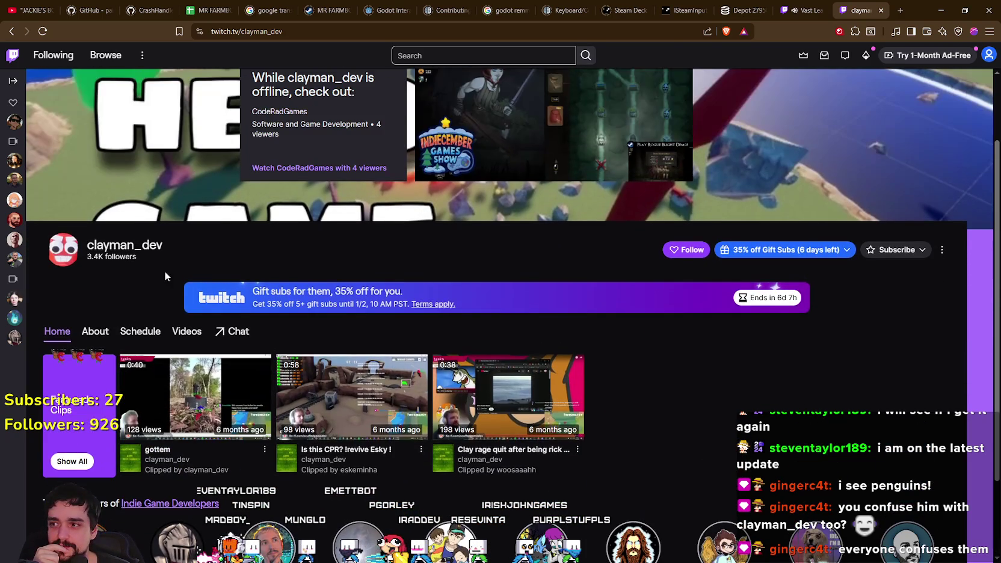
Read the channel's About and Videos sections, then open the Epic Hero Game store link.
left_click(96, 332)
left_click(184, 332)
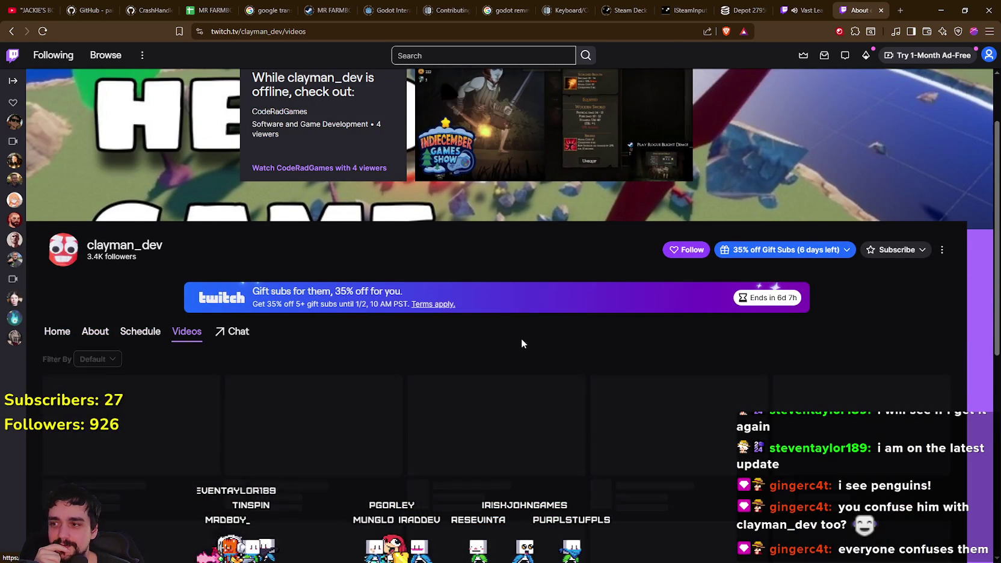
scroll("down", 3)
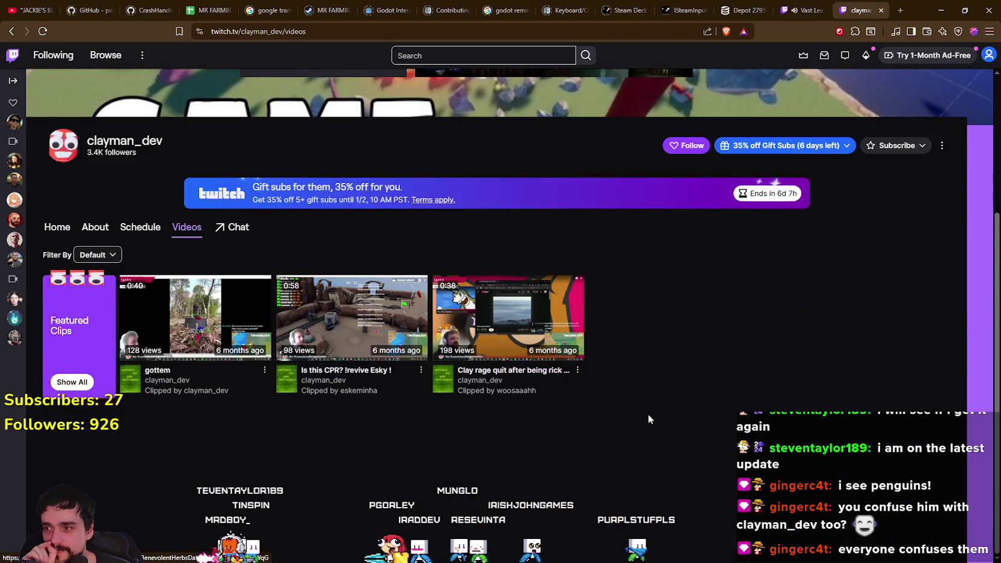
scroll("up", 3)
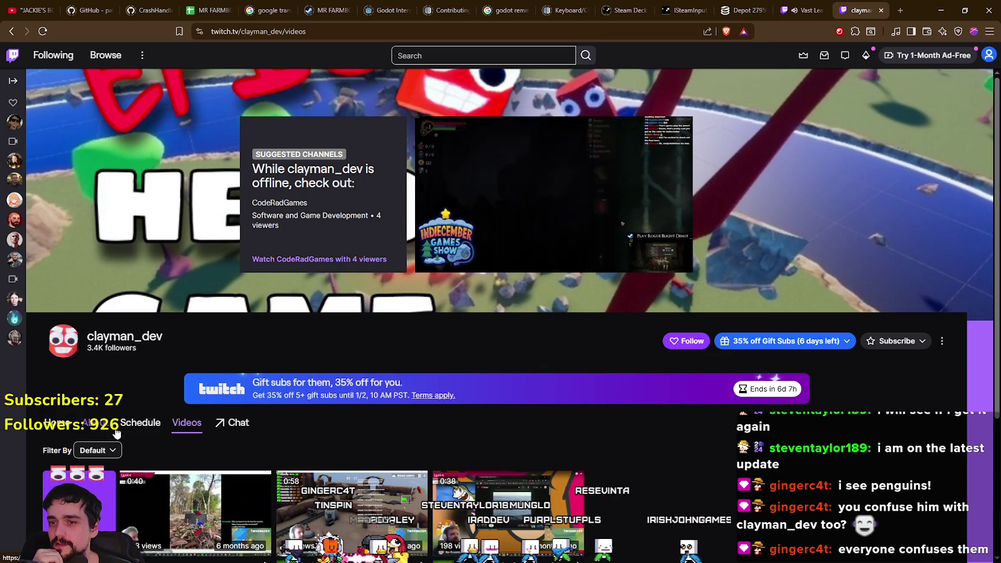
left_click(118, 415)
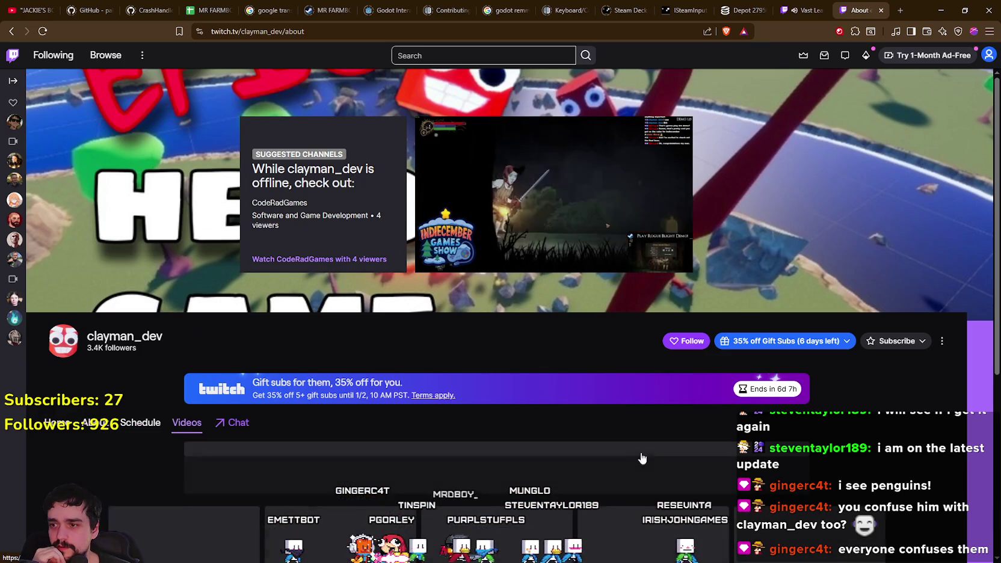
scroll("down", 3)
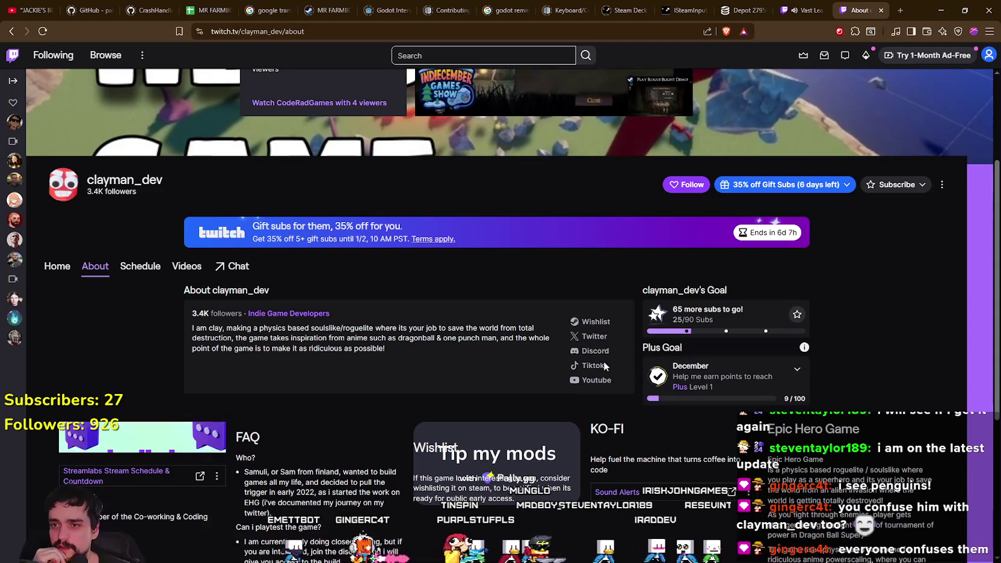
scroll("down", 3)
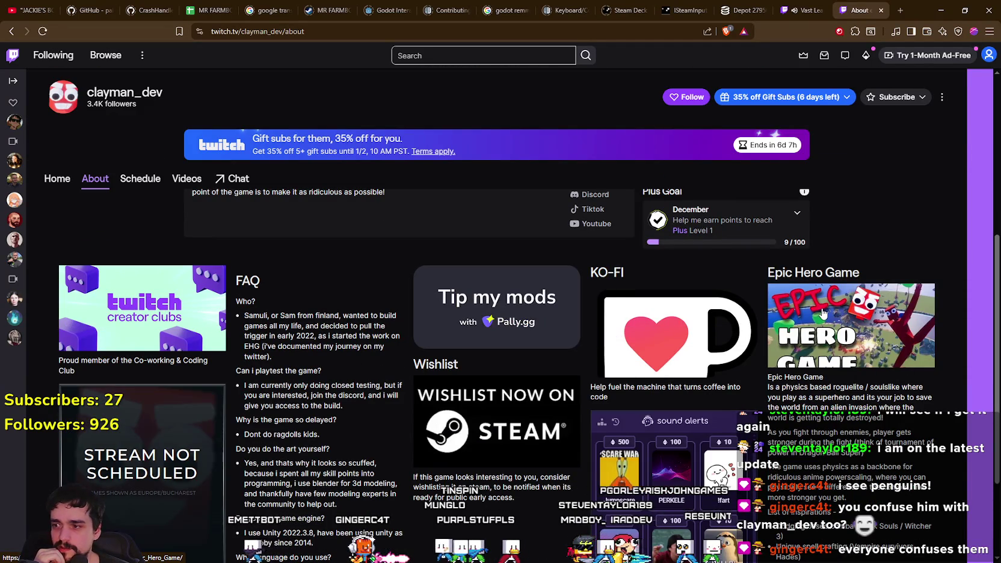
left_click(822, 314)
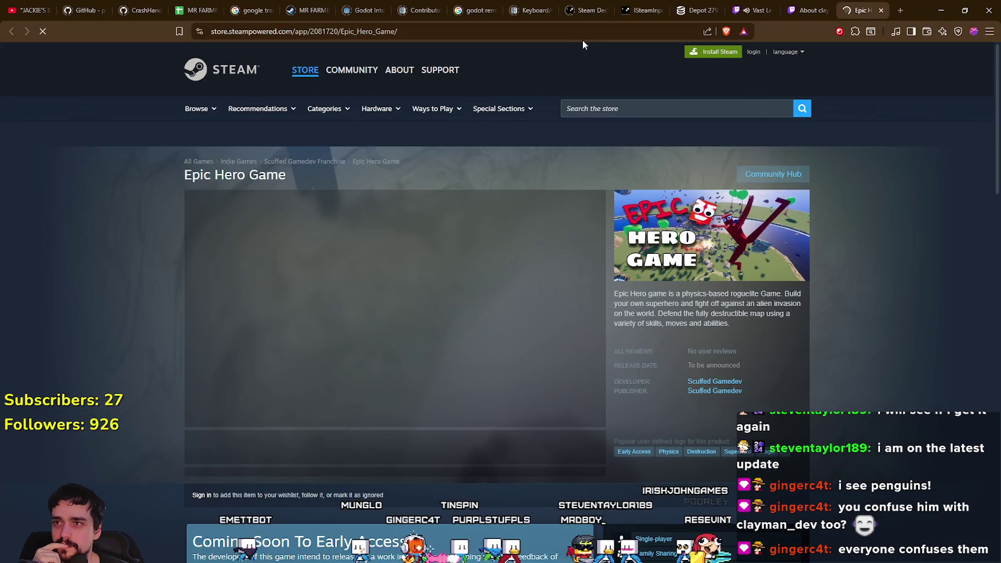
Search the Steam client for 'Epic hero' and open Epic Hero Game's store page.
left_click(397, 466)
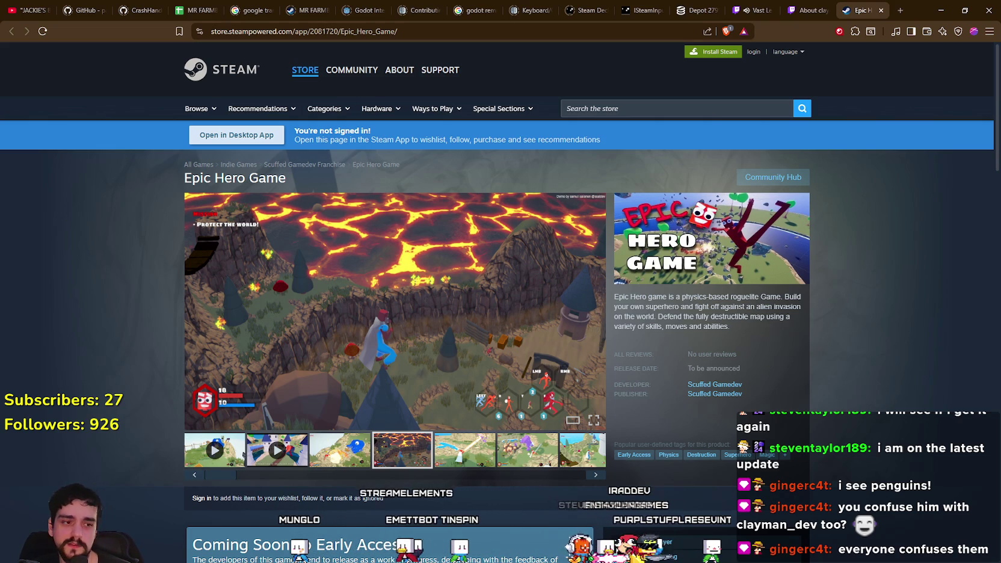
key("alt+Tab")
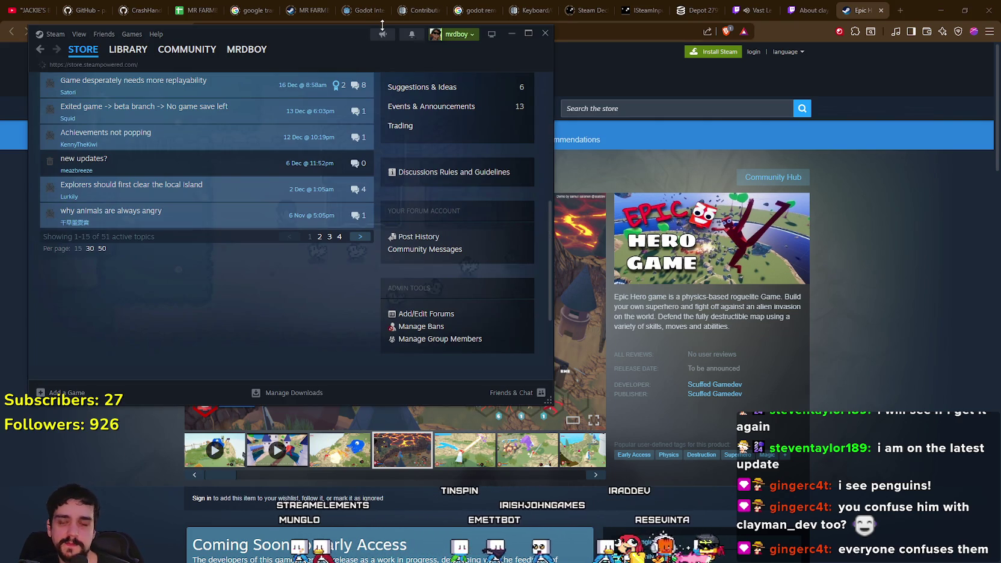
left_click_drag(382, 48, 642, 112)
type("Epic hero")
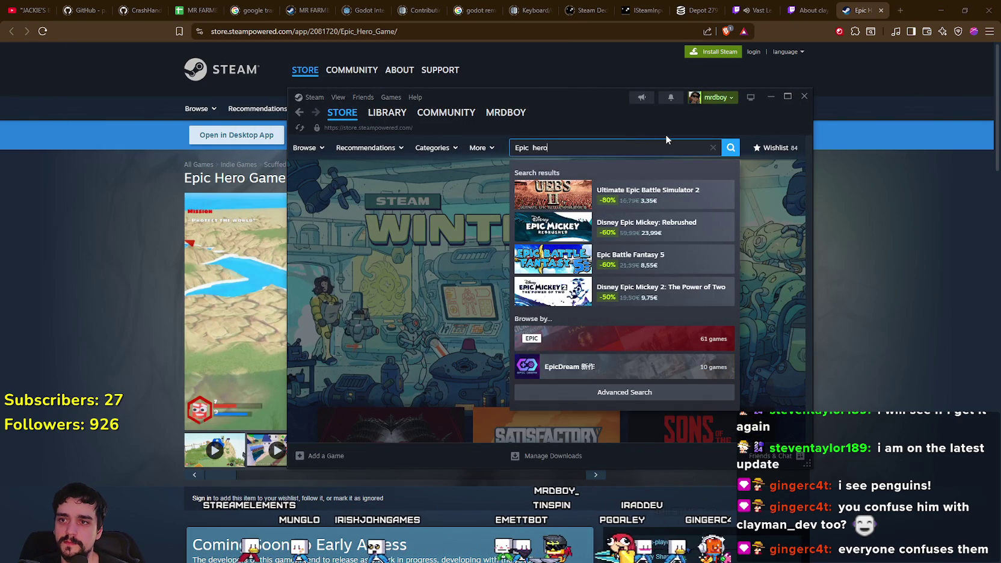
left_click(625, 194)
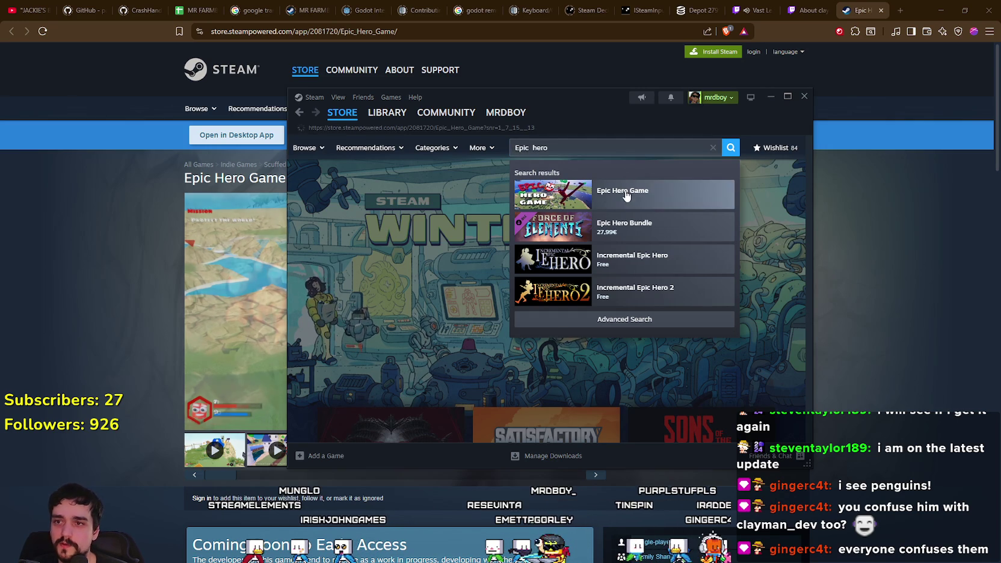
Browse Epic Hero Game's trailer and screenshots in the enlarged viewer.
left_click(373, 394)
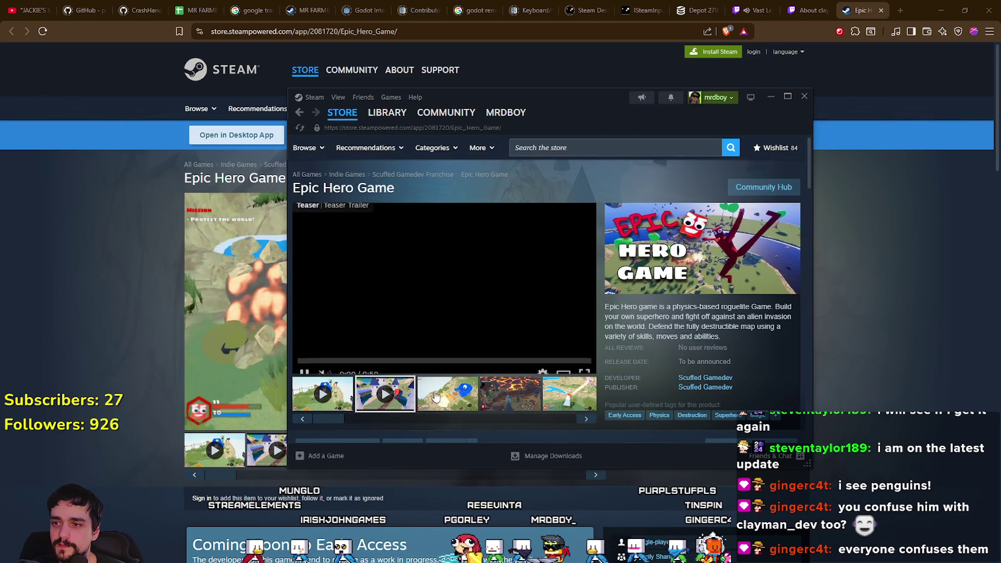
left_click(419, 393)
scroll("down", 3)
scroll("up", 3)
left_click(561, 263)
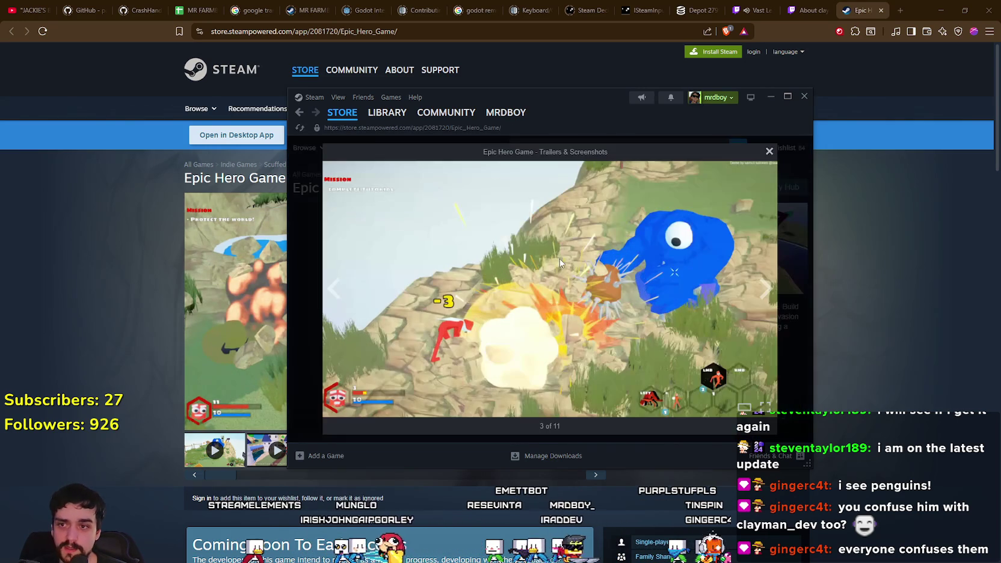
left_click(770, 298)
left_click(772, 301)
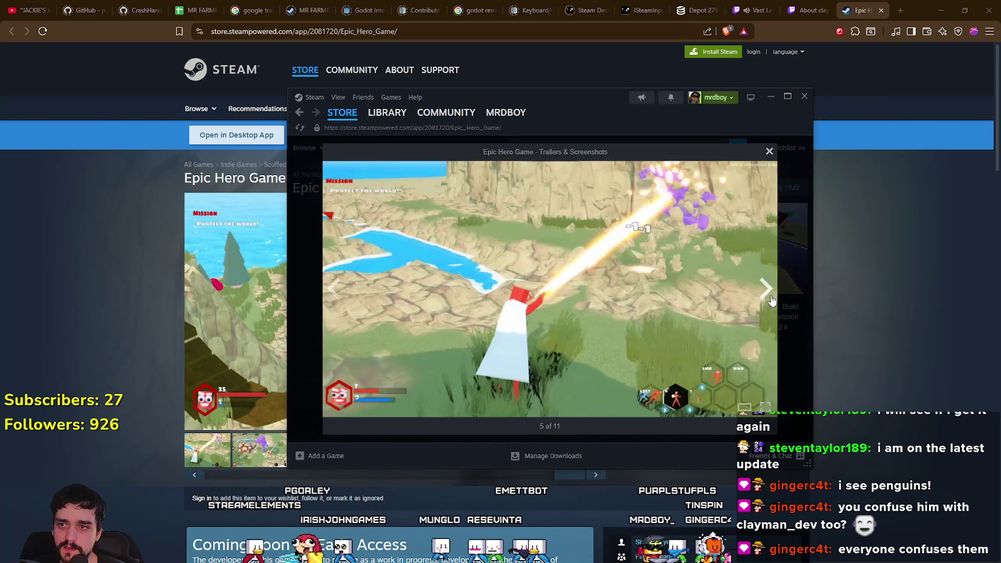
left_click(771, 301)
left_click(782, 305)
scroll("down", 3)
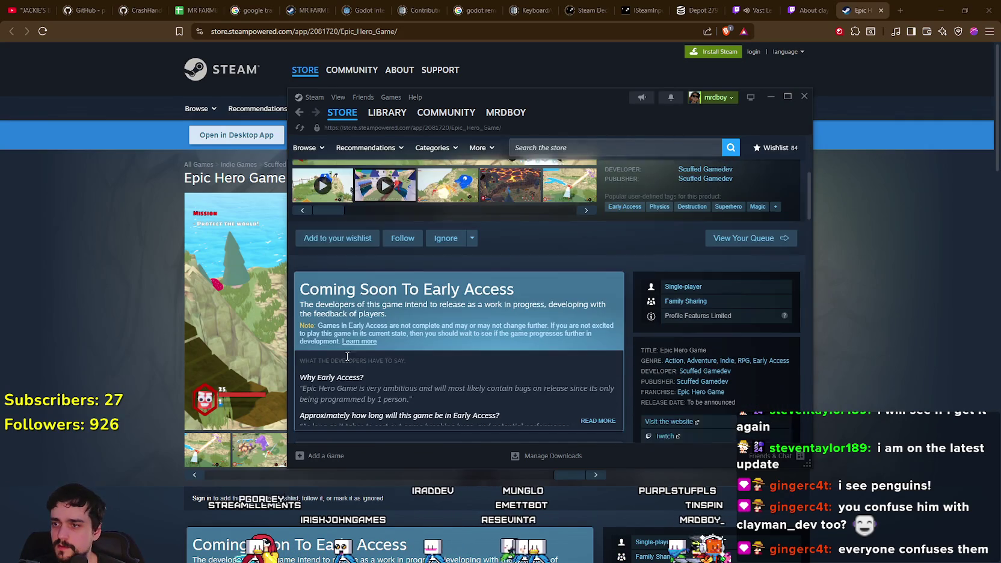
Add Epic Hero Game to the wishlist, read its description, and close the browser store tab.
left_click(331, 237)
scroll("up", 3)
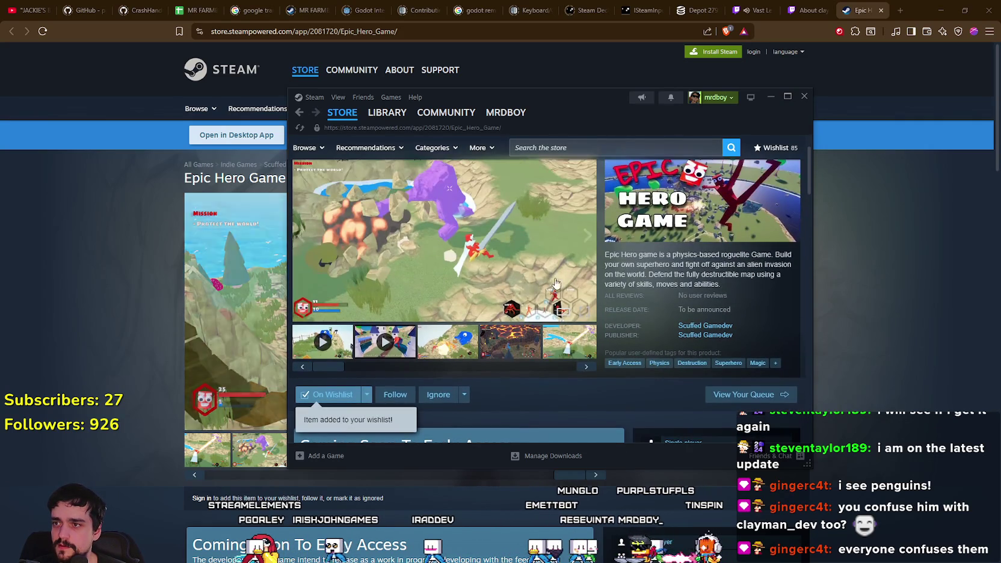
scroll("down", 3)
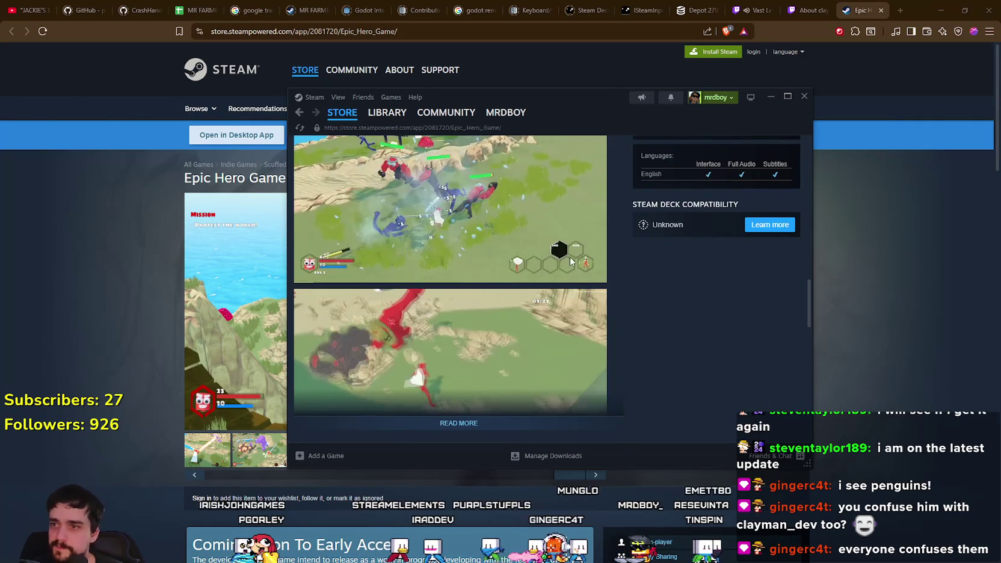
scroll("down", 3)
left_click(505, 215)
scroll("up", 3)
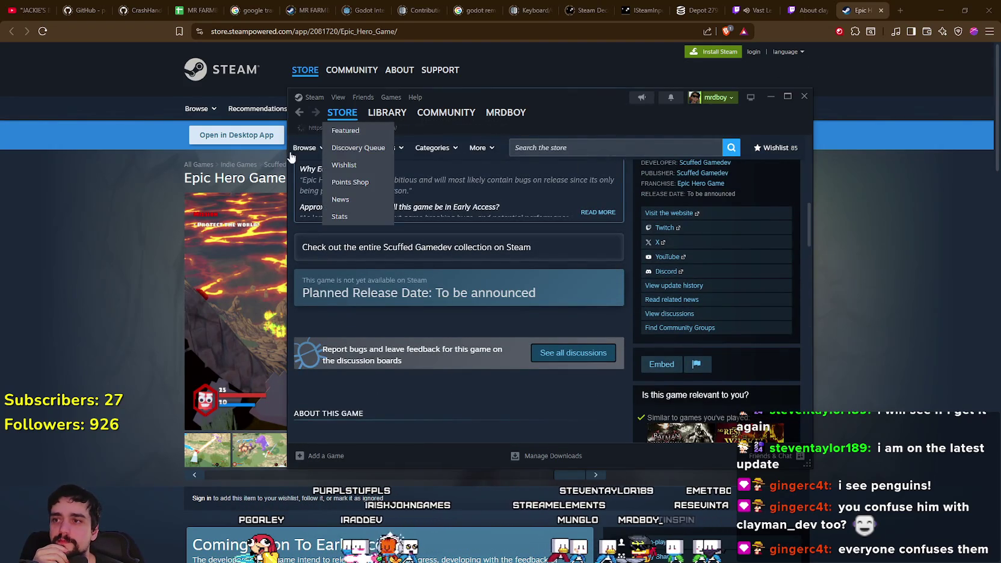
left_click(277, 217)
left_click(880, 10)
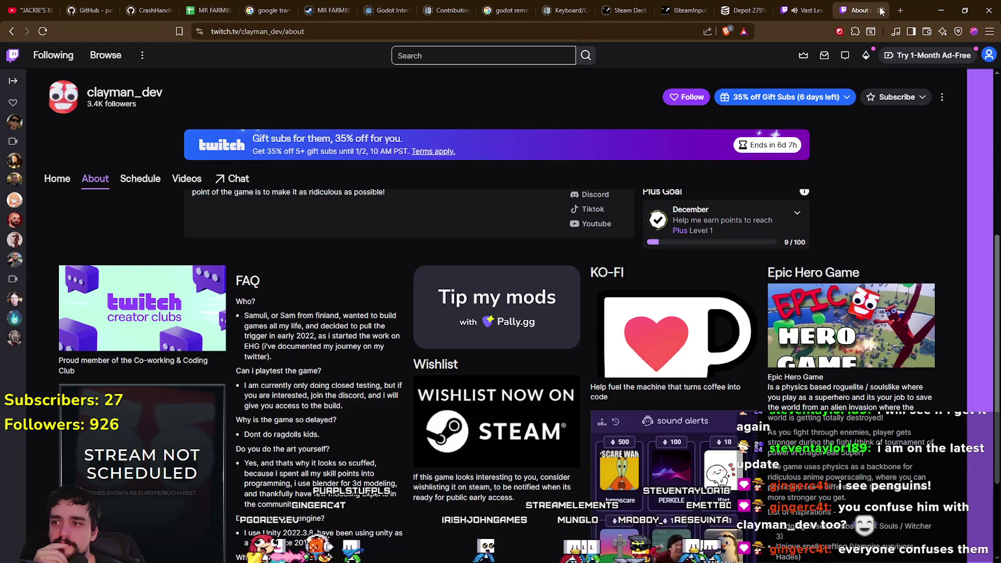
Close the About tab and return to the stream page.
left_click(881, 11)
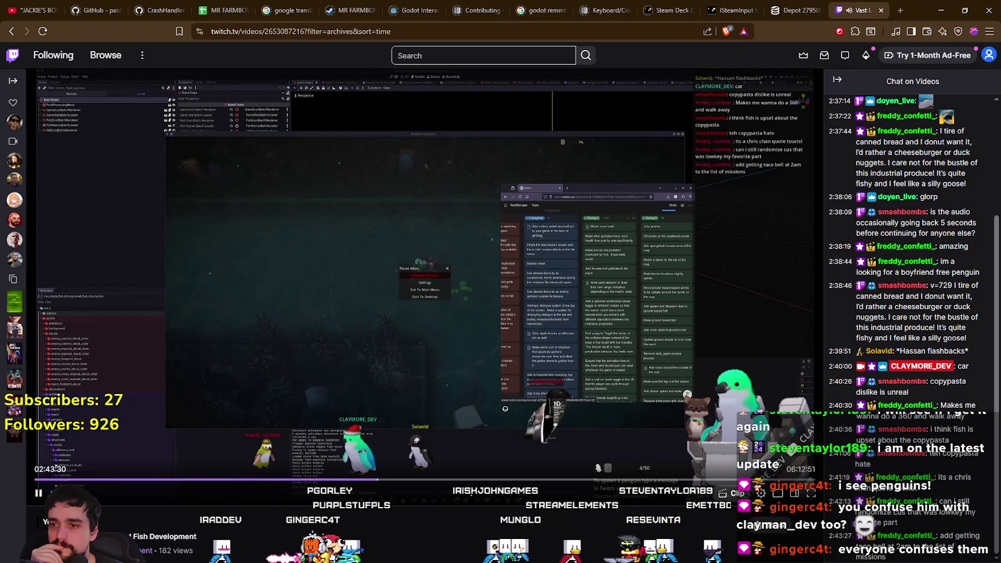
scroll("down", 3)
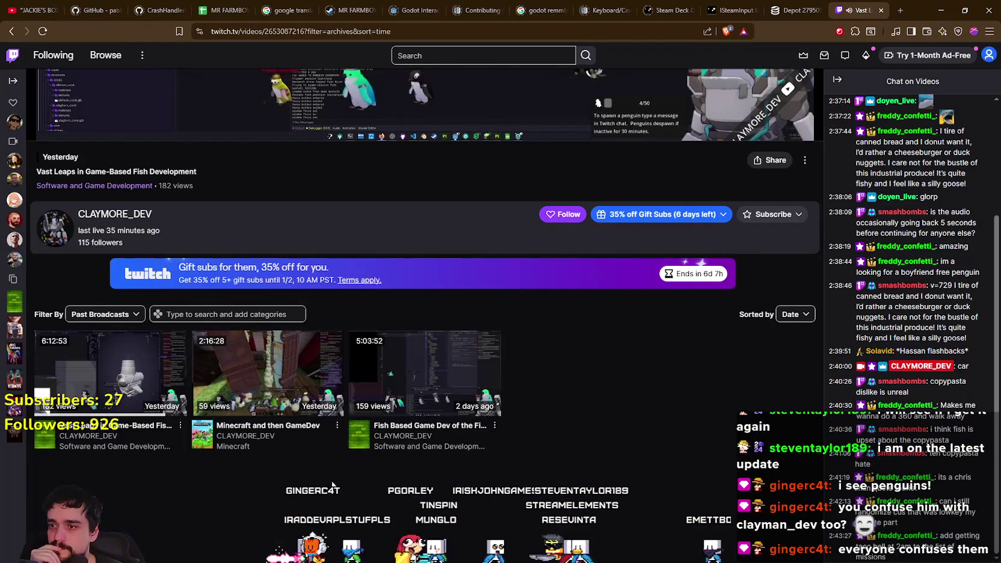
scroll("up", 3)
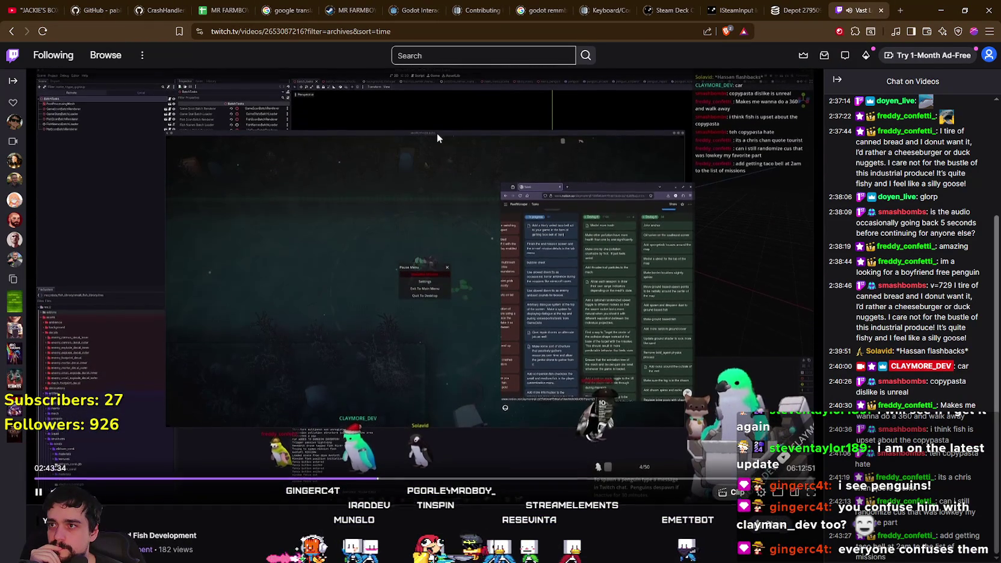
scroll("down", 3)
scroll("up", 3)
scroll("down", 3)
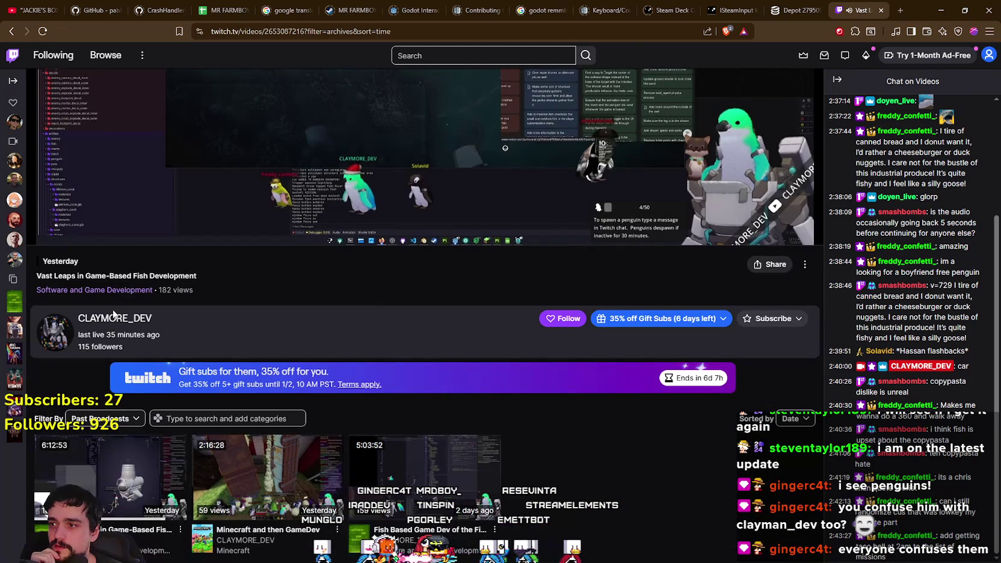
Open CLAYMORE_DEV's channel and its linked YouTube page in a new tab.
left_click(121, 324)
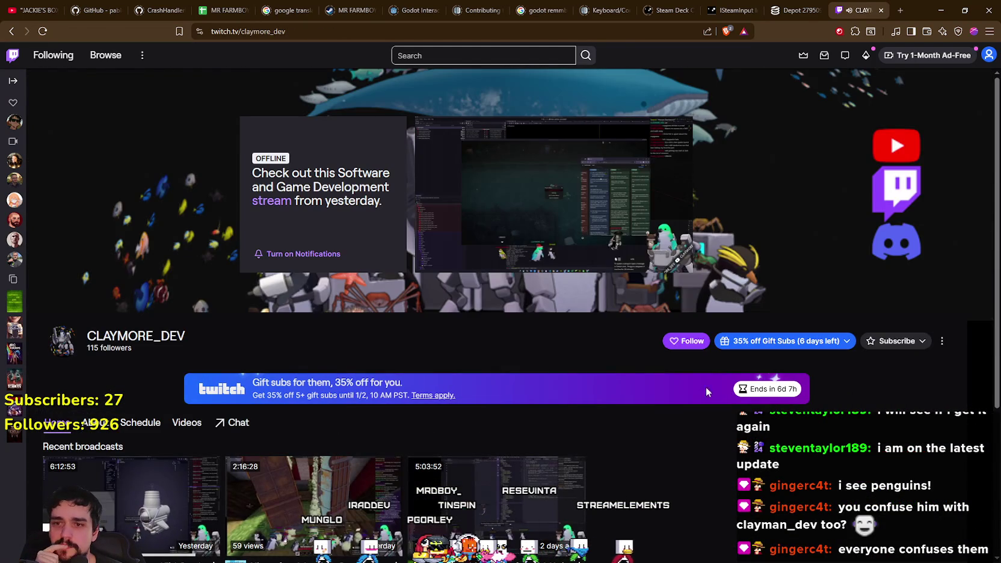
scroll("down", 3)
scroll("up", 3)
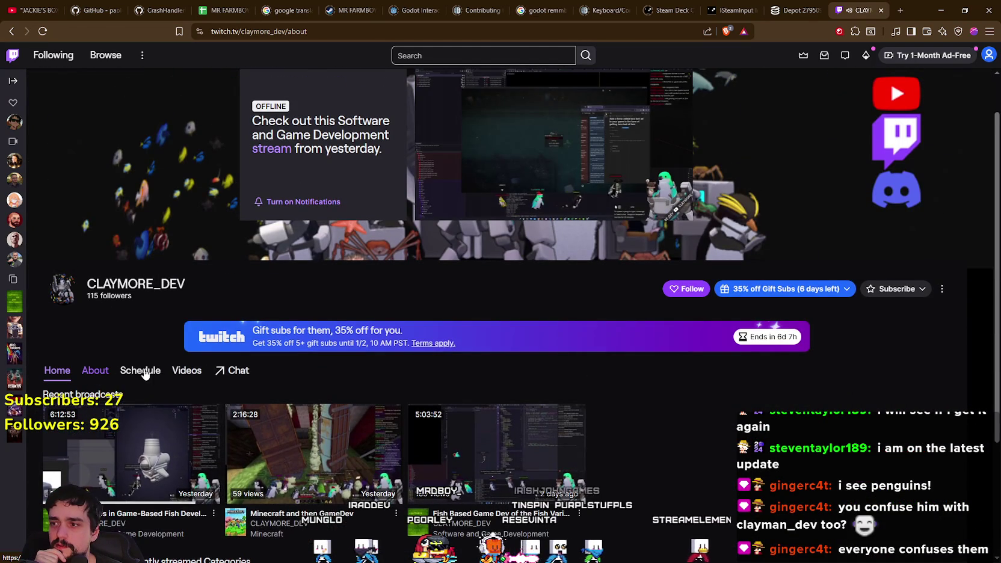
scroll("down", 3)
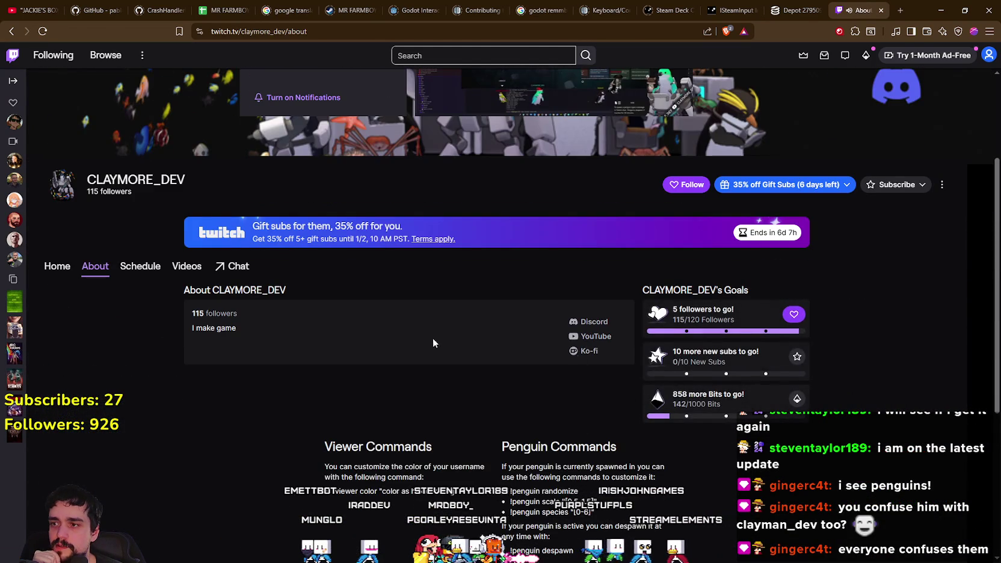
left_click(595, 341)
left_click(801, 11)
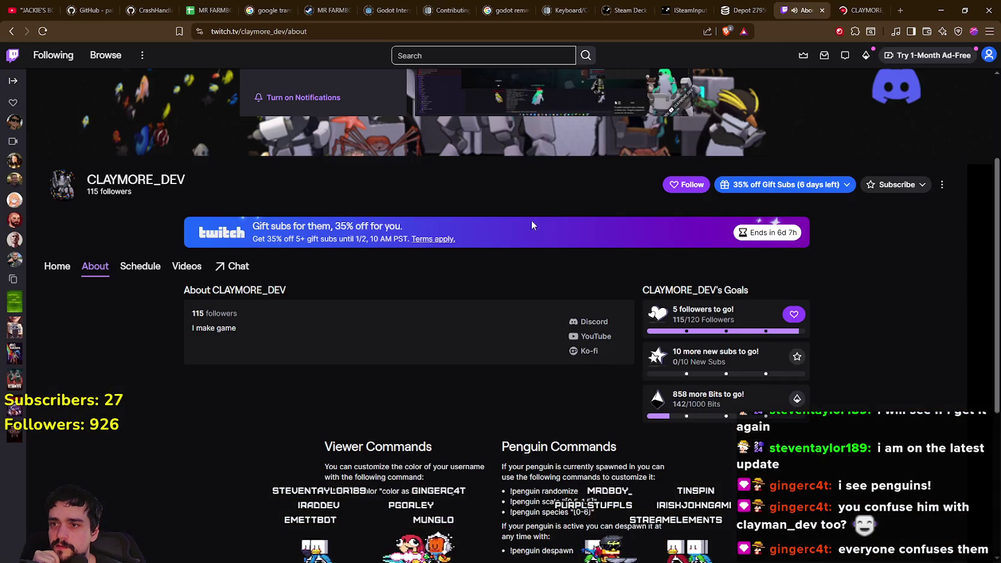
scroll("up", 3)
key("ctrl+Tab")
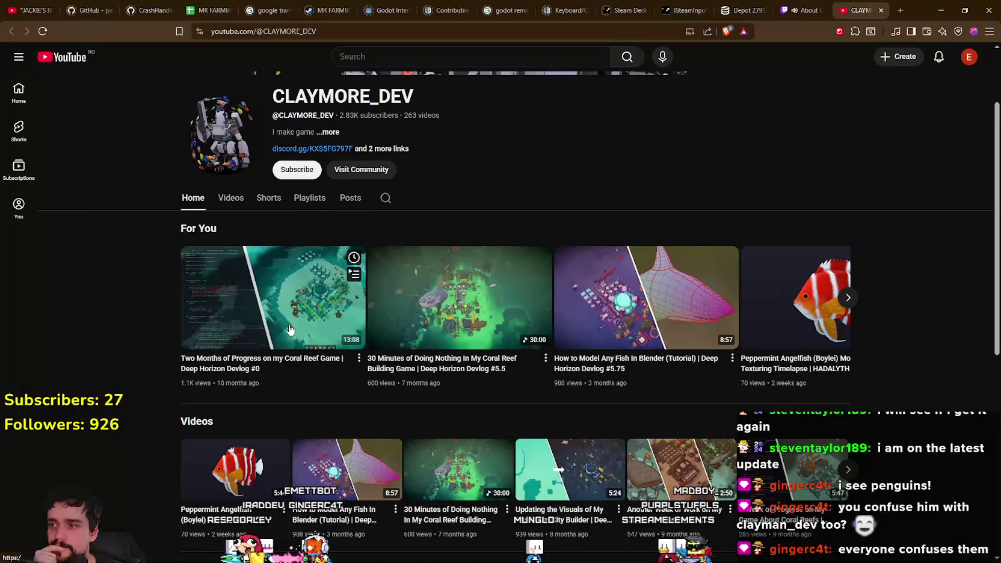
Play the coral reef building devlog and skip ahead to about 22:46.
scroll("down", 3)
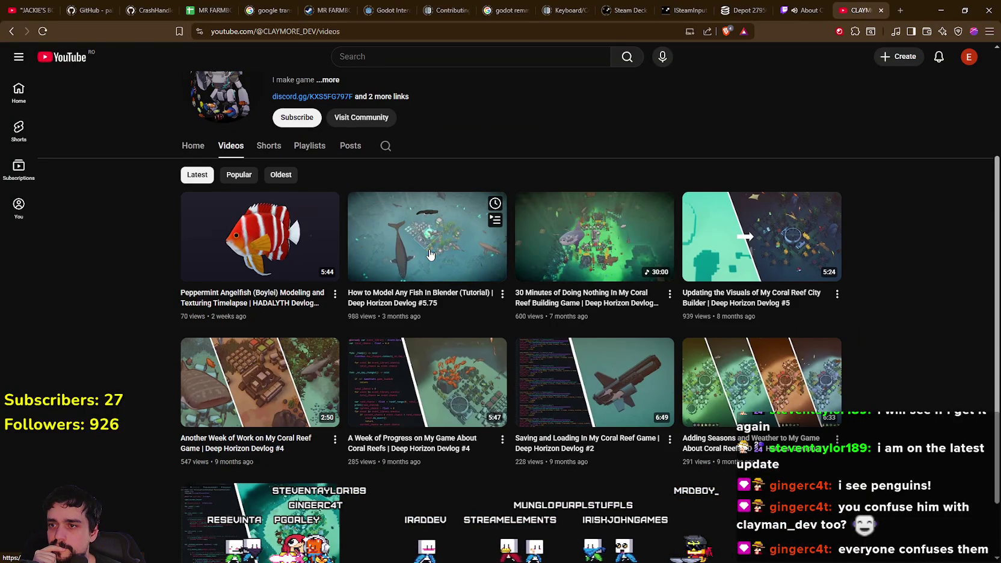
left_click(607, 247)
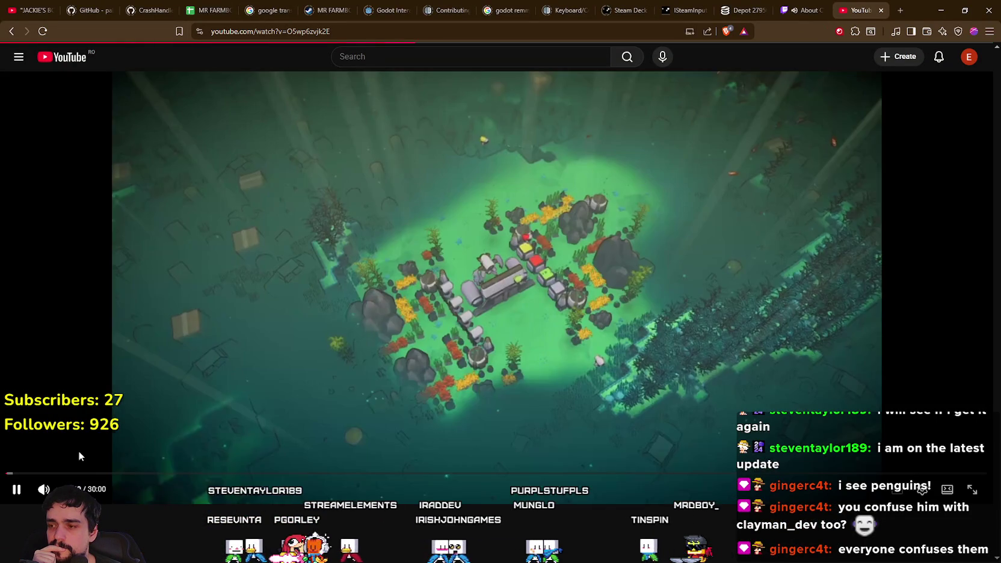
left_click(122, 474)
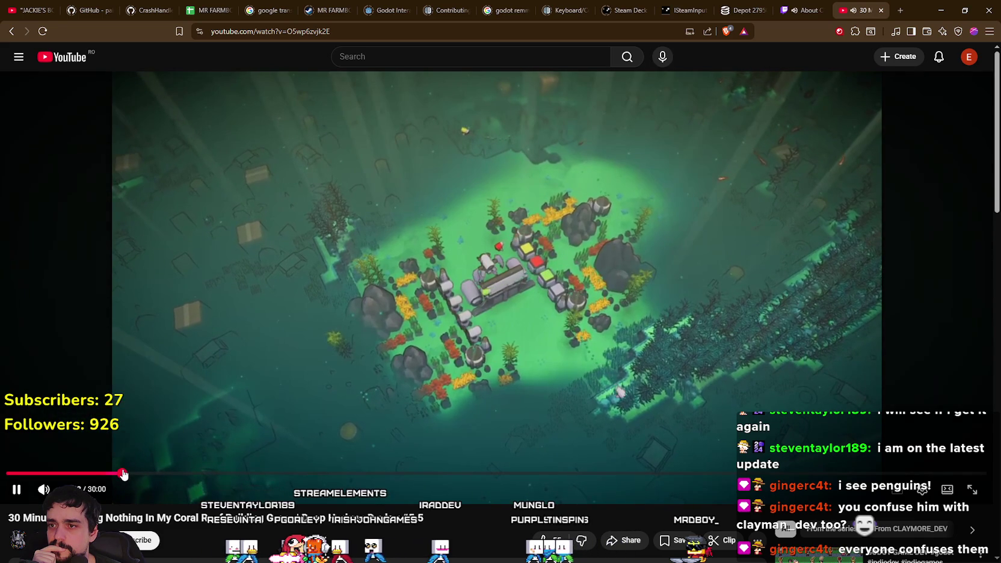
left_click(268, 474)
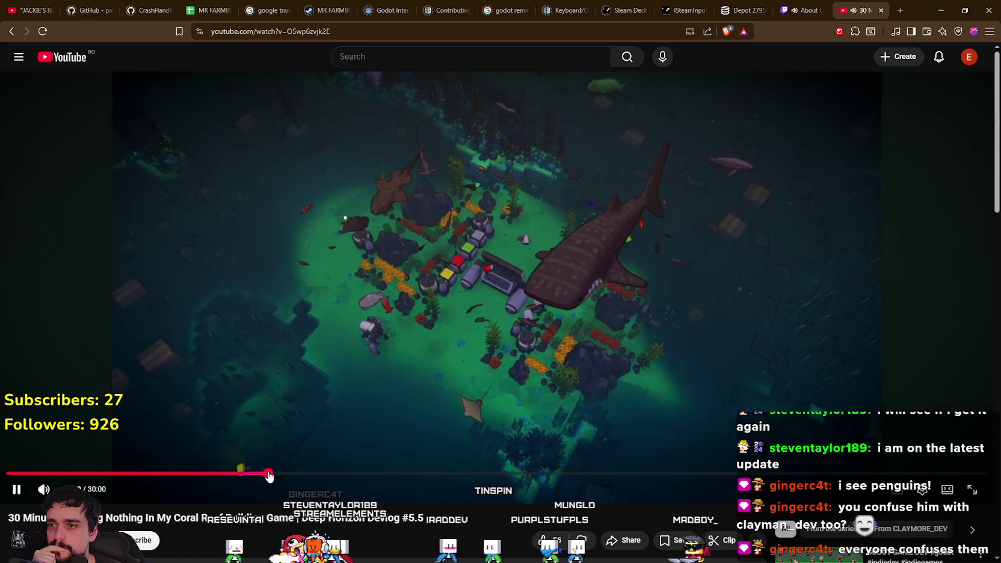
left_click(428, 474)
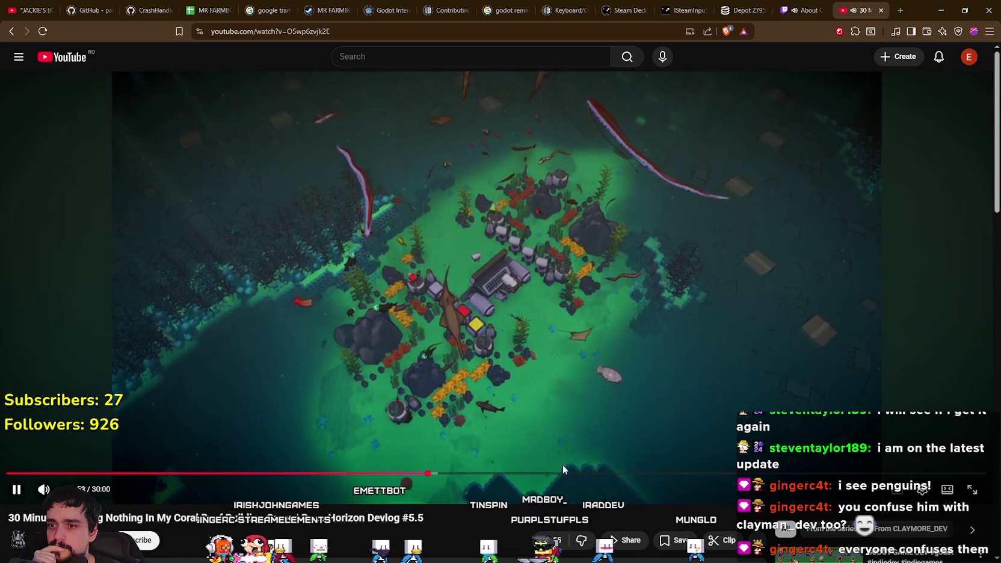
left_click(601, 473)
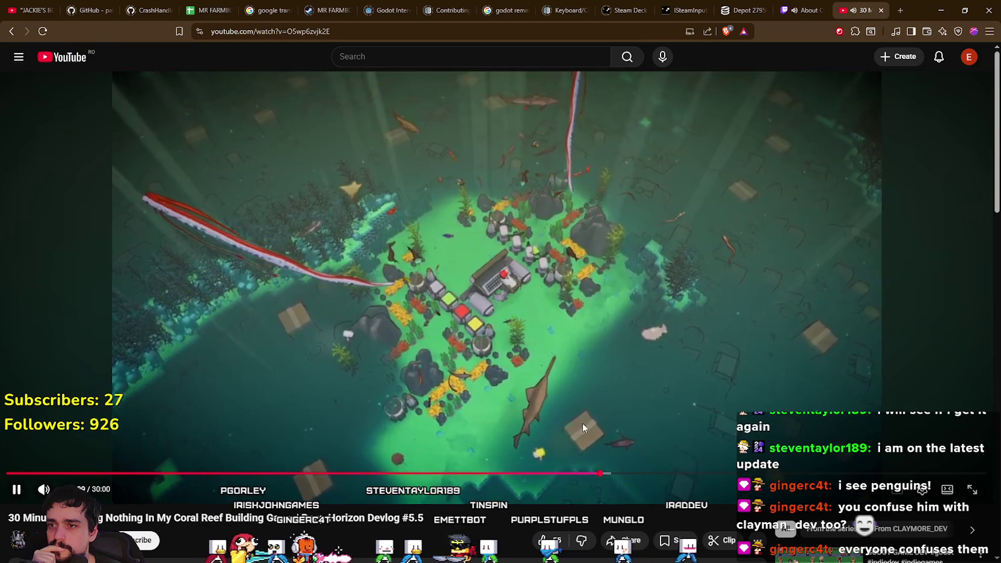
Expand the video's full description and read through it.
scroll("down", 3)
left_click(211, 401)
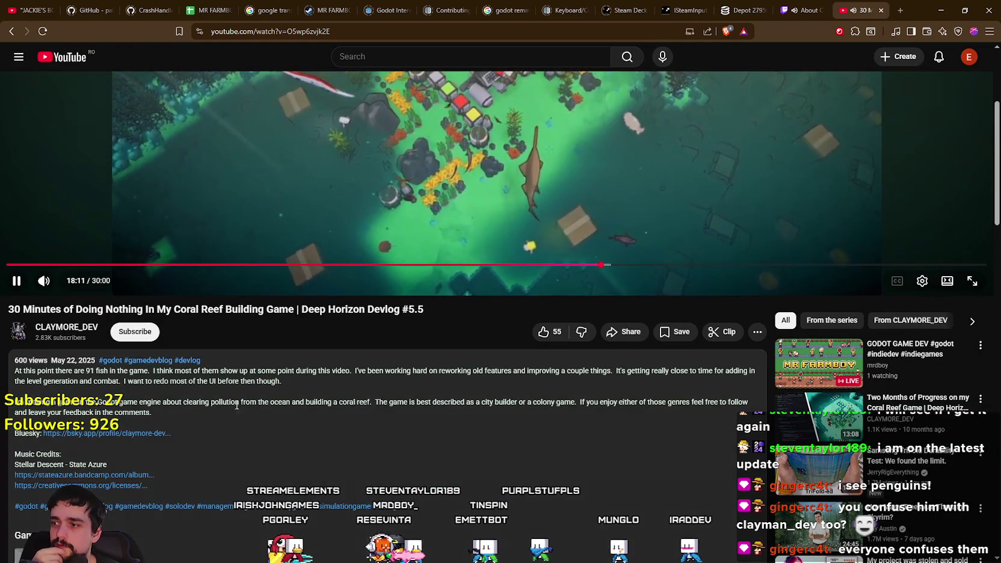
scroll("down", 3)
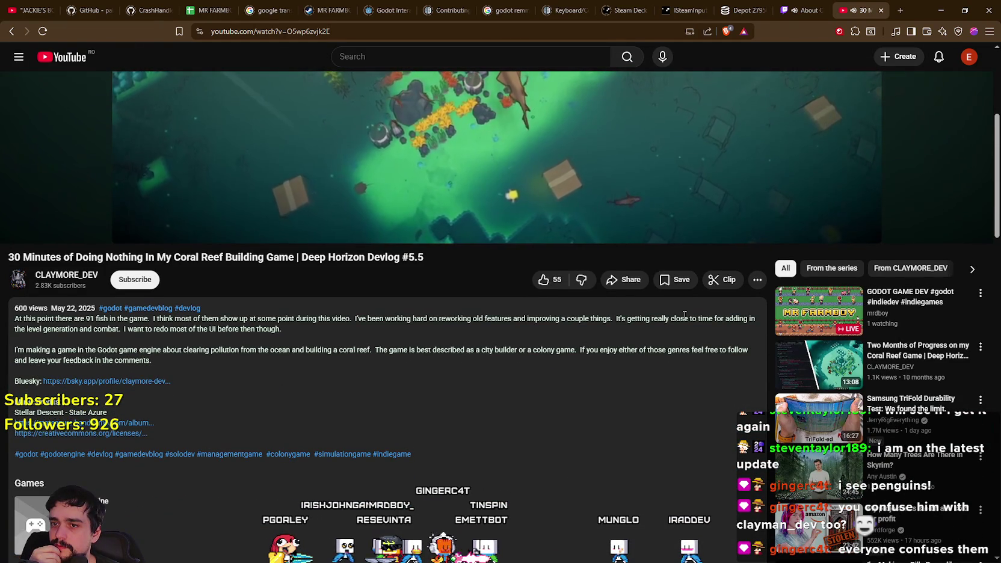
left_click_drag(685, 315, 707, 359)
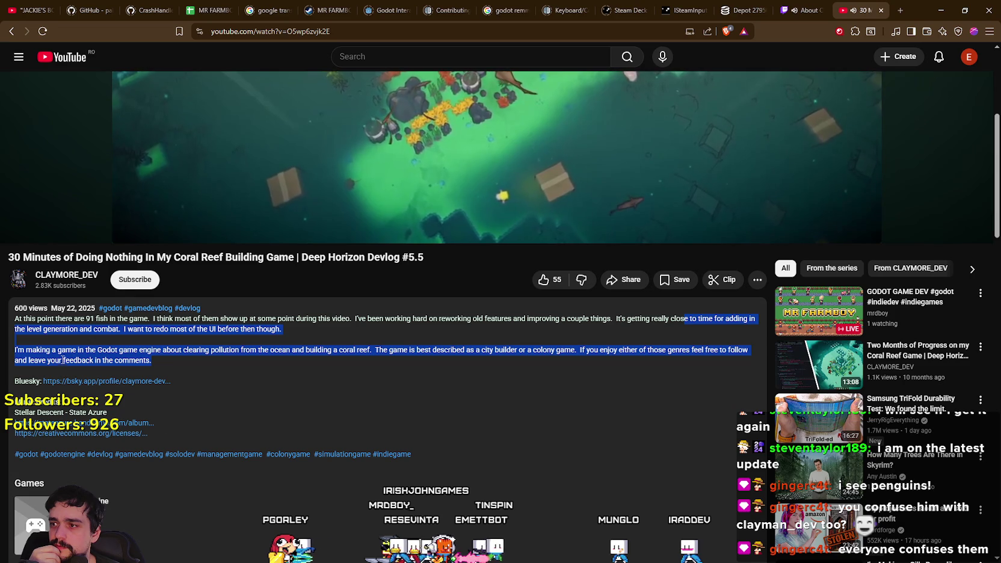
scroll("up", 3)
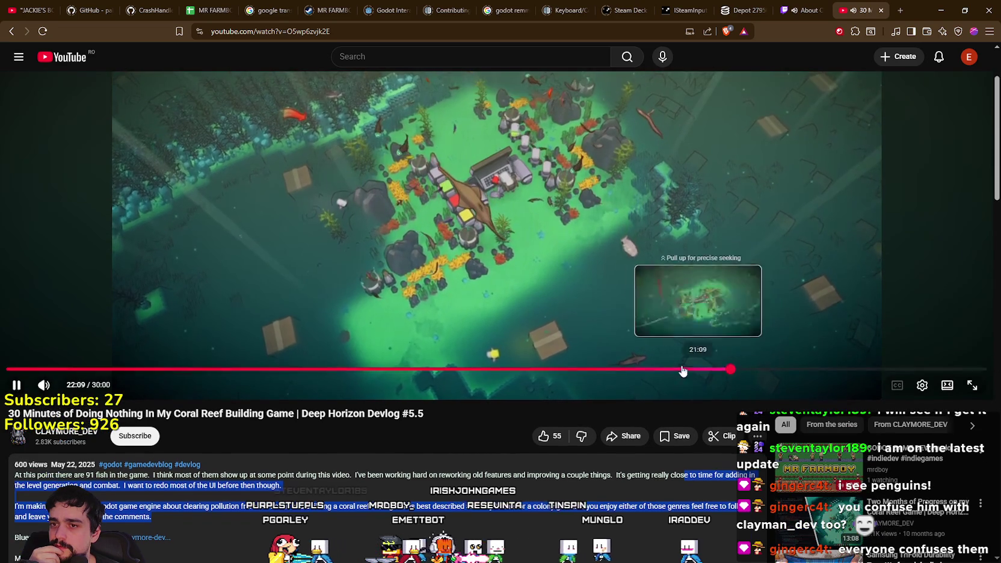
scroll("up", 3)
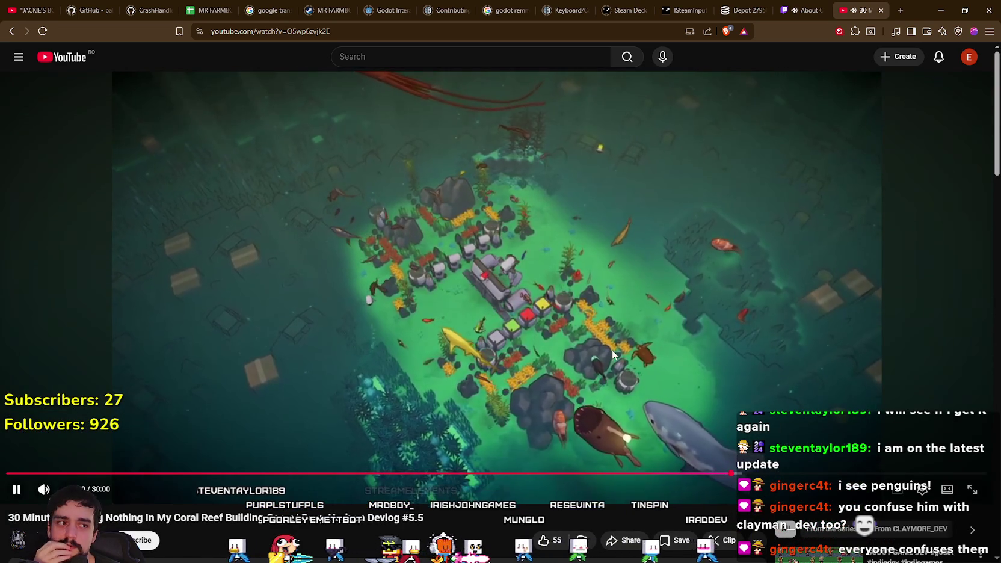
scroll("down", 3)
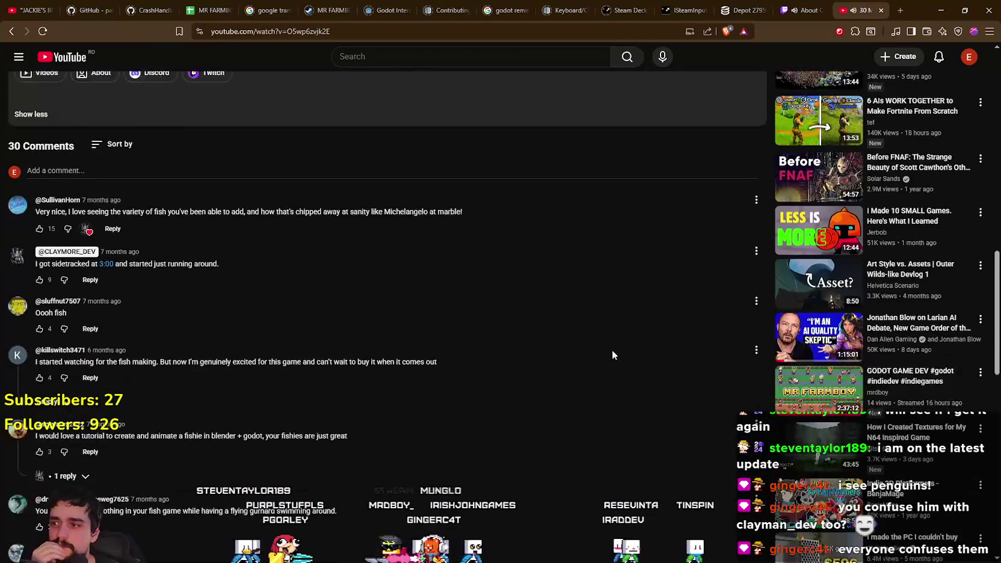
scroll("down", 3)
scroll("down", 3)
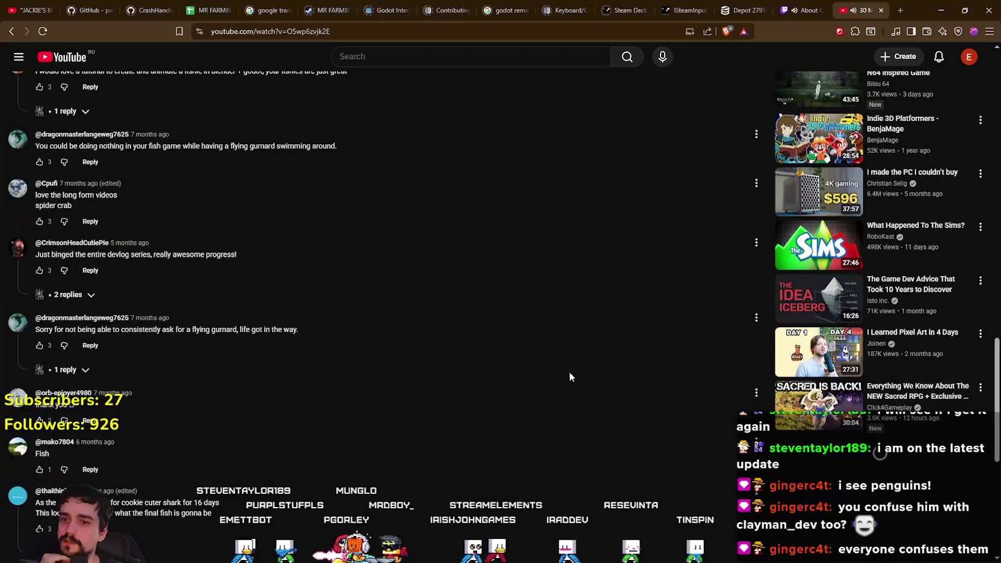
scroll("up", 3)
scroll("up", 3)
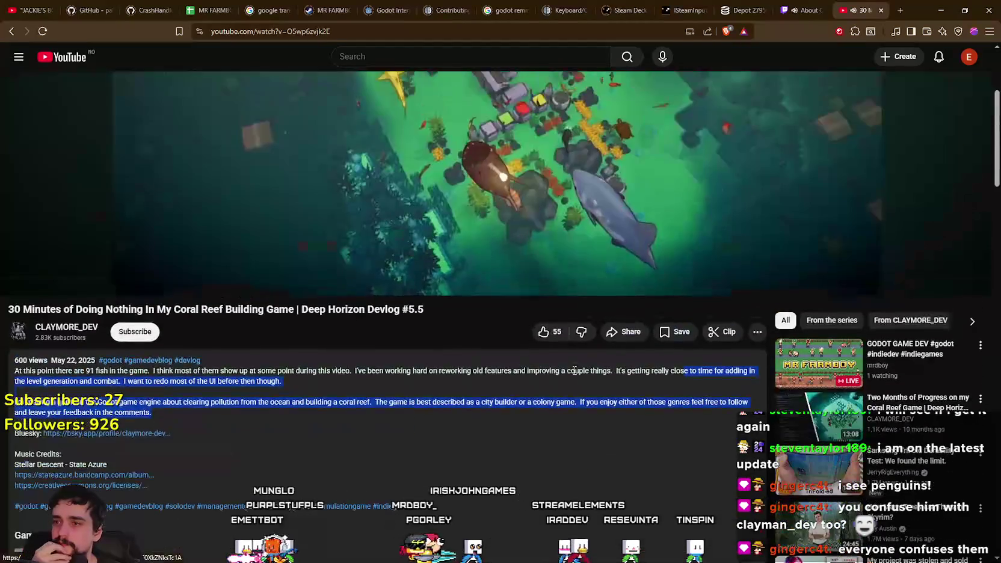
scroll("up", 3)
scroll("up", 3)
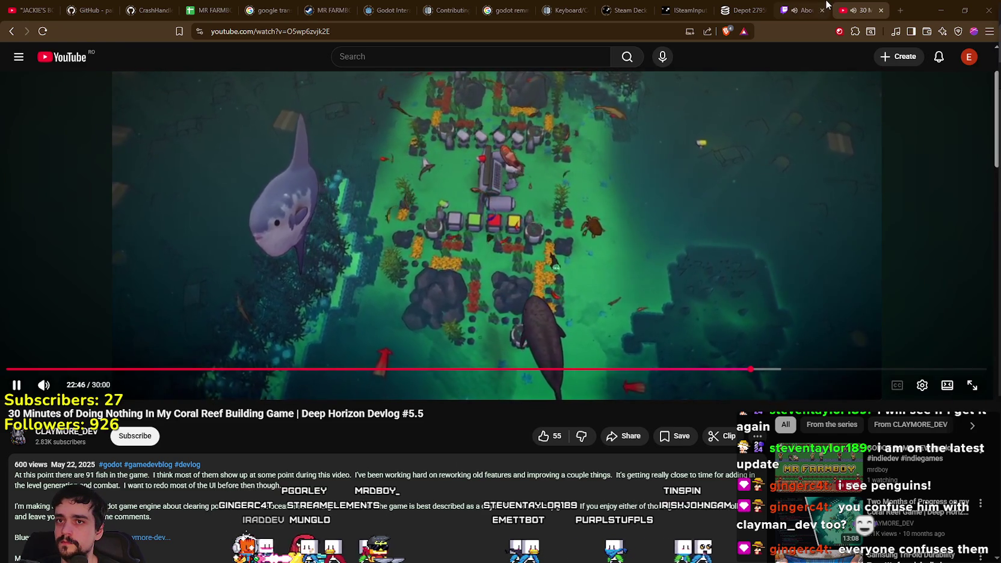
Close the Twitch About tab, jump to the devlog's final minutes, and select 'Deep Horizon'.
left_click(823, 7)
left_click(823, 11)
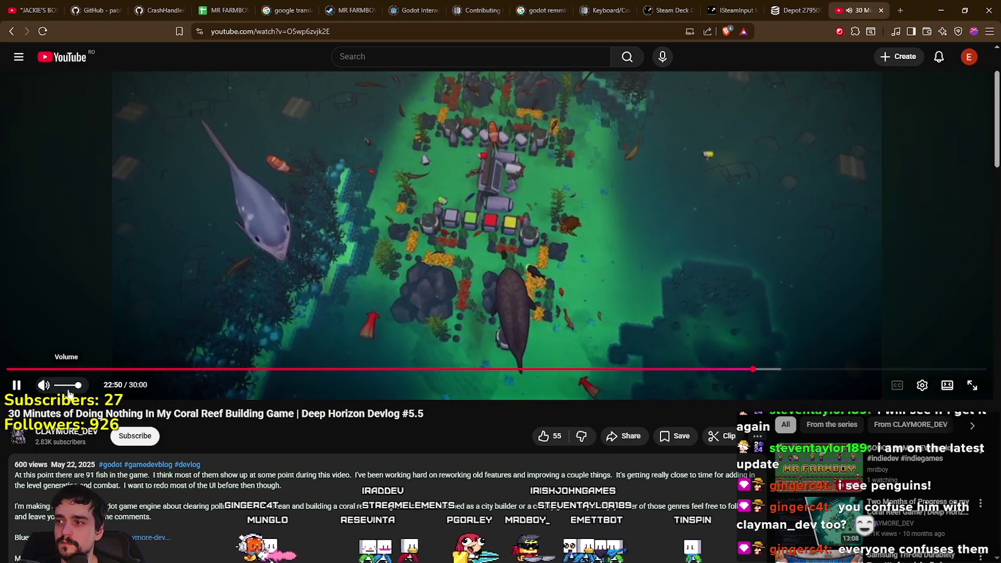
left_click(867, 474)
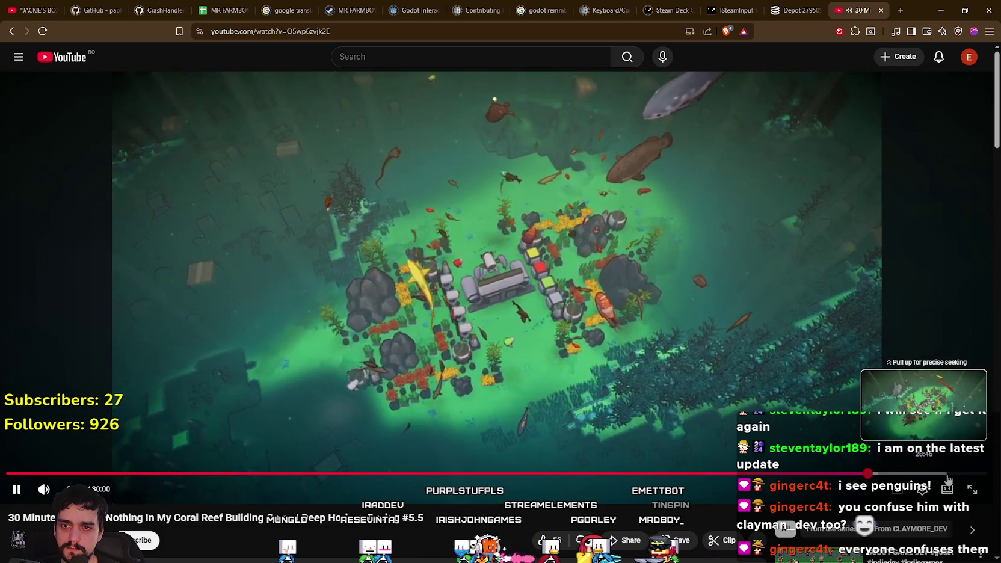
left_click(944, 474)
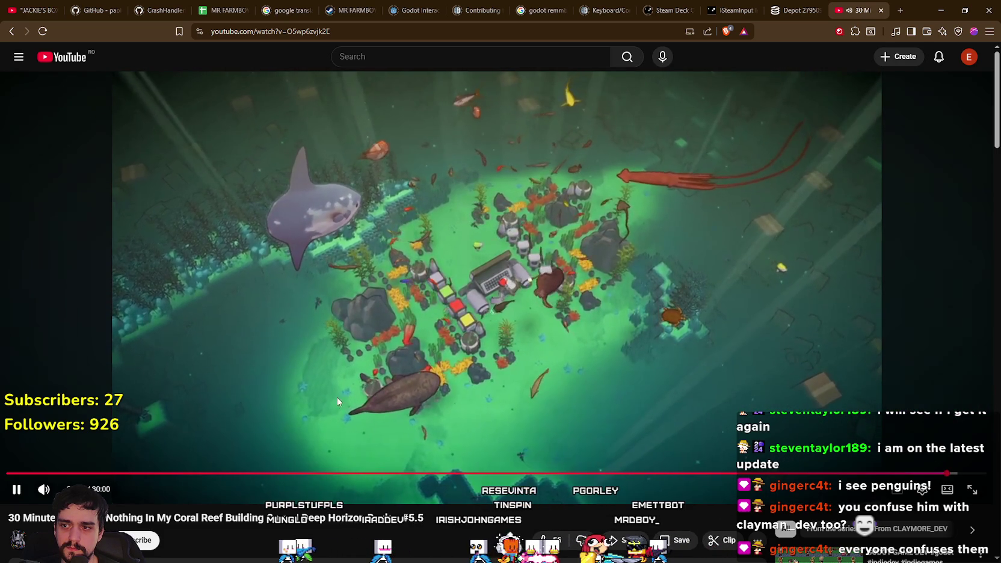
left_click_drag(302, 518, 365, 518)
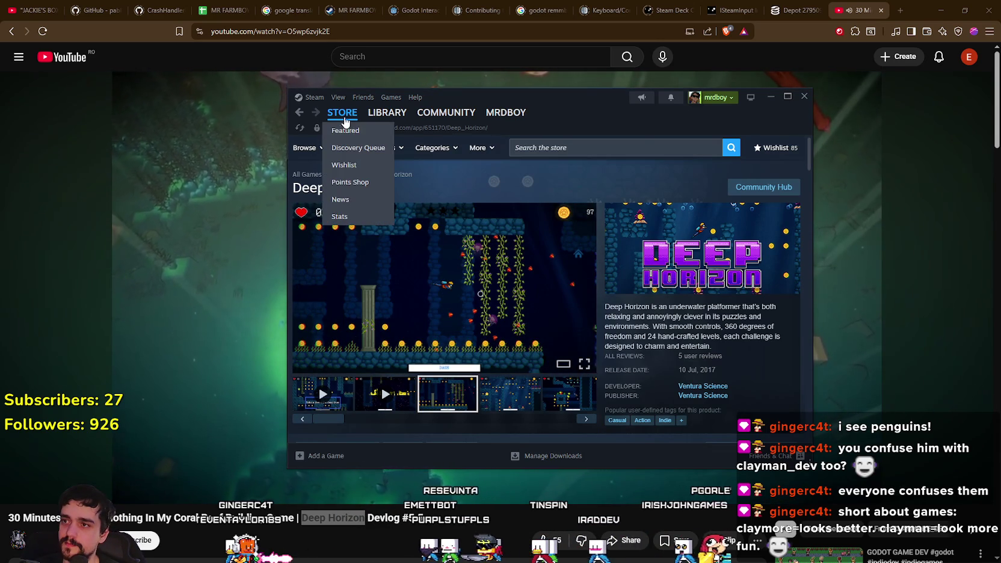
Go back to CLAYMORE_DEV's video list and open the Peppermint Angelfish modeling timelapse.
scroll("down", 3)
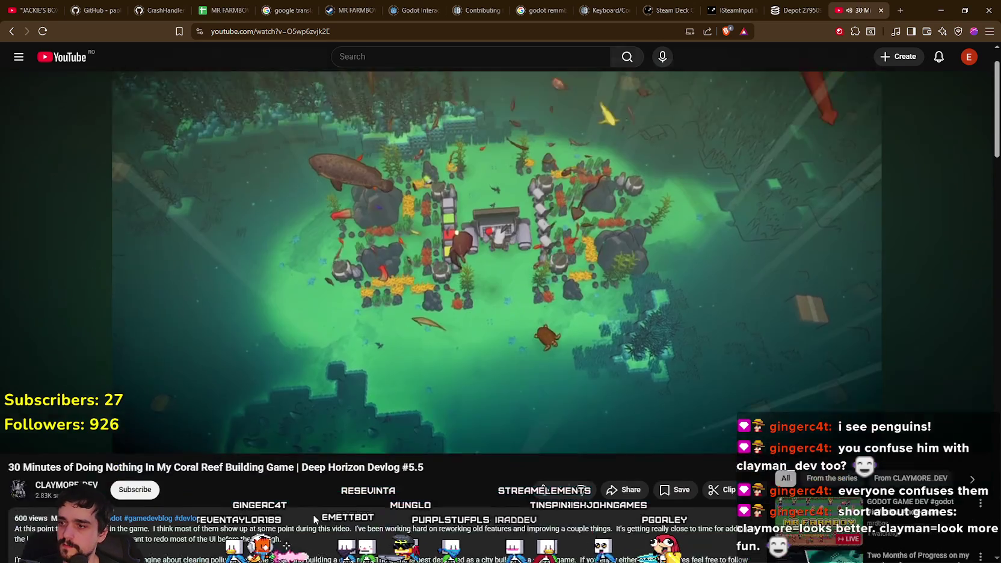
left_click(11, 31)
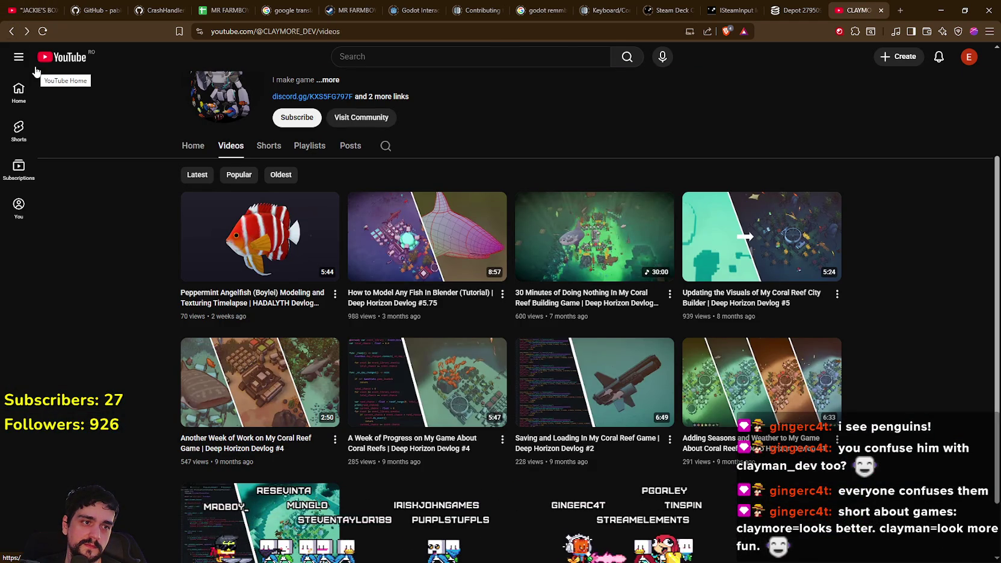
mouse_move(253, 249)
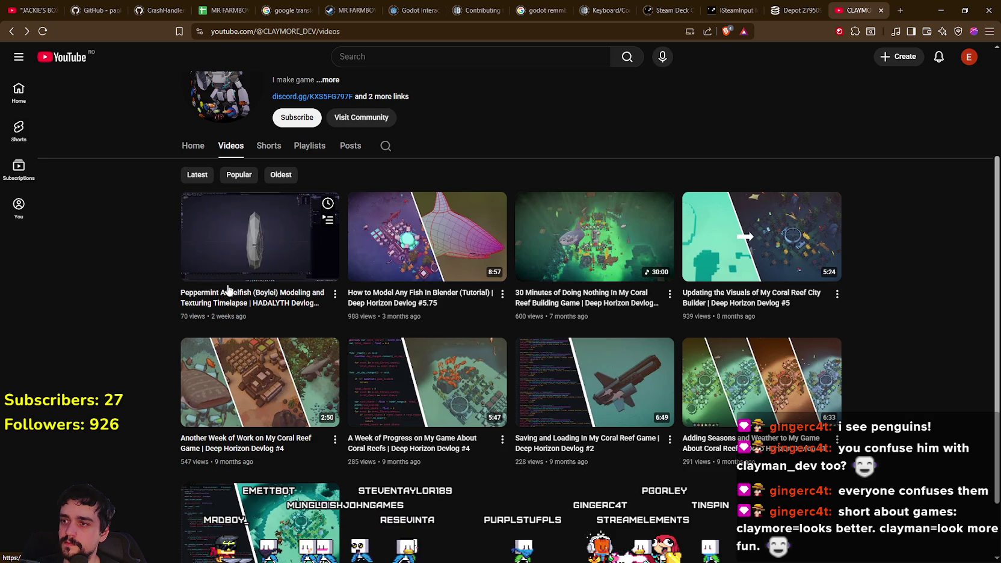
left_click(294, 304)
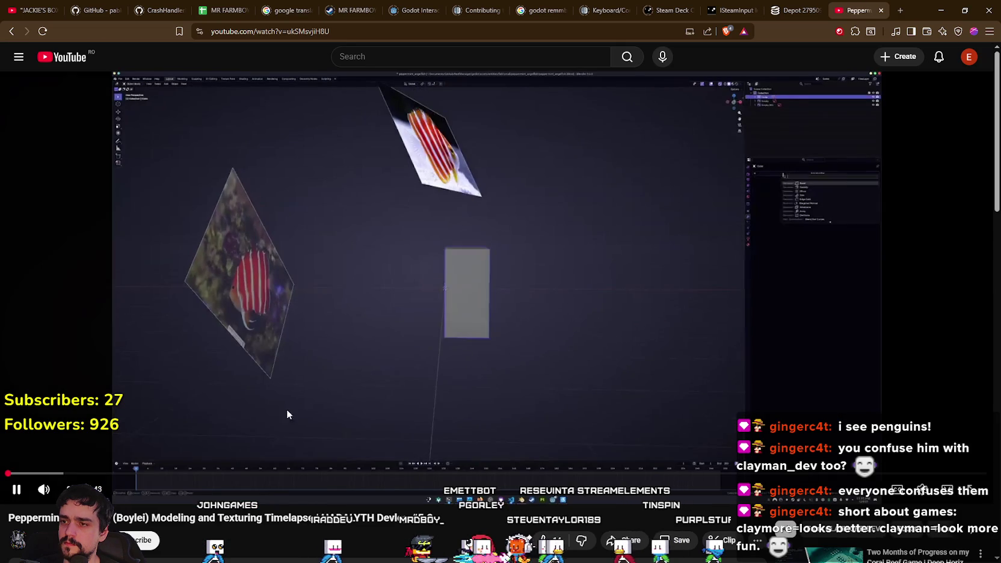
Skip the angelfish timelapse to 3:07, pause it, and return to the channel's Videos list.
left_click(240, 476)
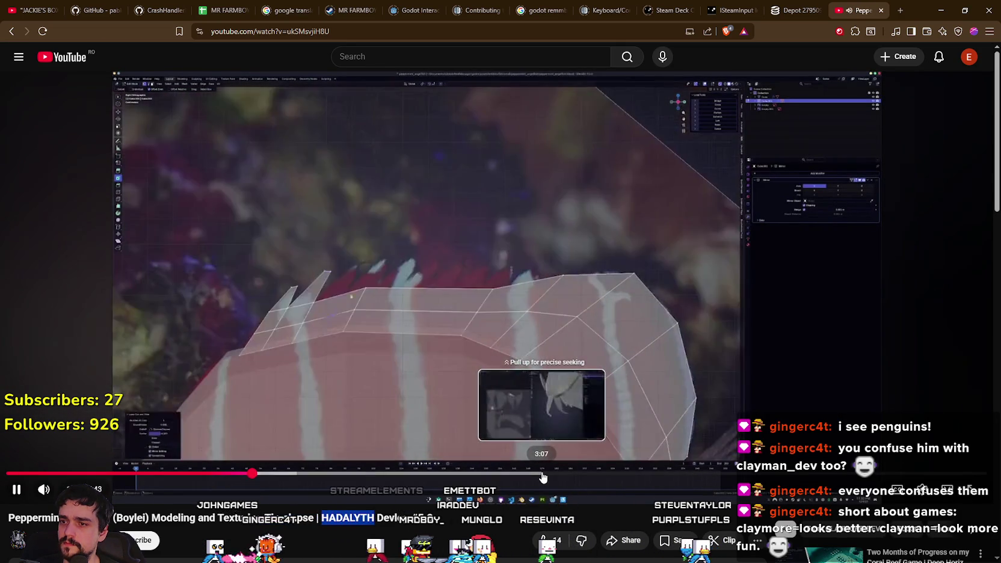
left_click(542, 474)
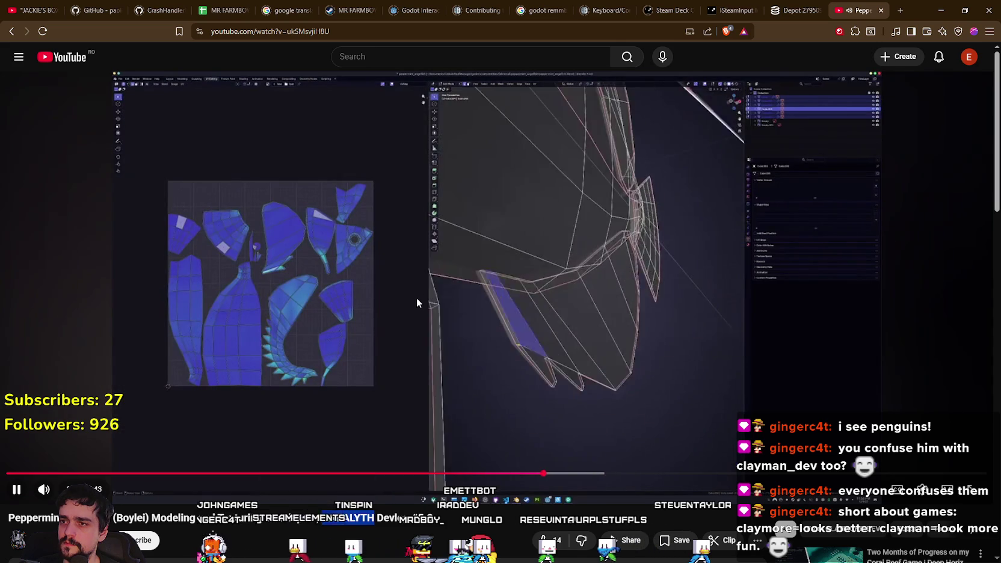
left_click(416, 297)
left_click(13, 31)
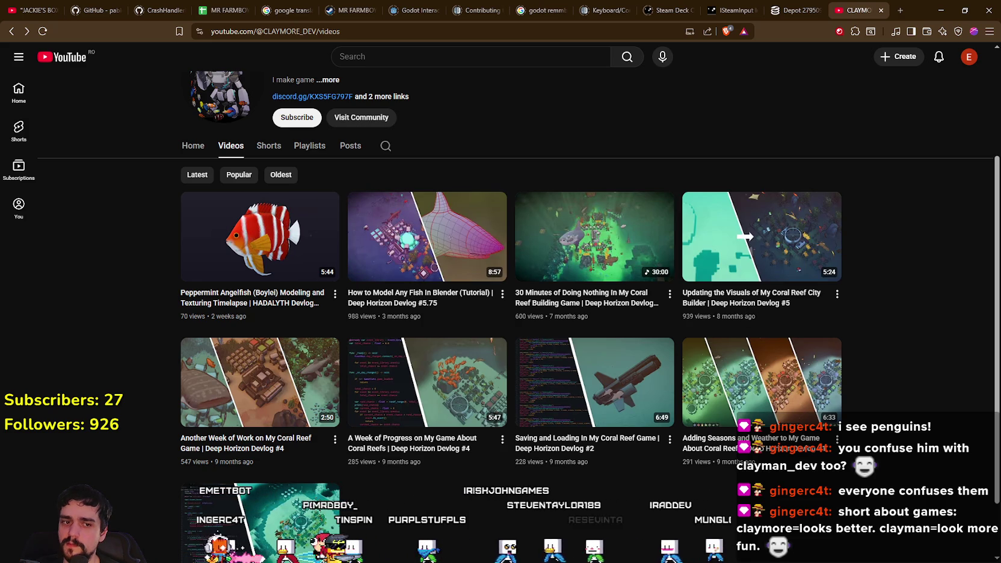
Search the Steam store for HADALYTH.
key("alt+Tab")
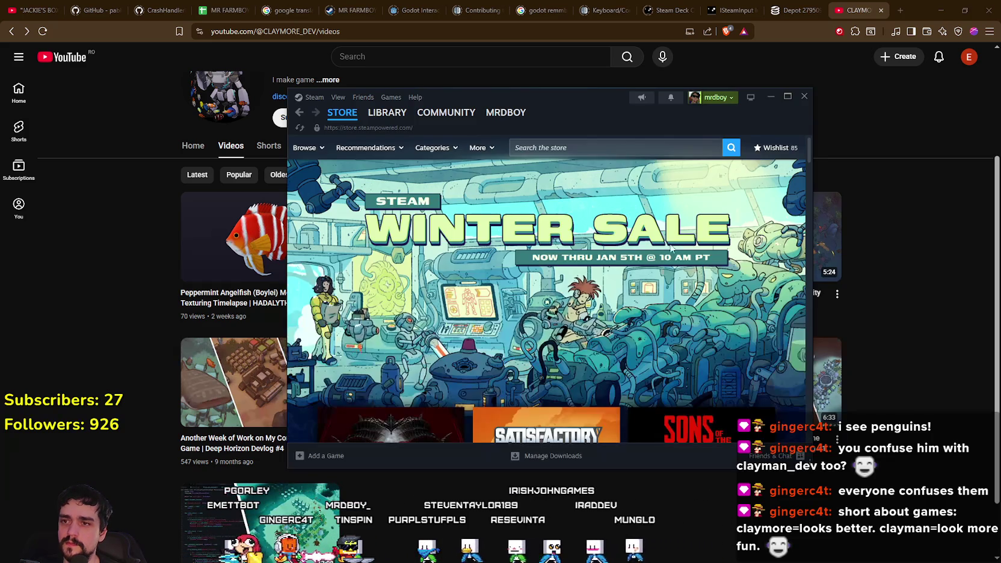
left_click(634, 147)
type("HADALYTH")
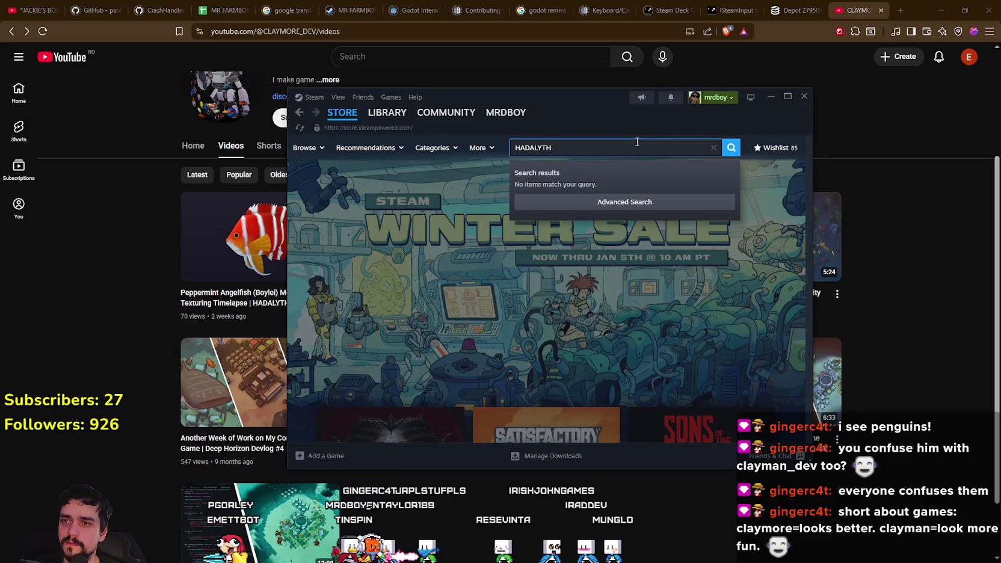
Close the CLAYMORE_DEV channel tab and minimize the browser to reveal Godot.
left_click(140, 344)
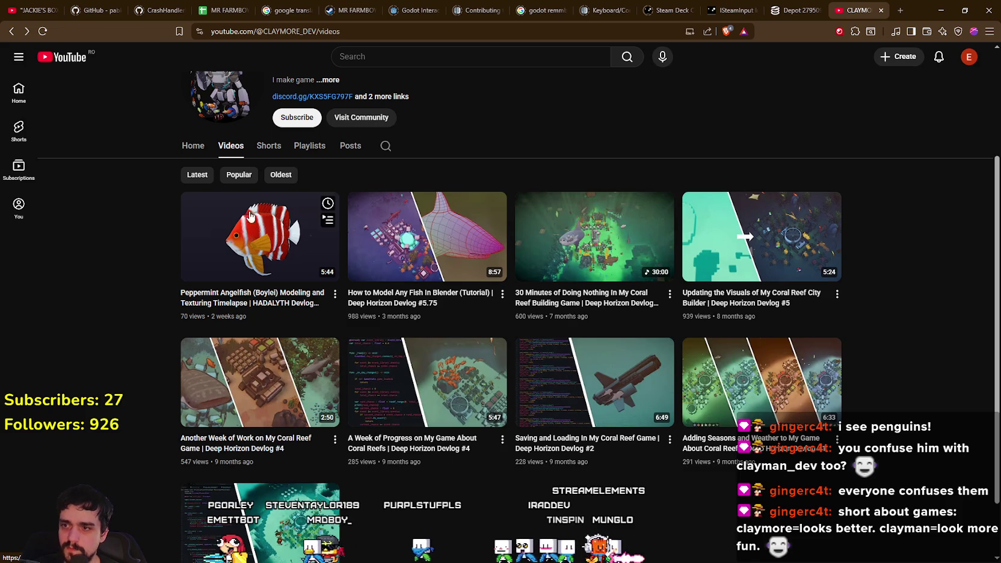
scroll("up", 3)
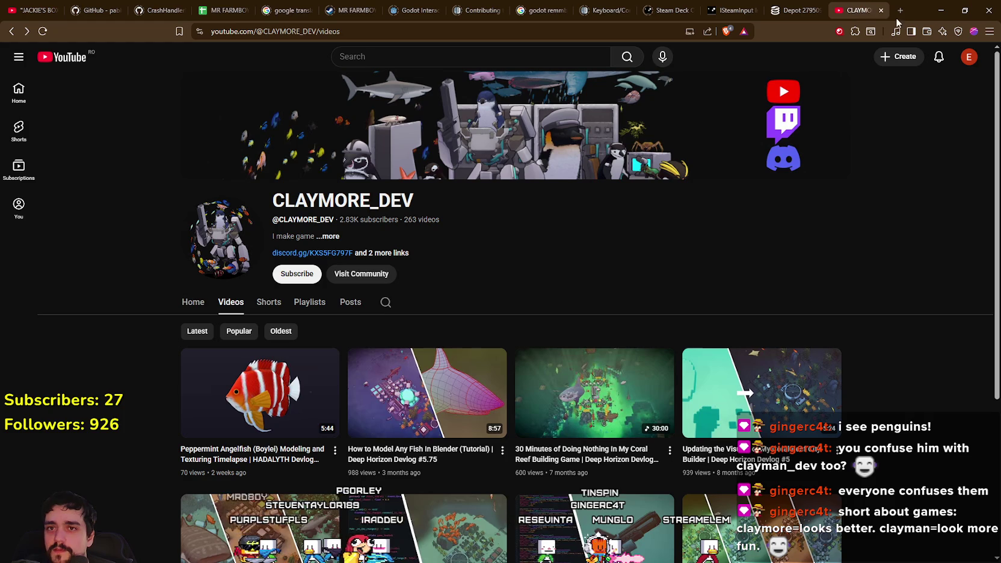
left_click(882, 11)
left_click(940, 10)
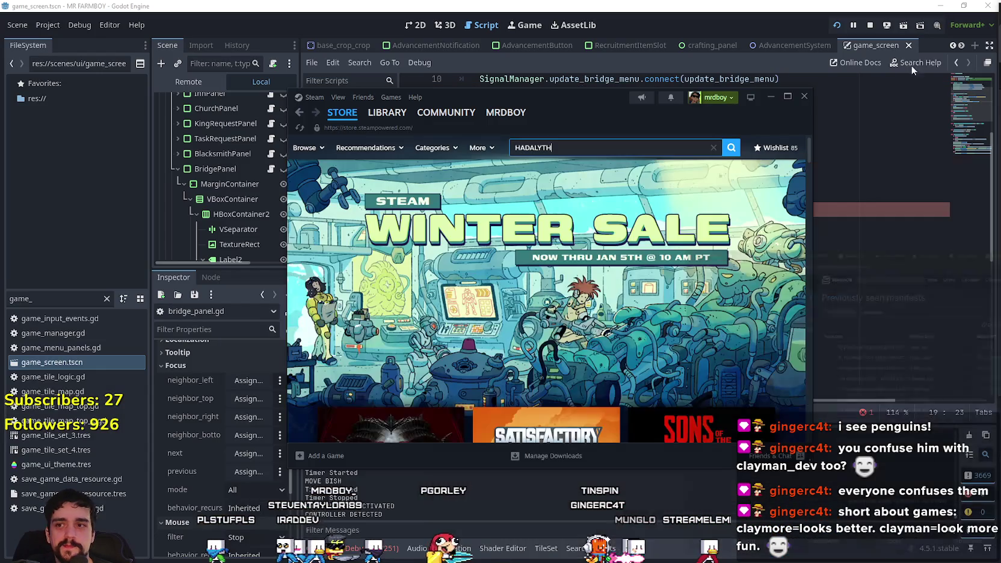
Close Steam and review open_bridge_menu's lines 16–20 in bridge_panel.gd.
scroll("down", 3)
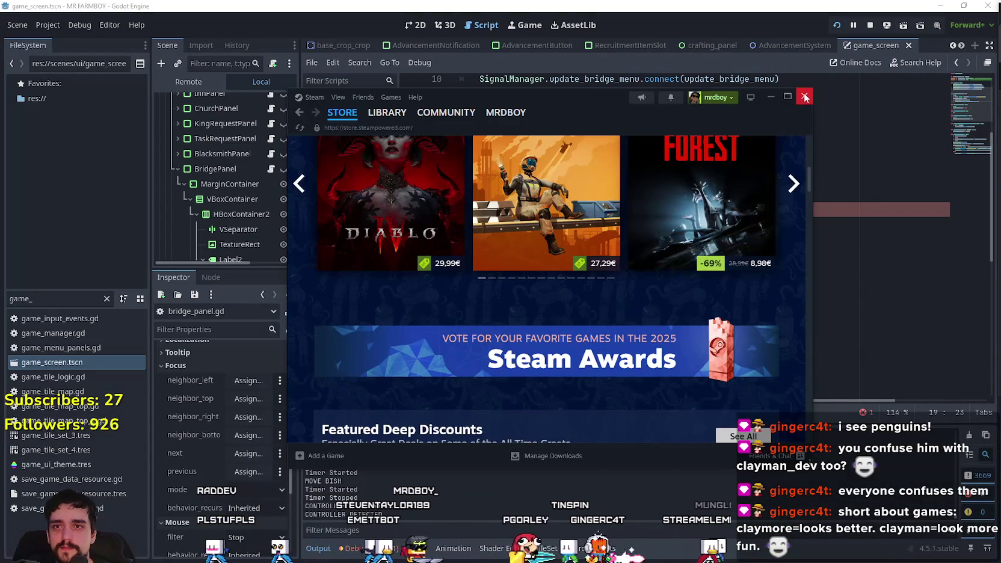
left_click(804, 96)
left_click(583, 211)
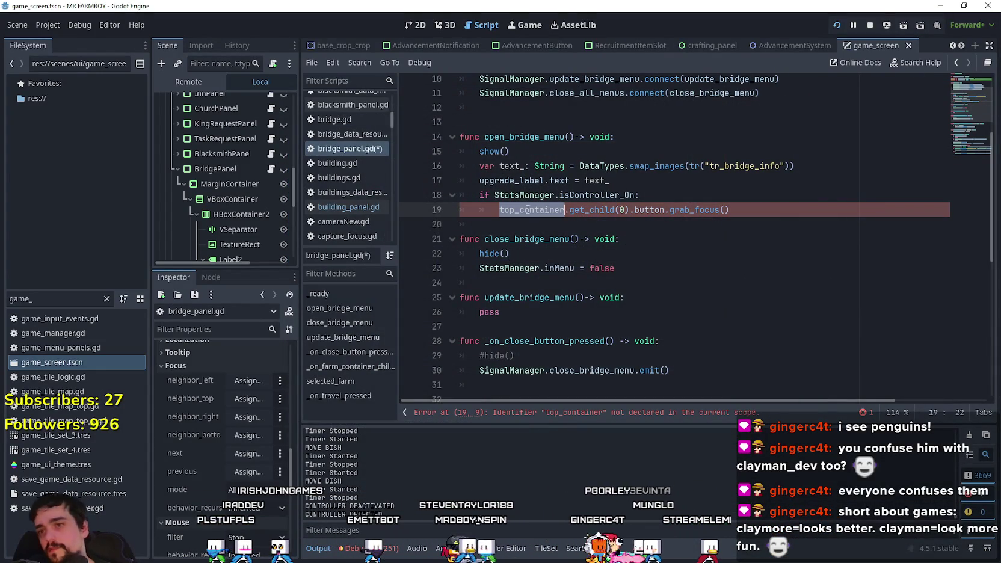
left_click_drag(662, 210, 470, 173)
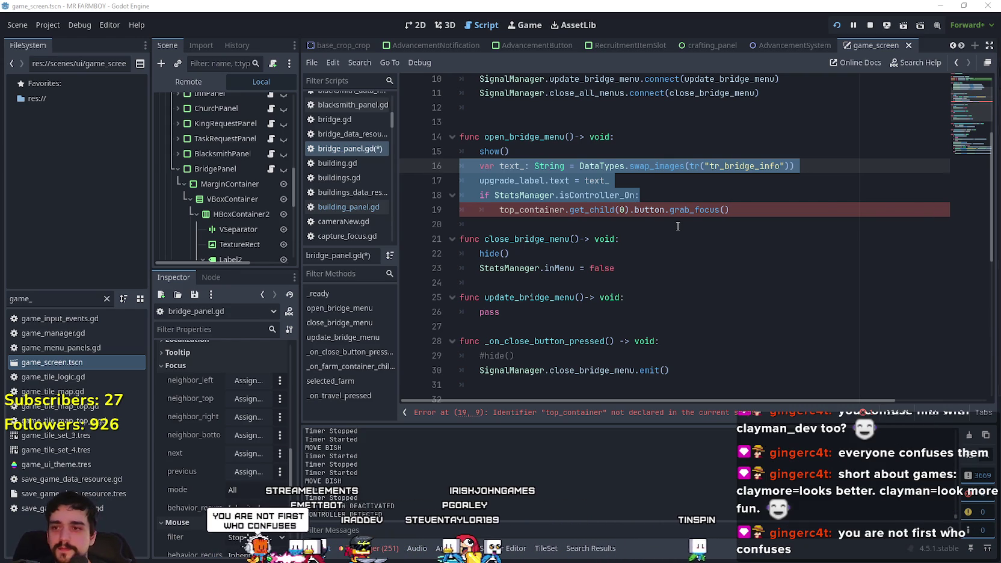
left_click(677, 226)
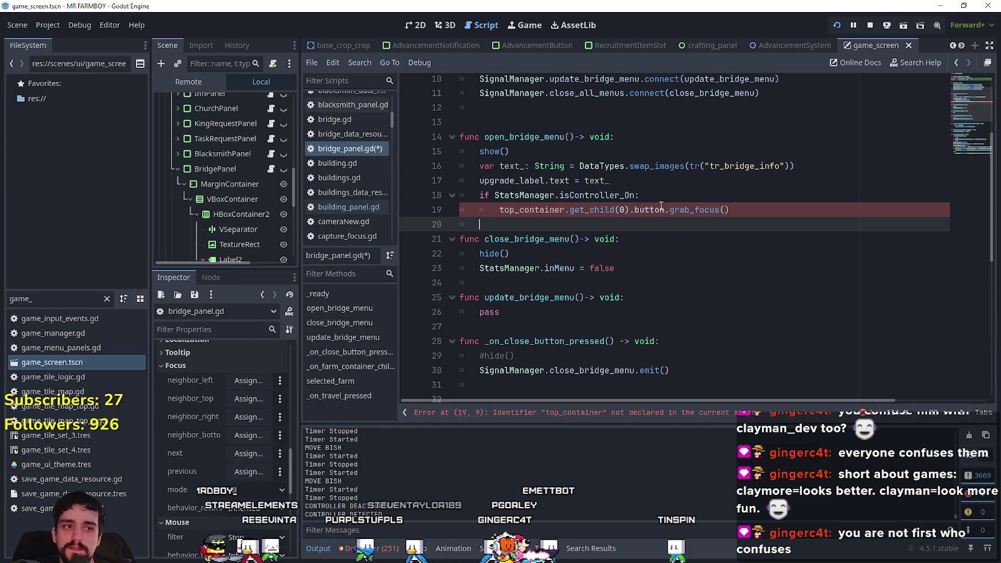
left_click(643, 211)
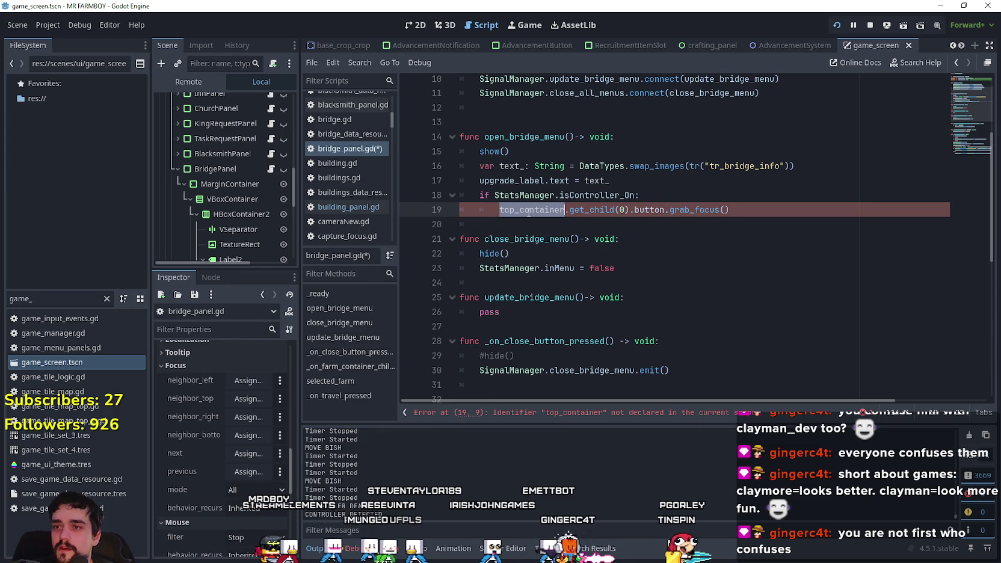
scroll("up", 3)
Add an onready close_button reference to the closeButton node on line 6.
left_click_drag(499, 297, 624, 297)
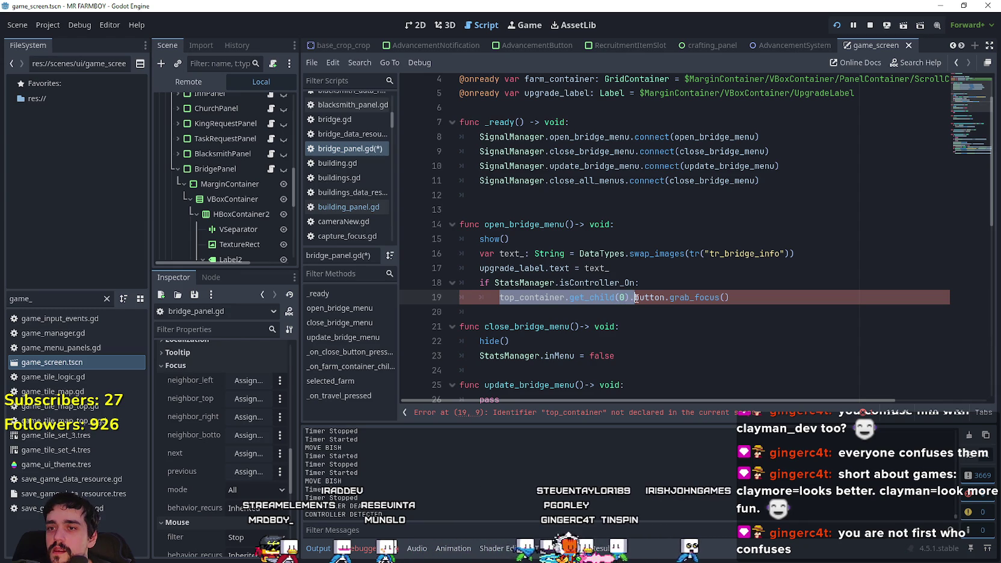
scroll("up", 3)
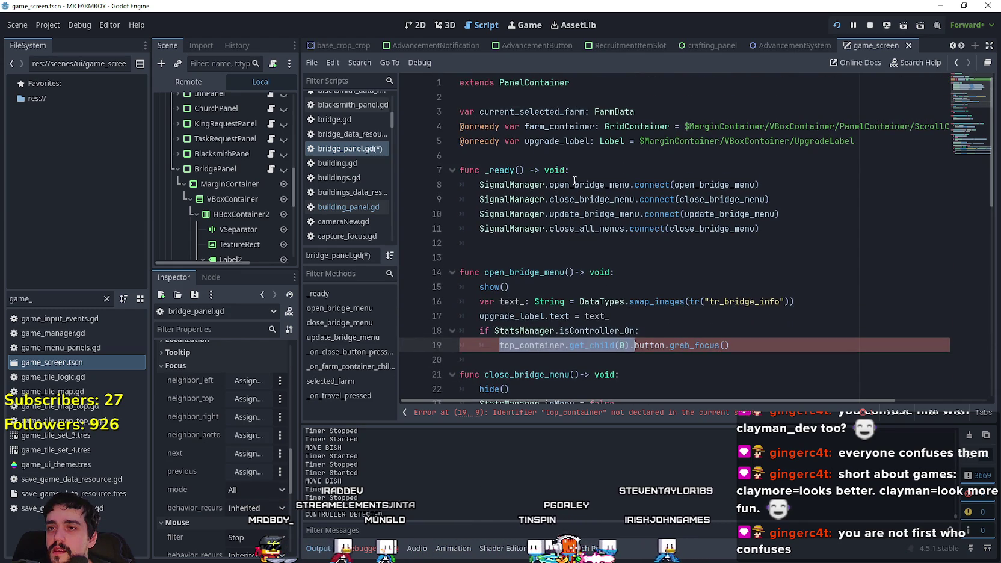
left_click(563, 160)
scroll("down", 3)
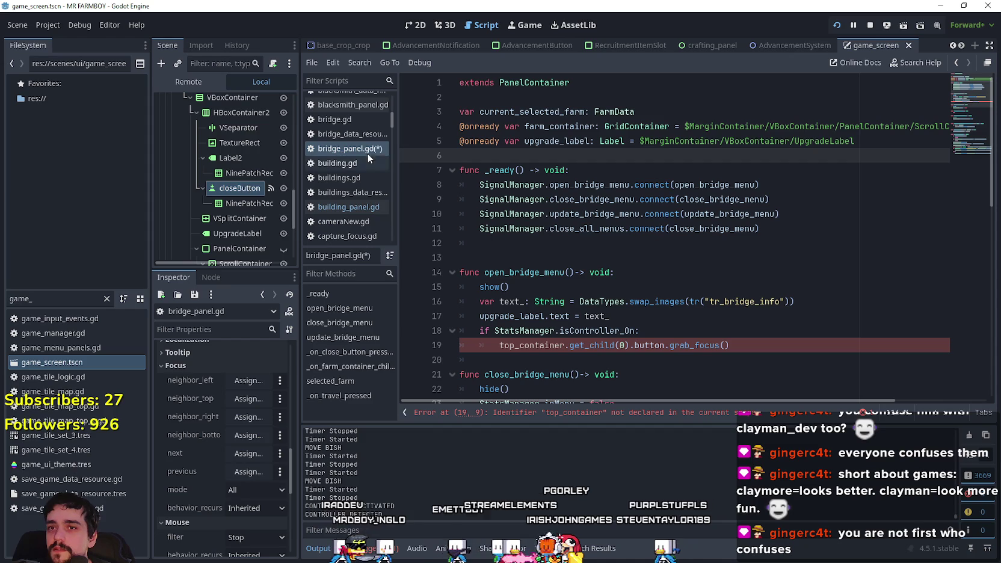
scroll("up", 3)
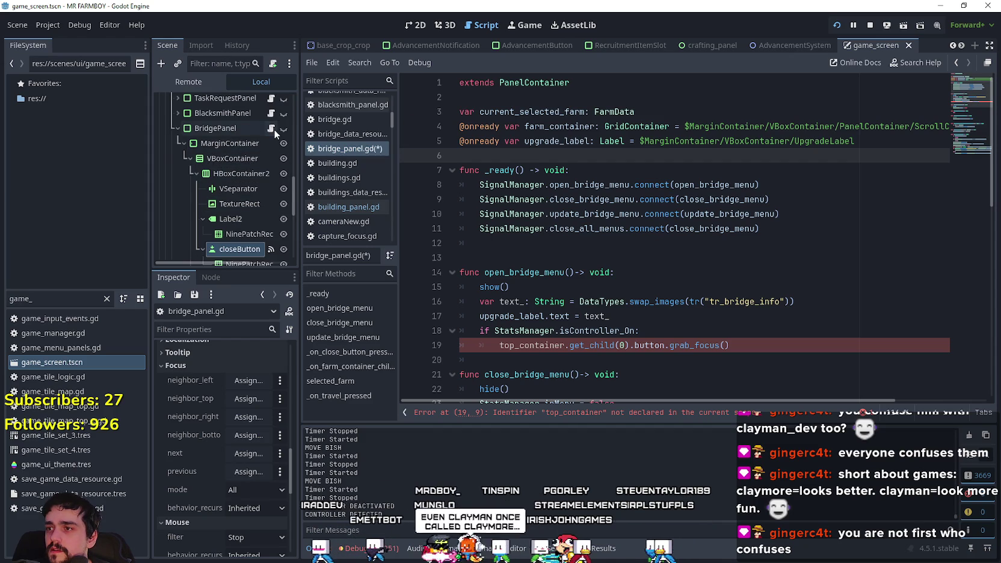
left_click_drag(237, 250, 556, 156)
Replace top_container.get_child(0).button with close_button in the grab_focus call and save.
scroll("down", 3)
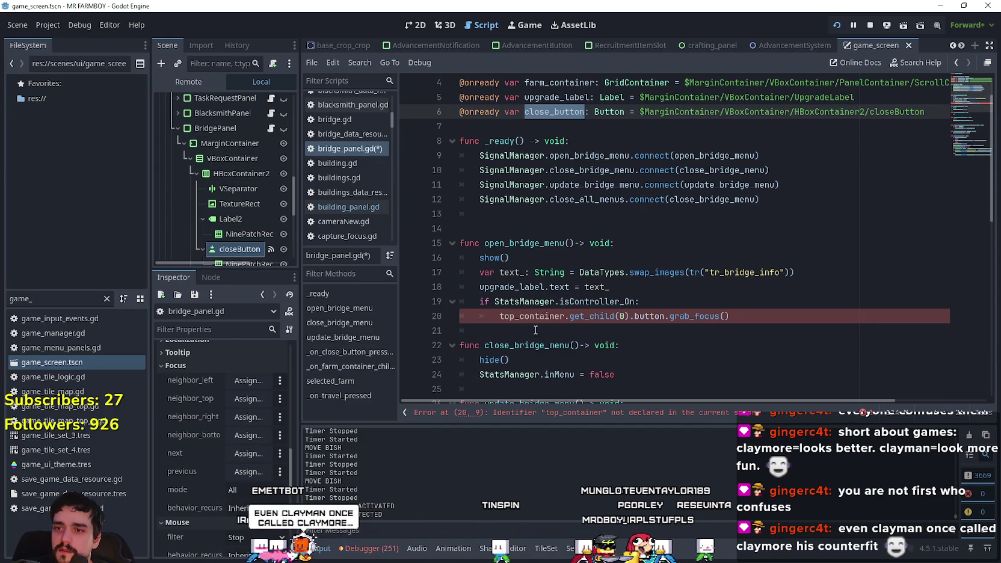
left_click(537, 303)
left_click_drag(537, 316, 609, 314)
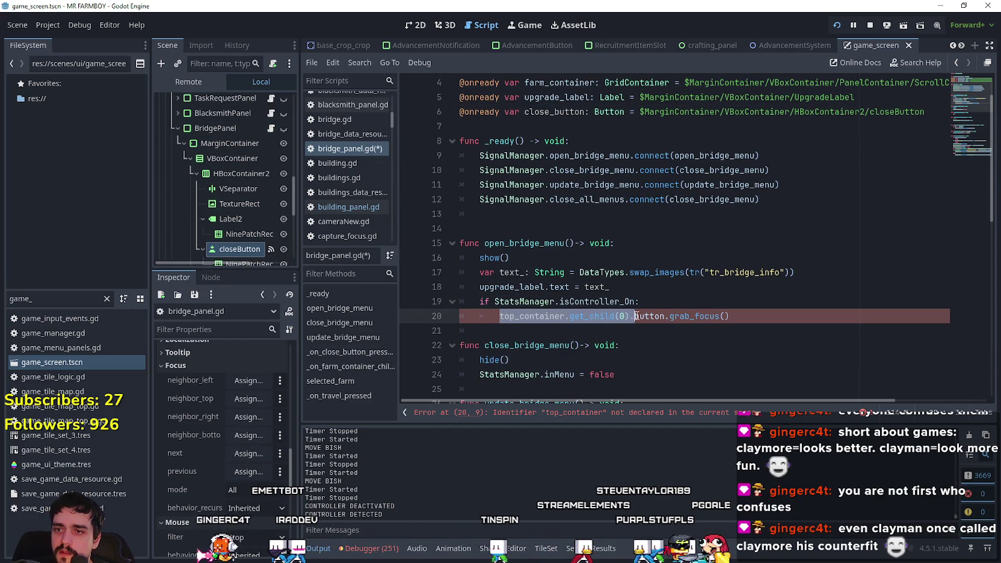
type("close_button")
left_click(603, 328)
key("ctrl+s")
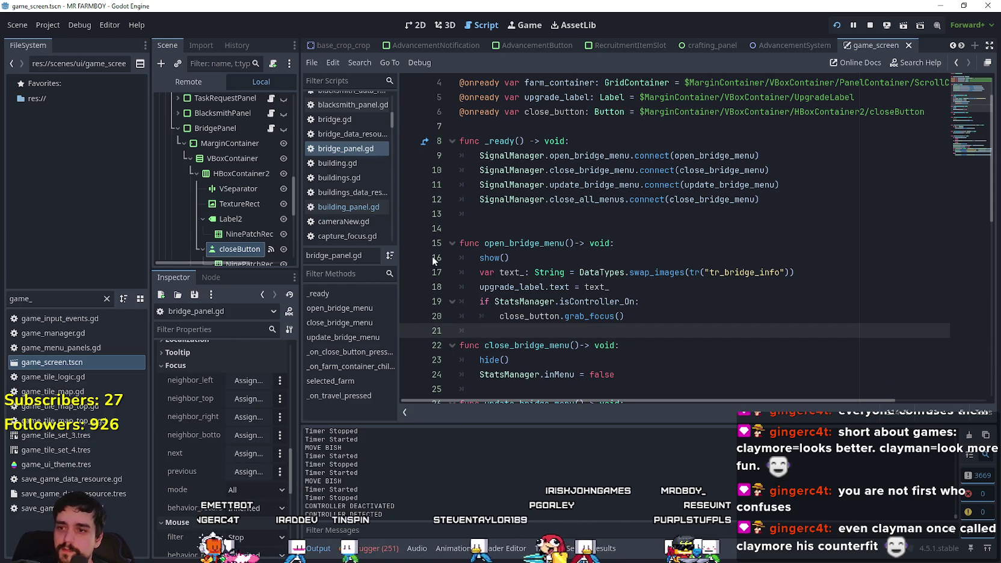
Run the game with F5 to test the change.
scroll("down", 3)
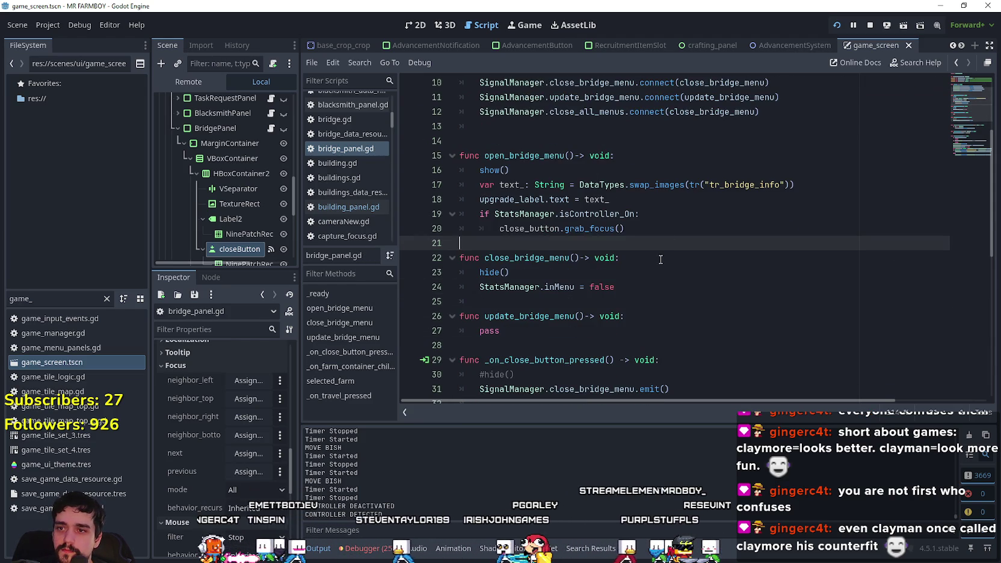
left_click(679, 224)
left_click(672, 296)
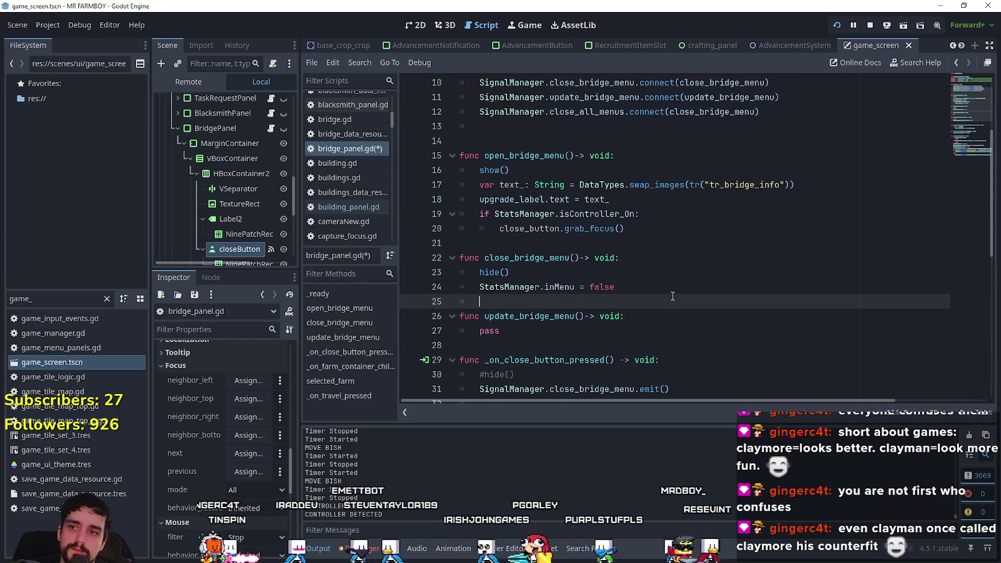
key("F5")
Stop the running game, then load Save 6 through Continue on the main menu.
key("Escape")
key("Escape")
key("F8")
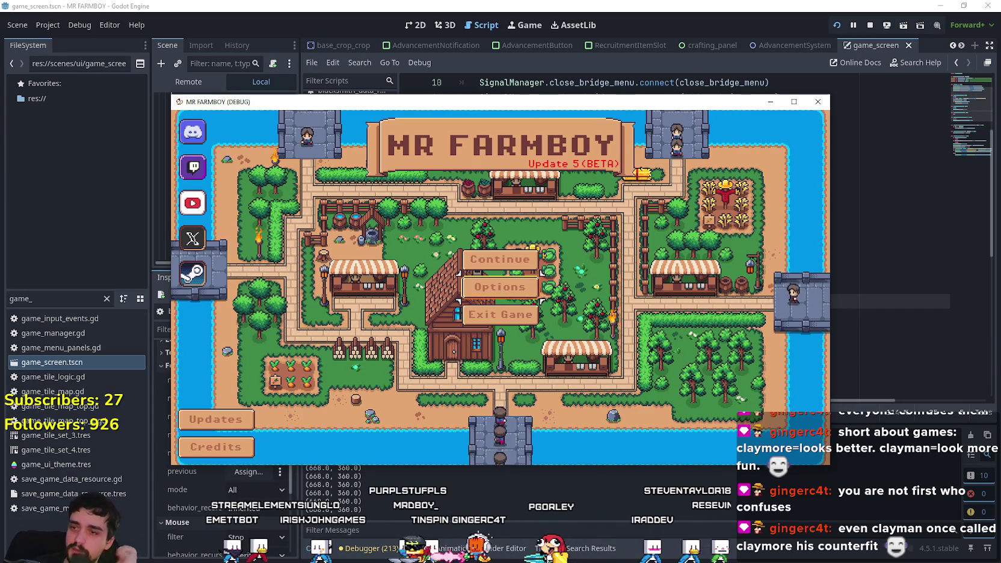
key("Up")
key("Up")
key("Up")
key("Return")
key("Down")
key("Down")
key("Down")
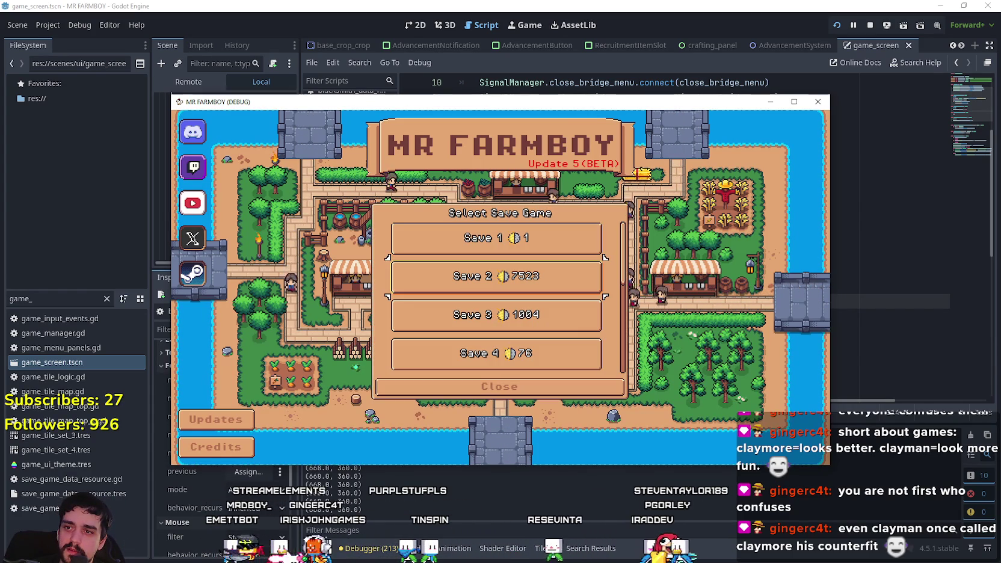
key("Down")
key("Down")
key("Down")
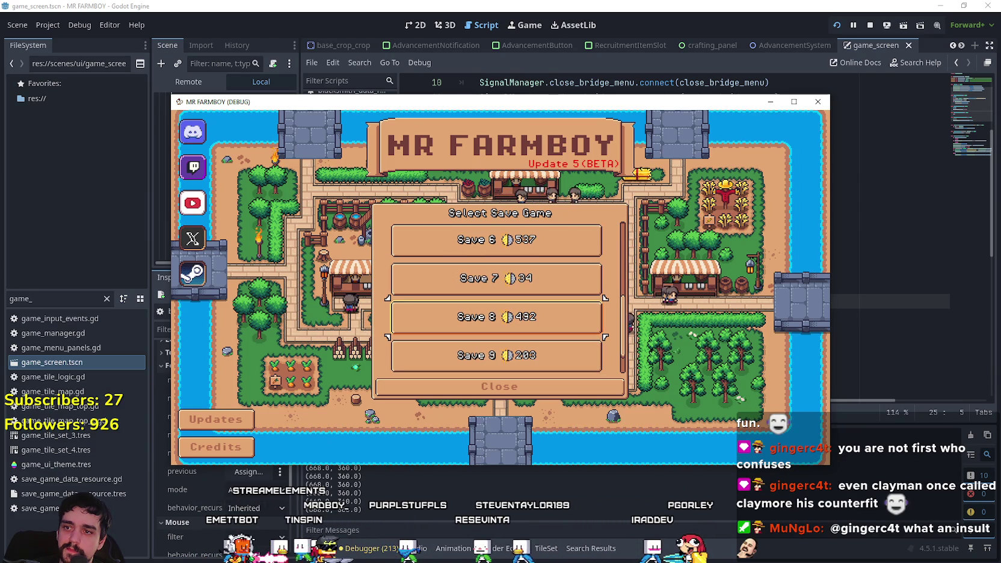
key("Down")
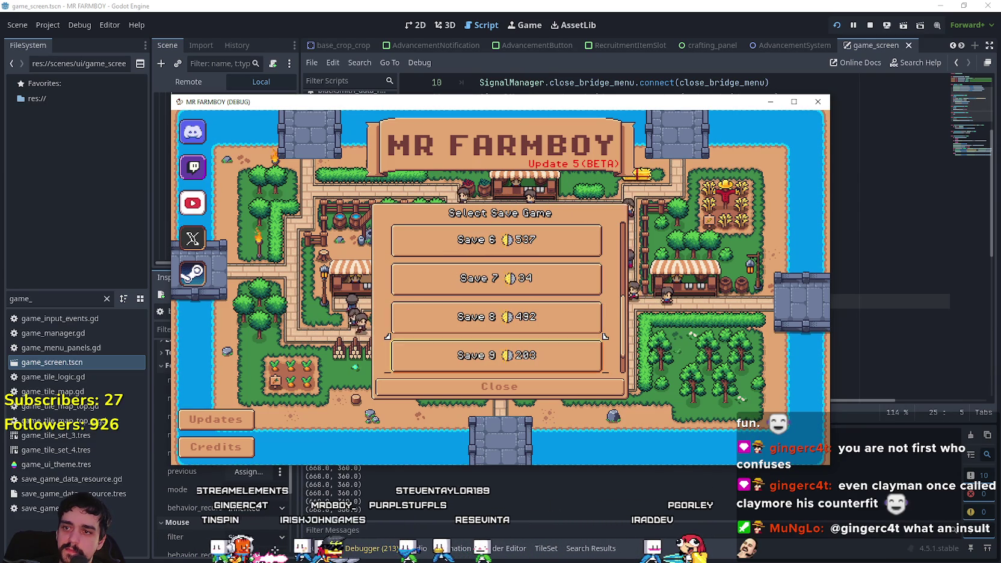
key("Up")
key("Up")
key("Return")
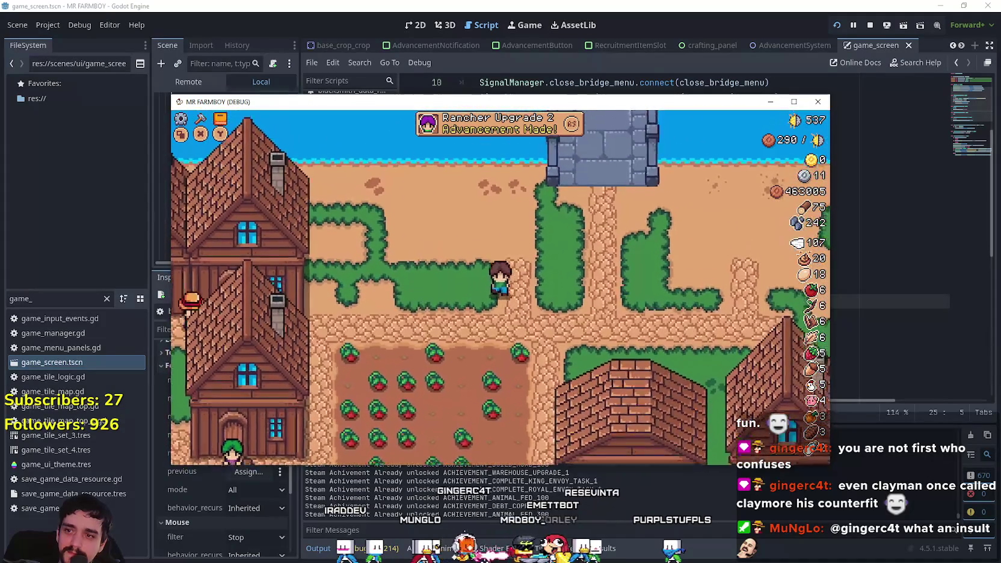
Harvest the tomatoes beside the farmer and walk up onto the stone bridge.
key("e")
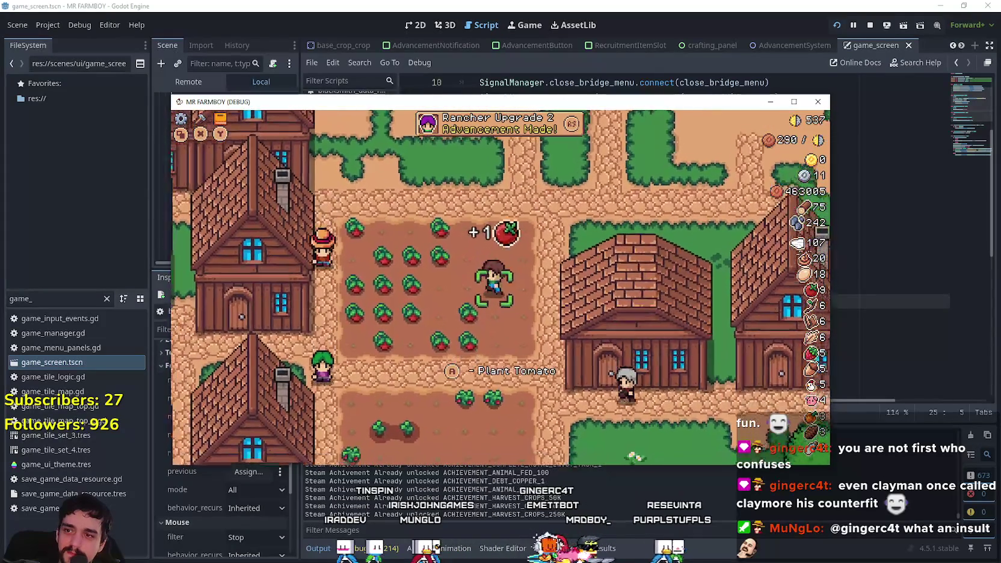
key("e")
key("e")
key("e")
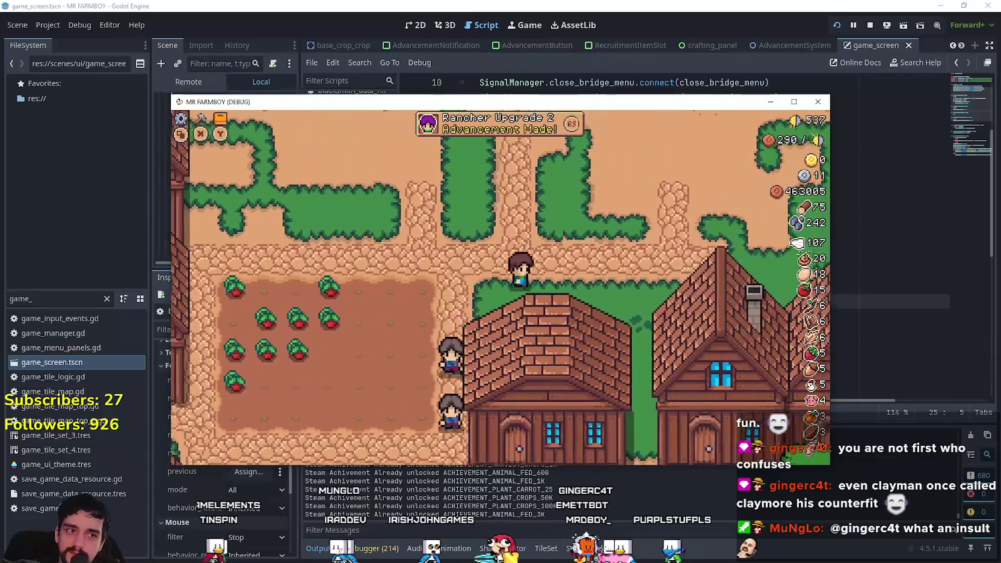
key("a")
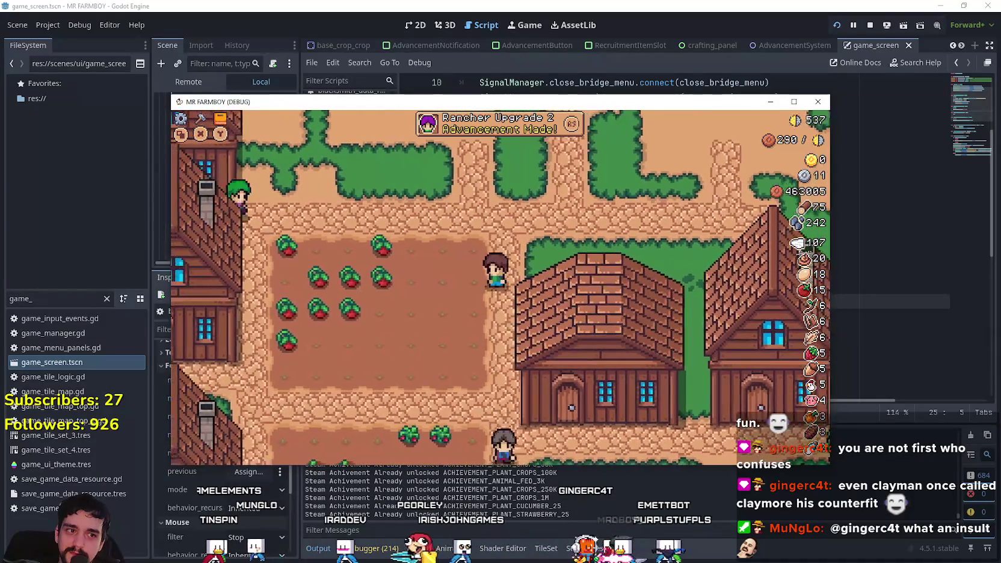
key("w")
key("d")
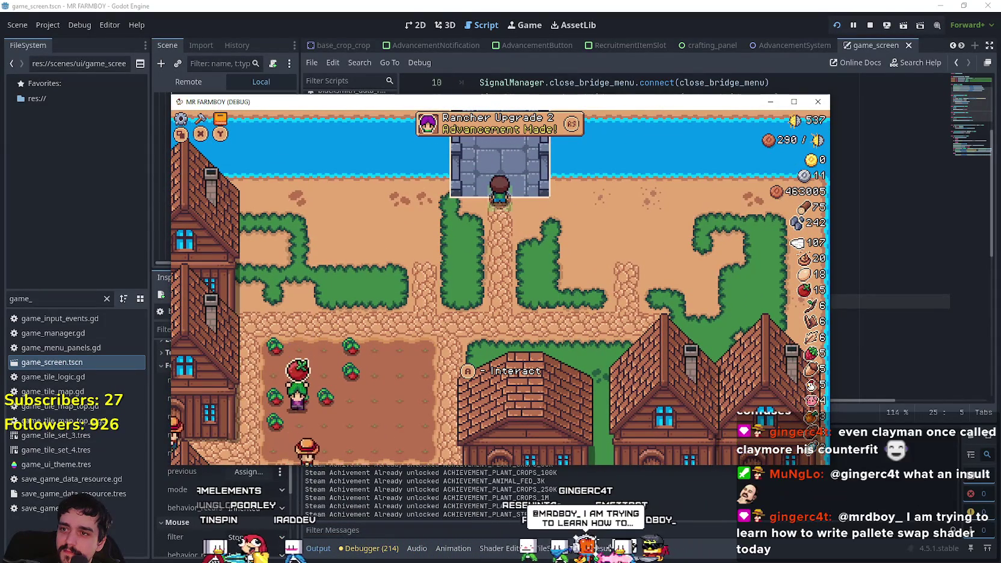
key("d")
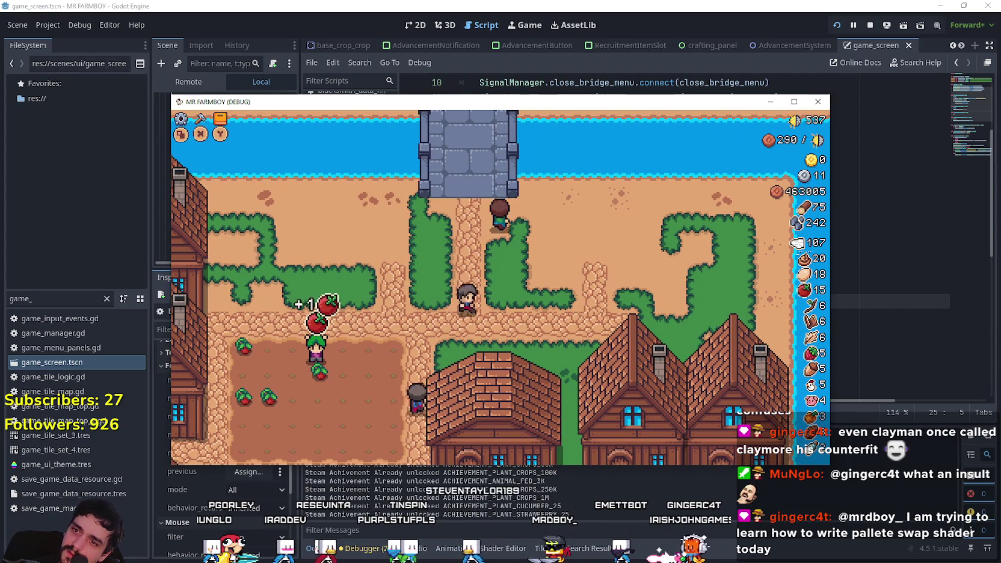
key("a")
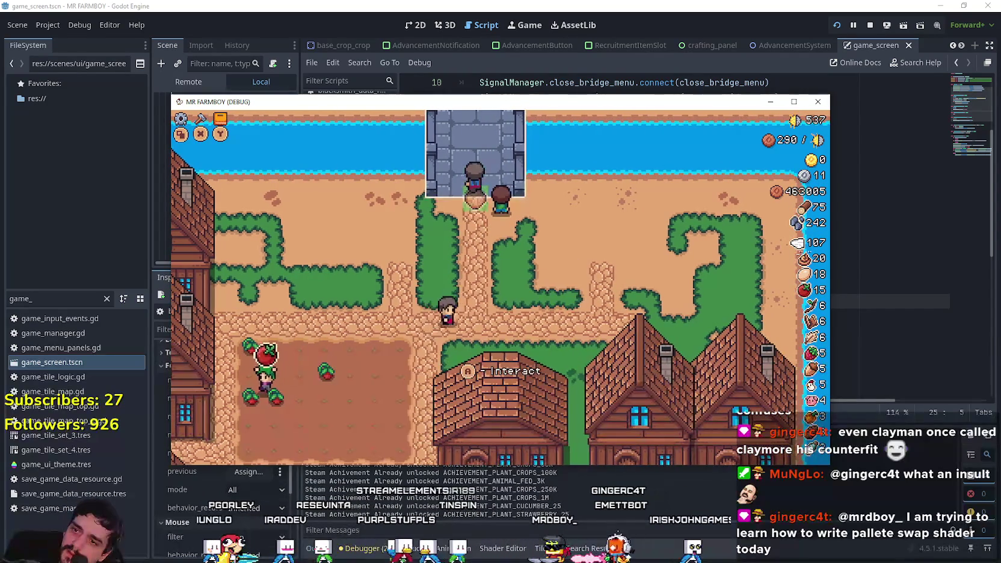
key("s")
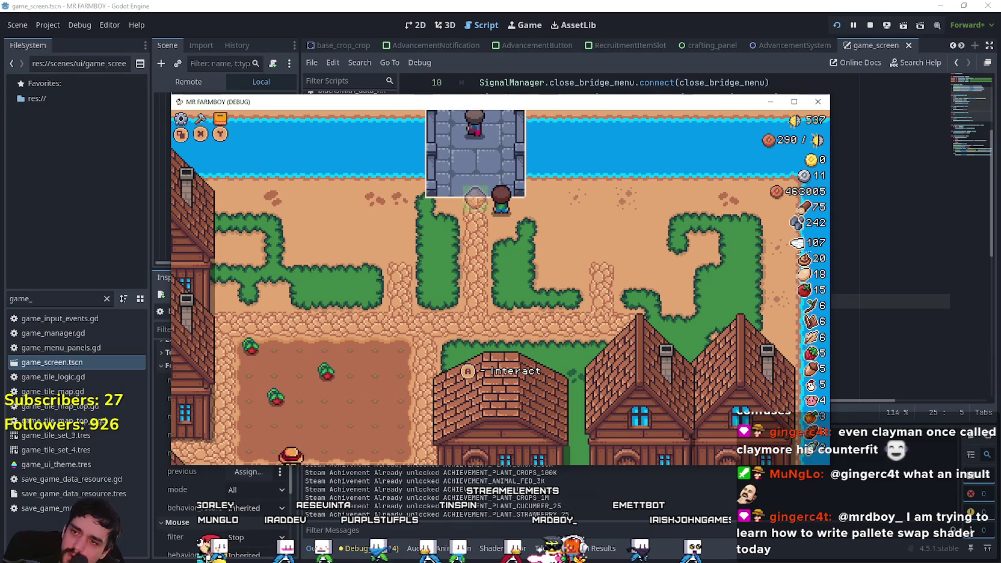
Walk back and forth around the bridge foot until the Bridge info popup appears.
key("s")
key("w")
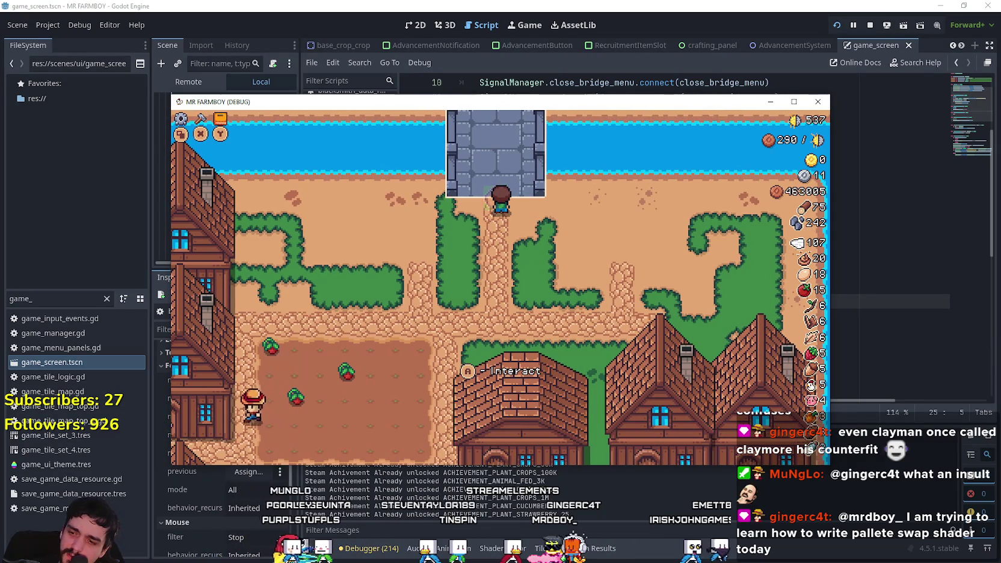
key("d")
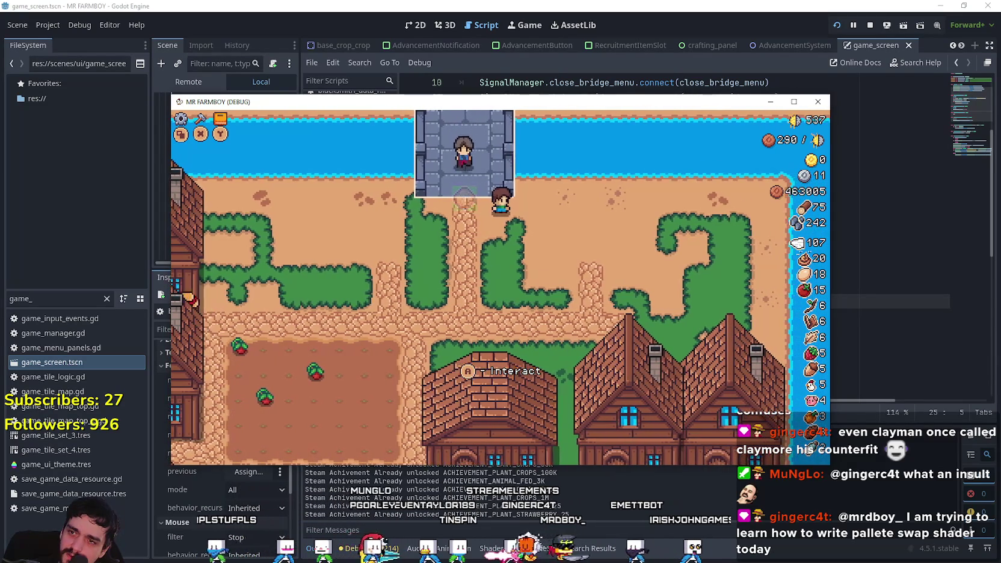
key("s")
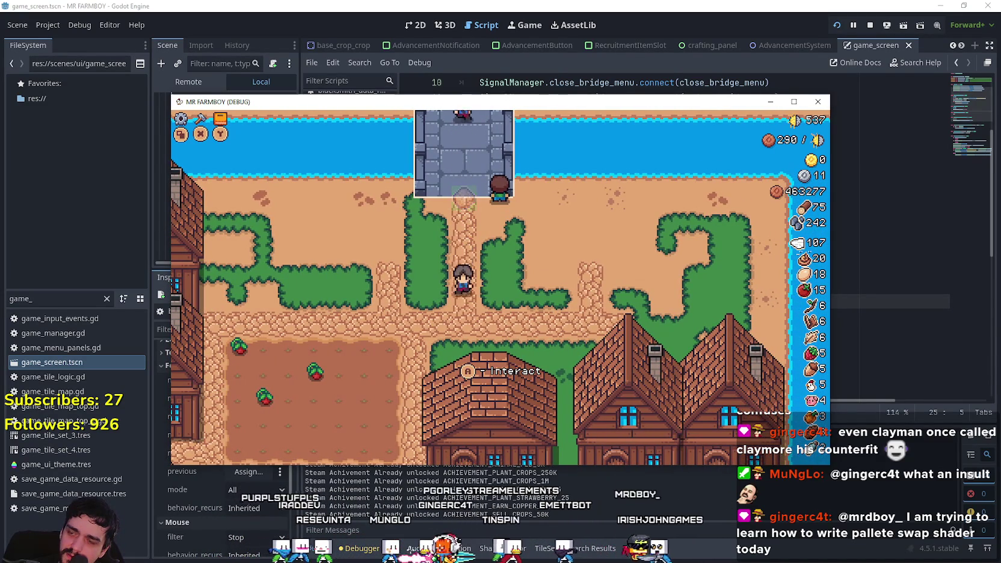
key("a")
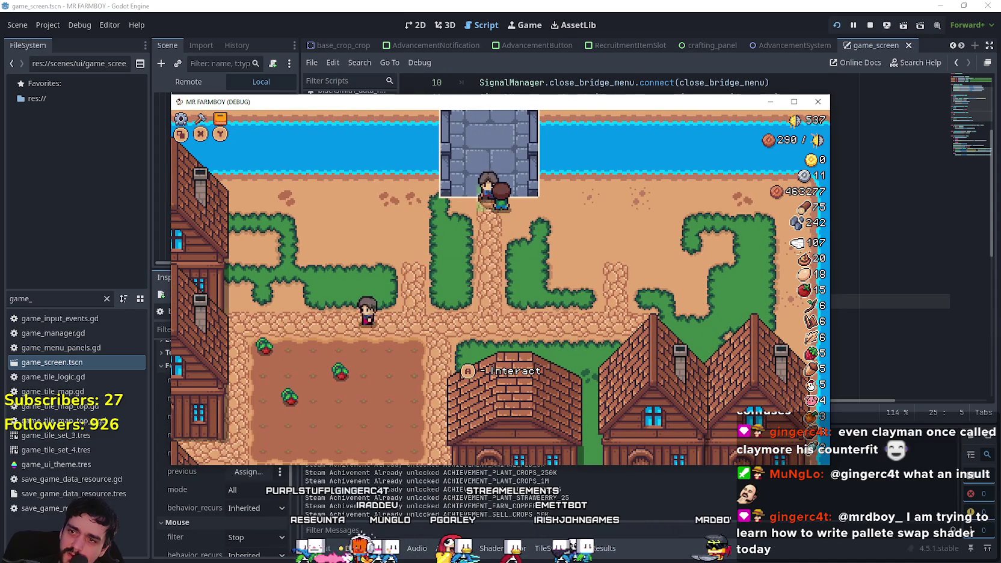
key("d")
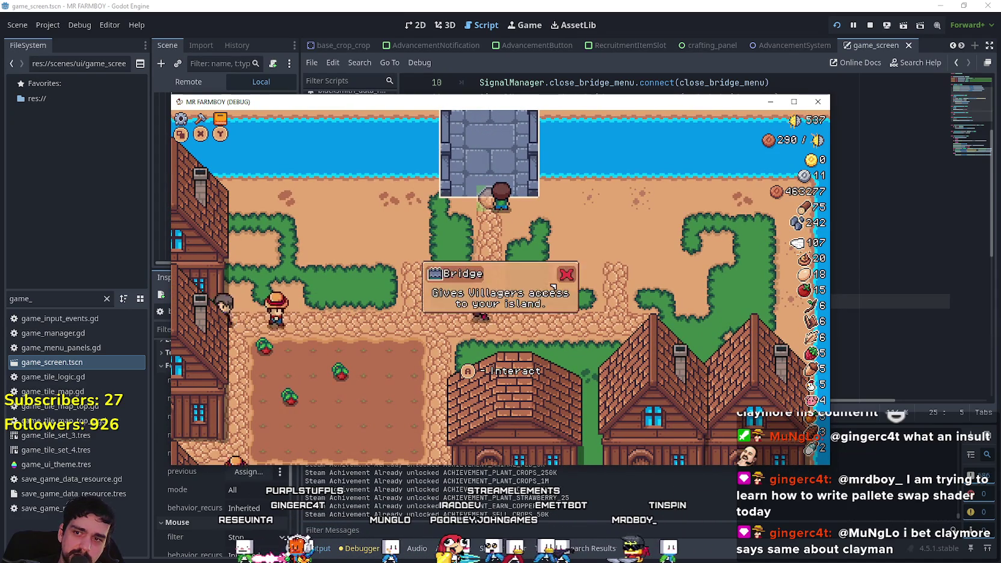
key("w")
key("alt+Tab")
Add 'await get_tree().physics_frame' under the if on line 19 of bridge_panel.gd and save.
left_click(636, 200)
left_click(701, 219)
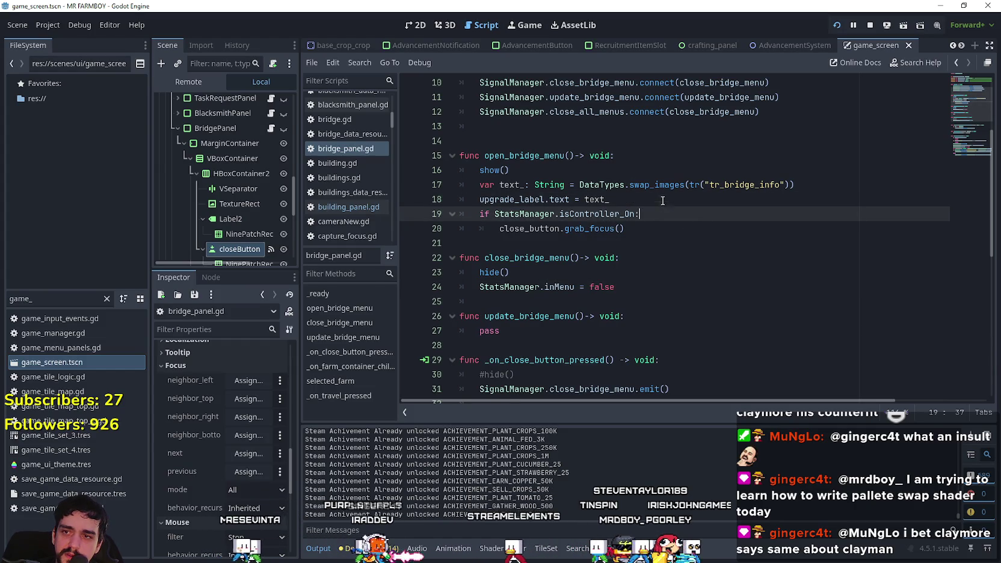
left_click(662, 201)
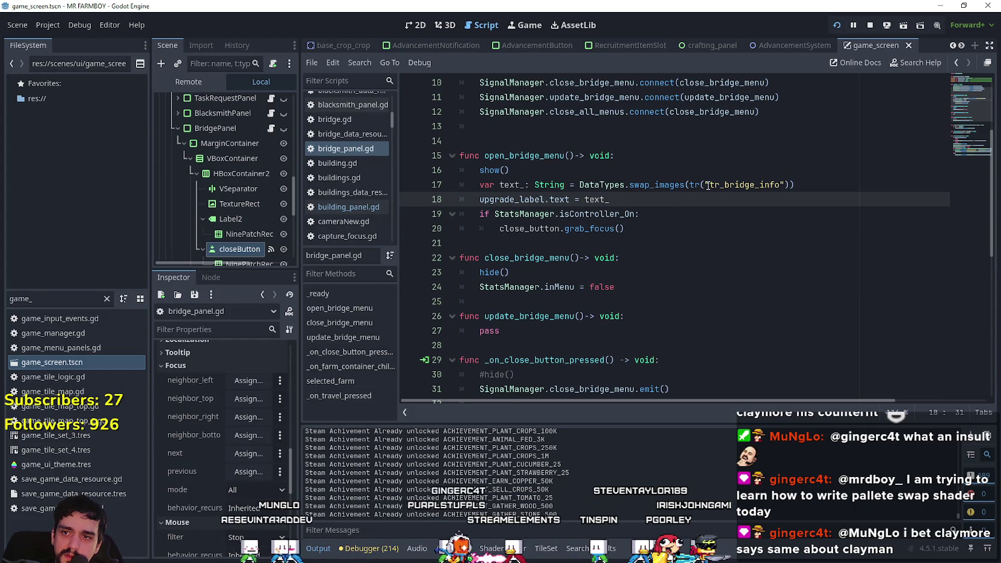
left_click(664, 217)
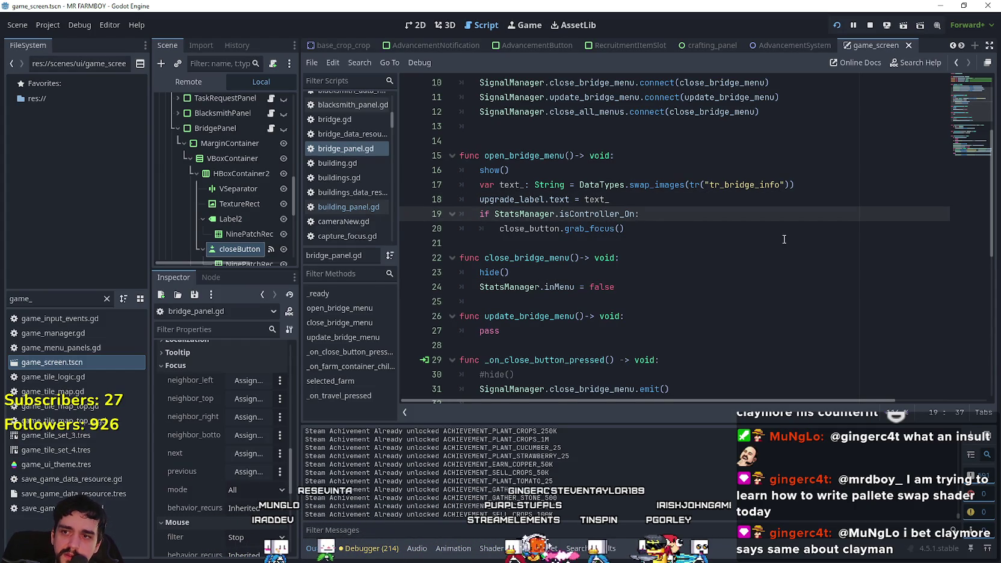
key("Return")
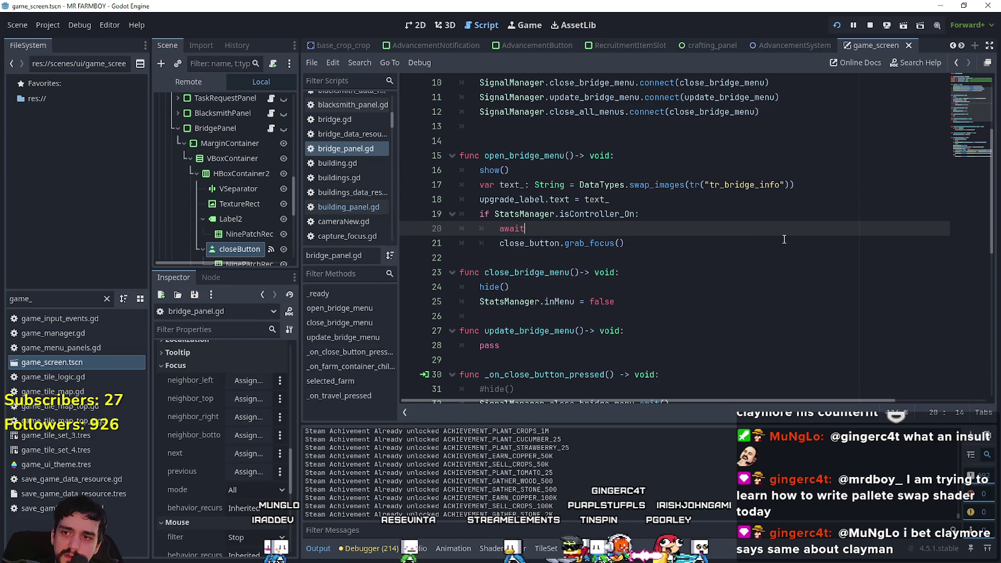
type(" get_tree")
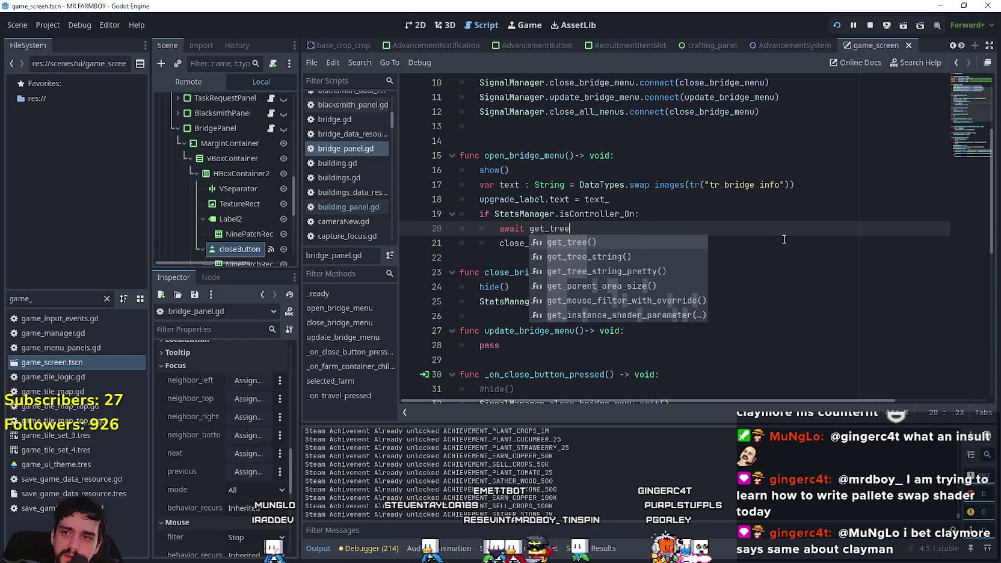
key("Return")
type(".ph")
key("Return")
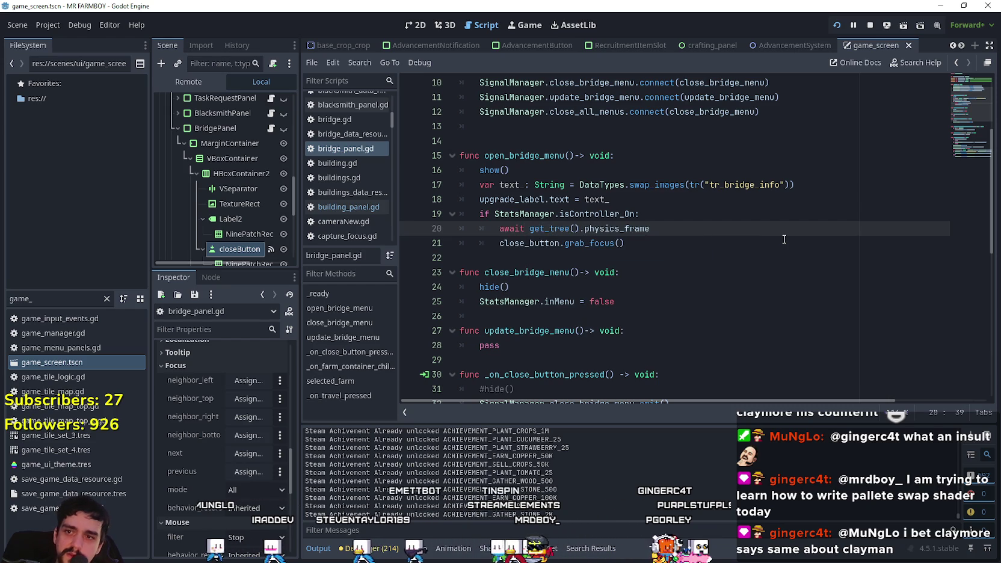
key("ctrl+s")
Breakpoint the show() call on line 16, run the game, trigger it at the bridge, and continue.
double_click(517, 155)
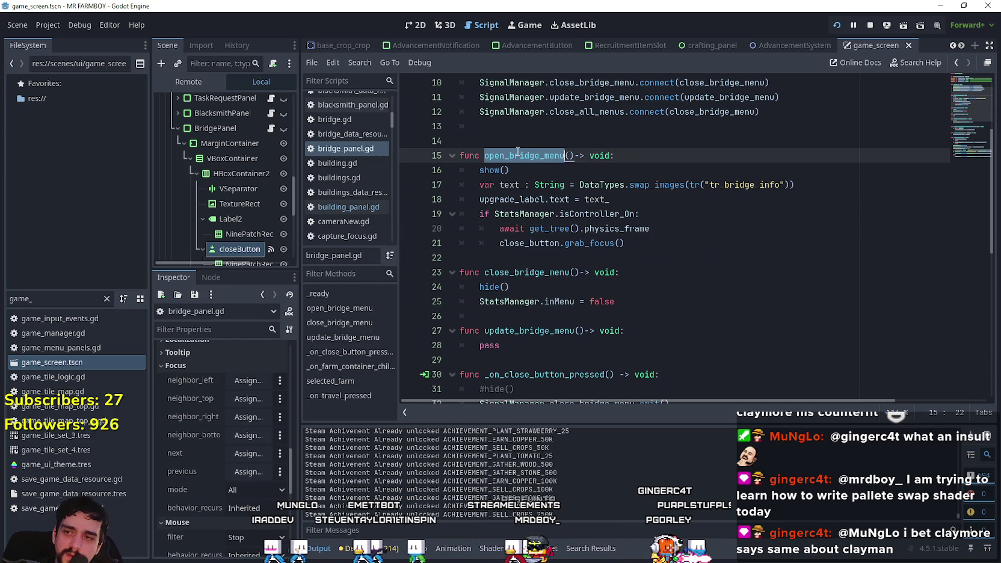
left_click(620, 175)
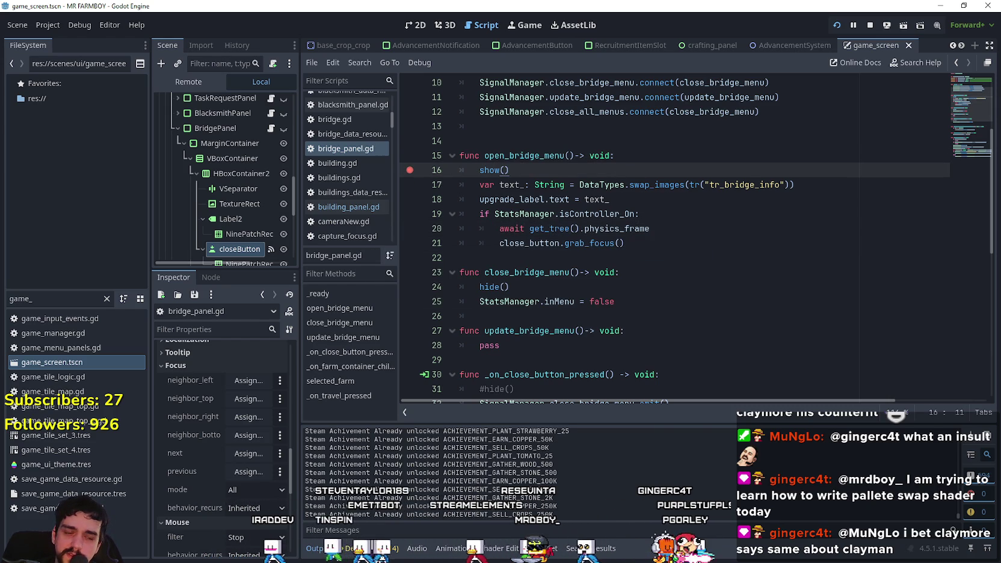
key("F5")
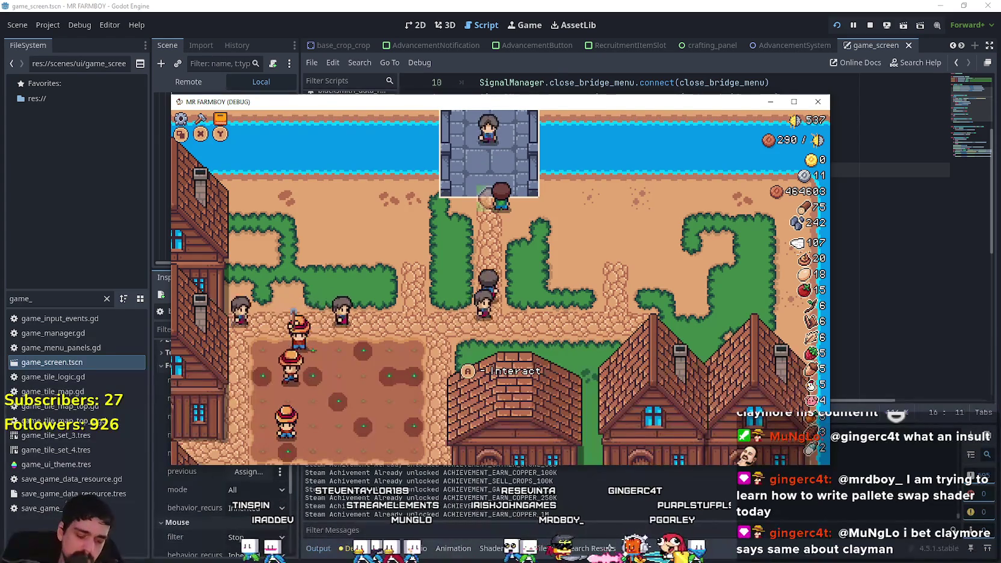
key("e")
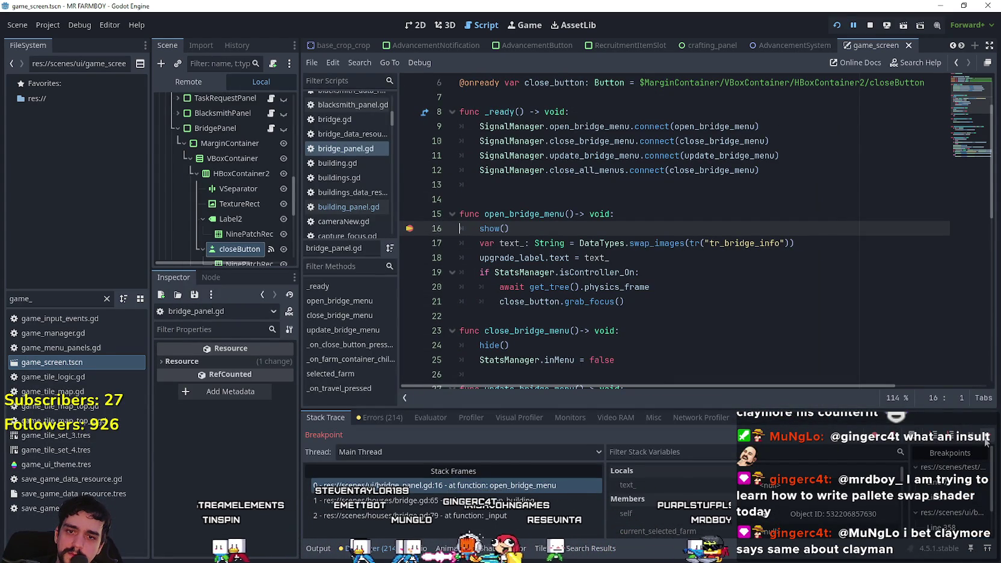
left_click(986, 442)
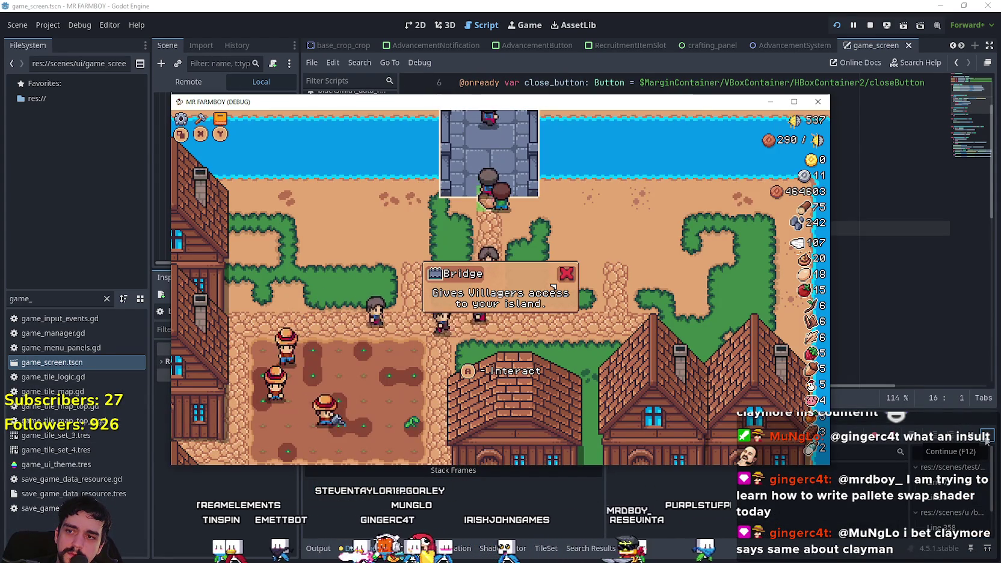
Review the if-block on lines 19–21 in the script, then return to the running game.
left_click(870, 223)
left_click_drag(630, 302, 449, 268)
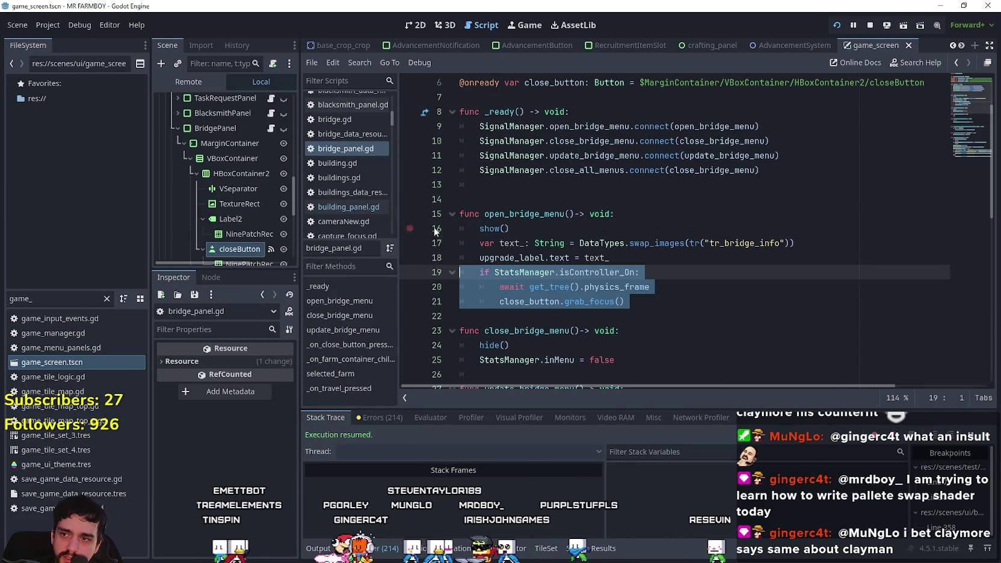
left_click(693, 269)
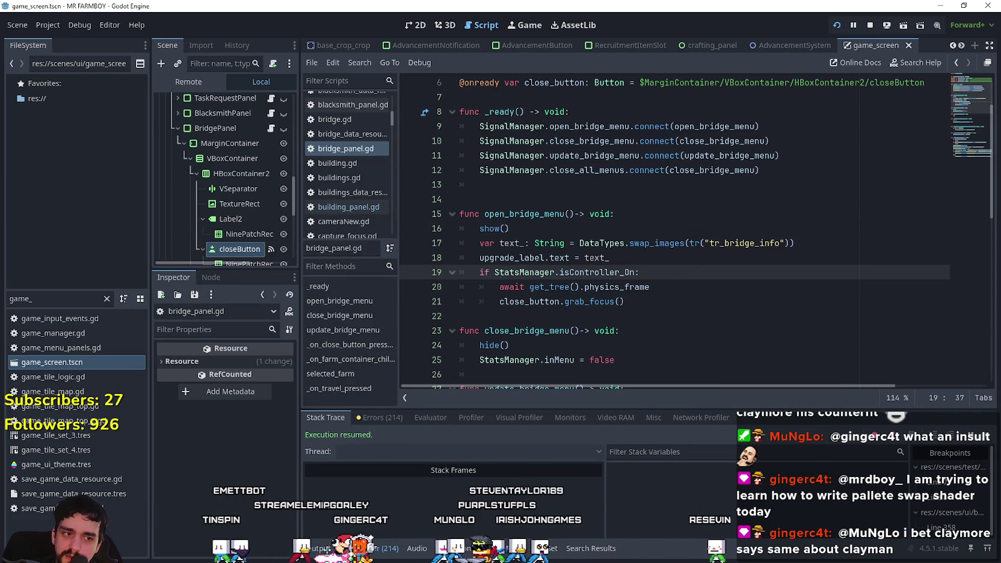
key("alt+Tab")
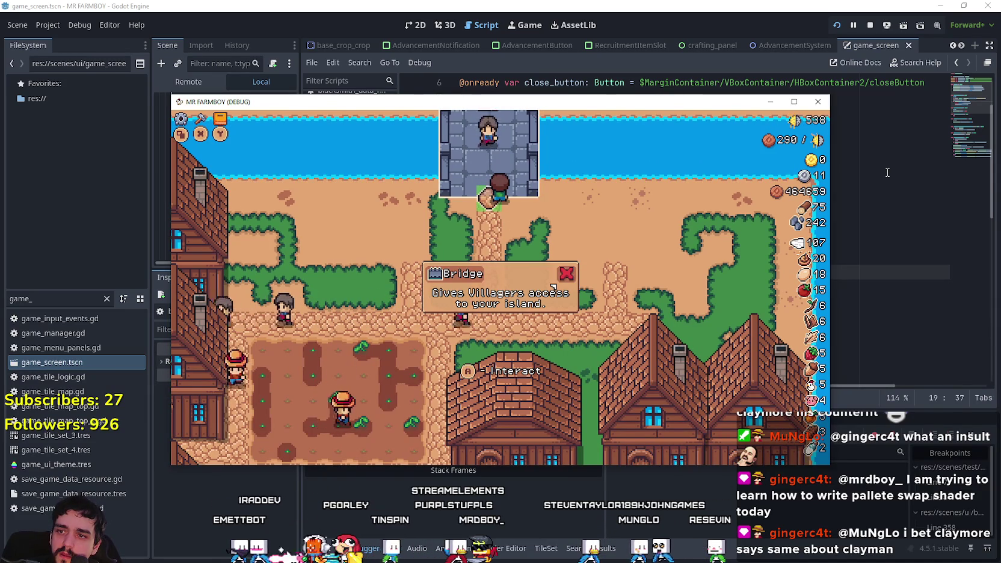
Close and reopen the Bridge popup, then open and close the Warehouse inventory.
left_click(566, 274)
left_click(552, 288)
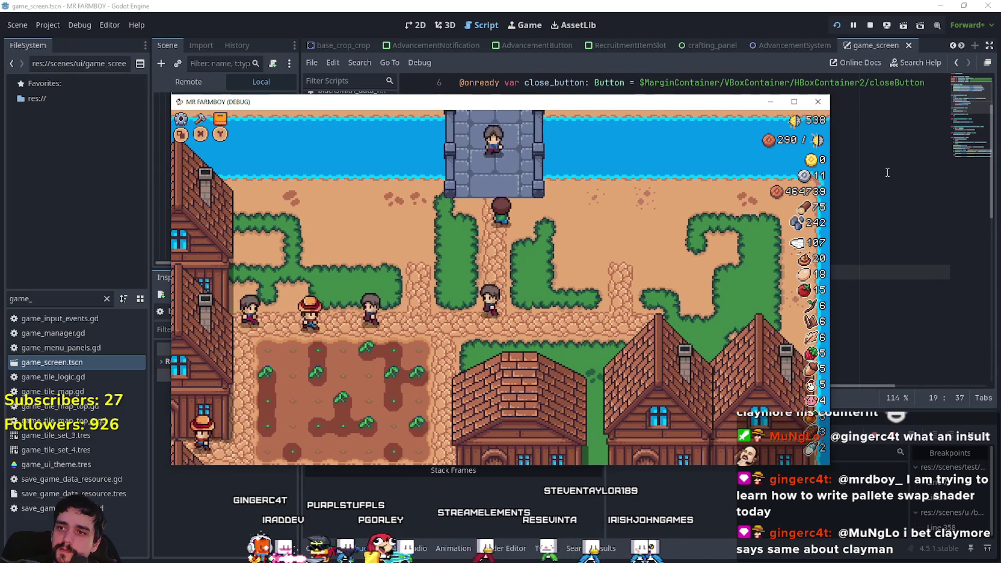
key("Down")
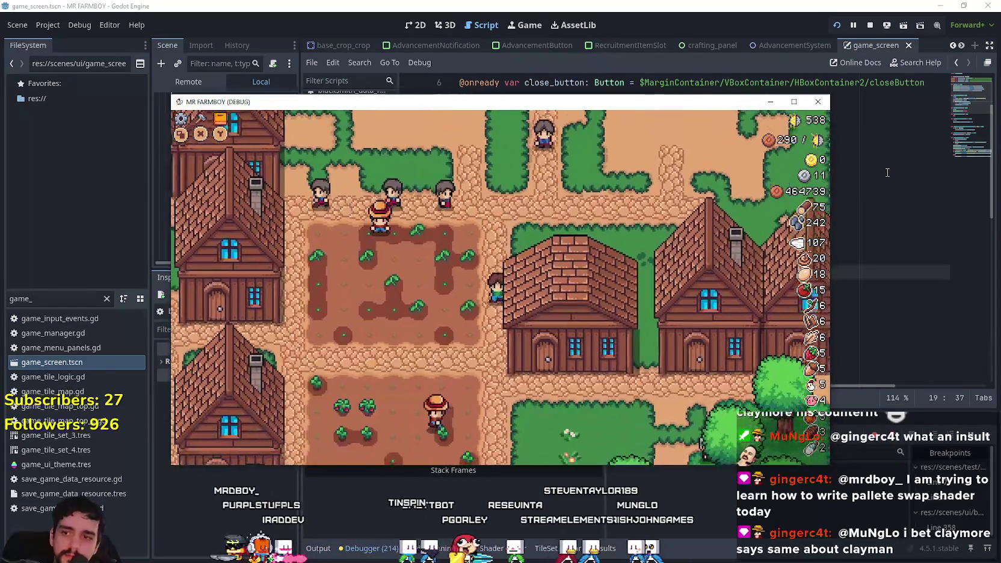
key("Return")
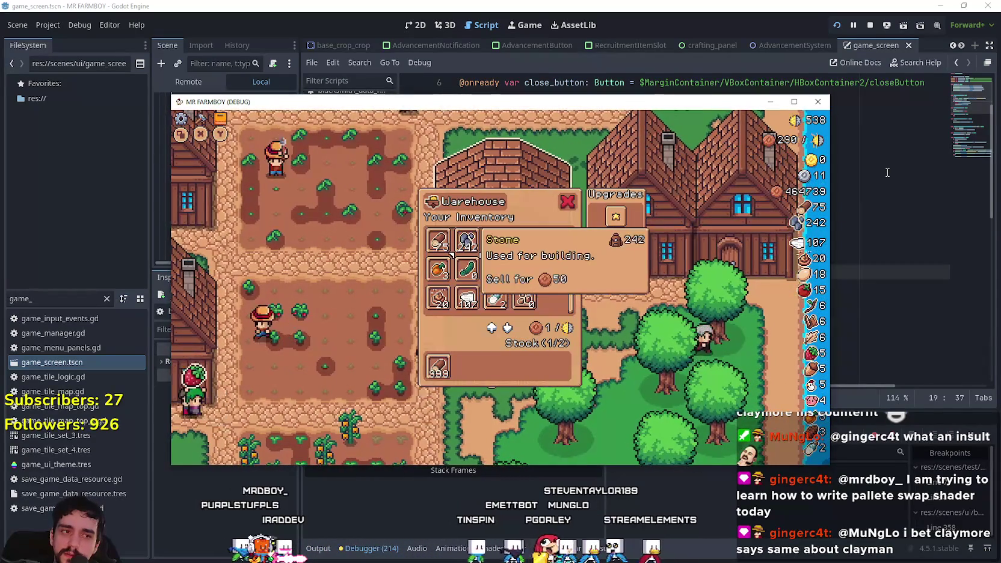
key("Escape")
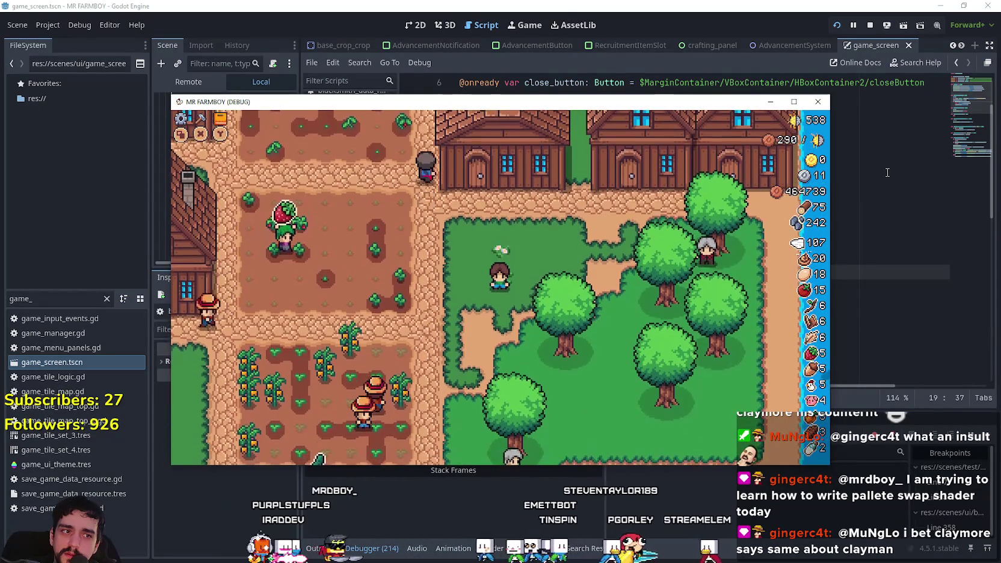
Pan the game view down through the village and nudge the game window up-right.
key("Down")
key("Right")
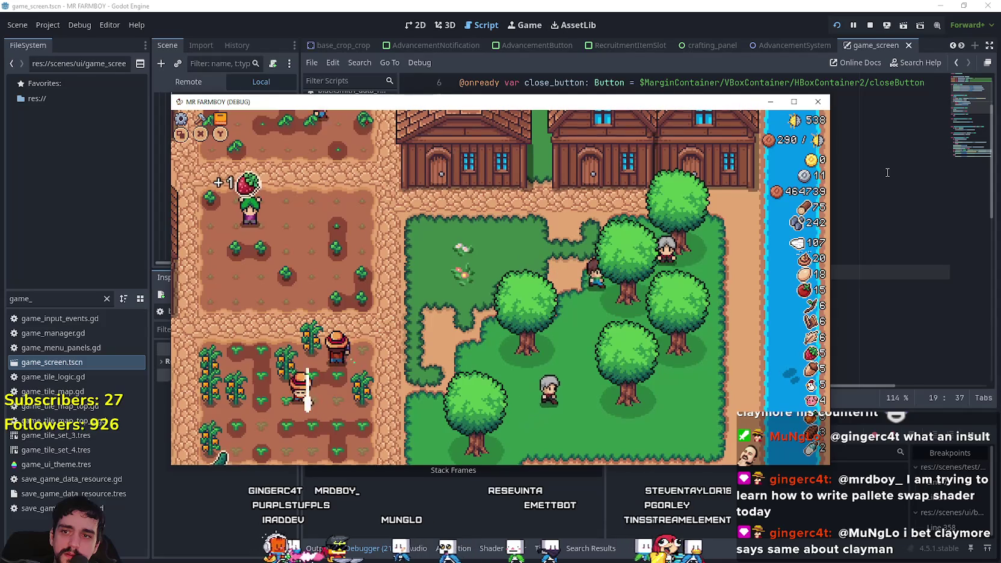
key("Down")
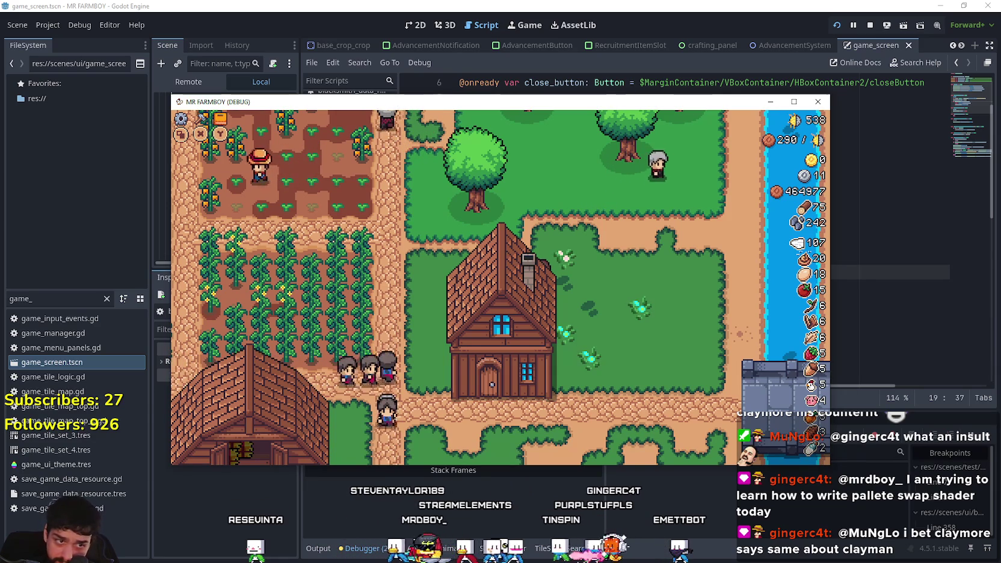
left_click_drag(758, 97, 770, 75)
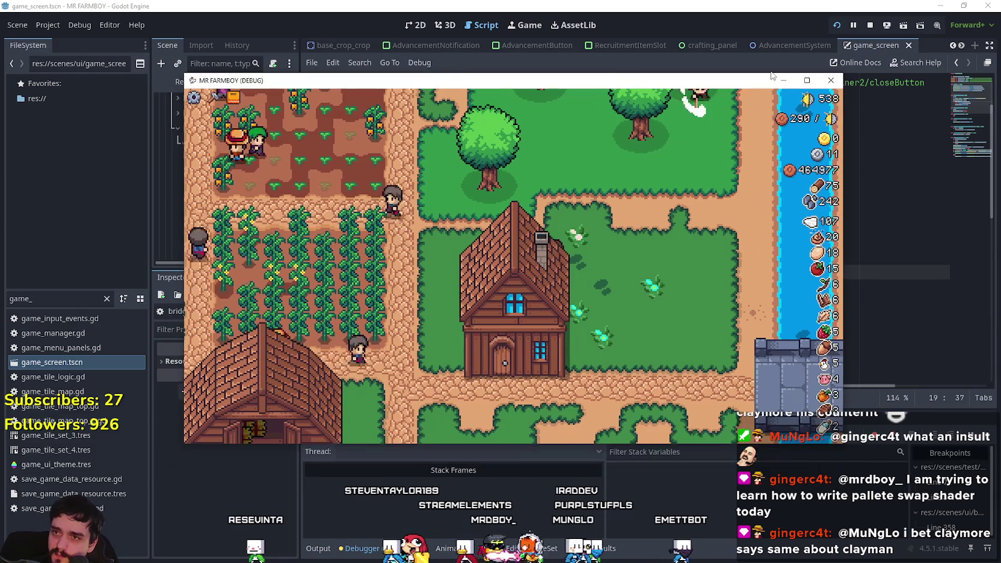
Maximize the game window, walk to the house, and check its hireable-workers panel.
left_click(806, 80)
key("s")
key("a")
key("e")
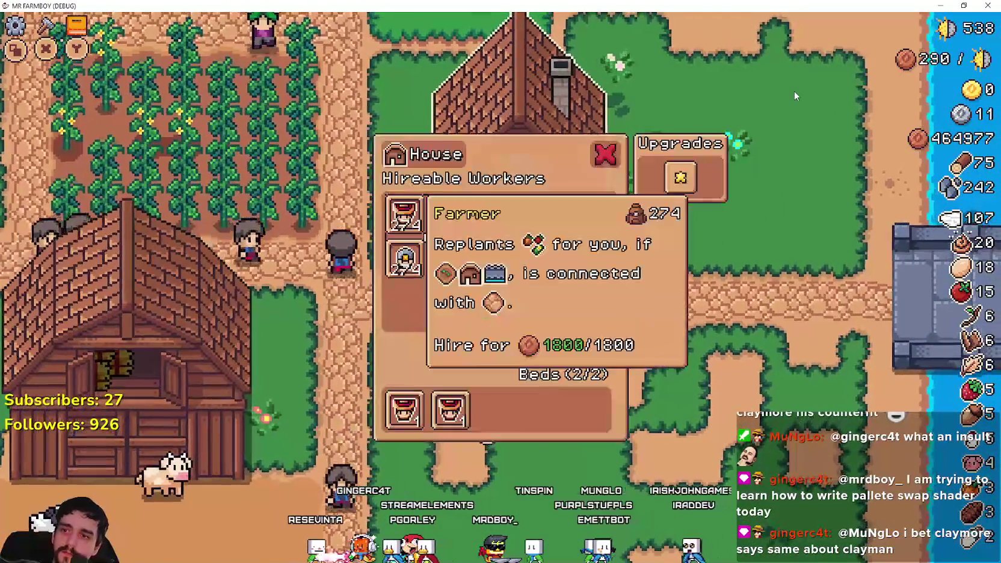
key("d")
key("d")
key("d")
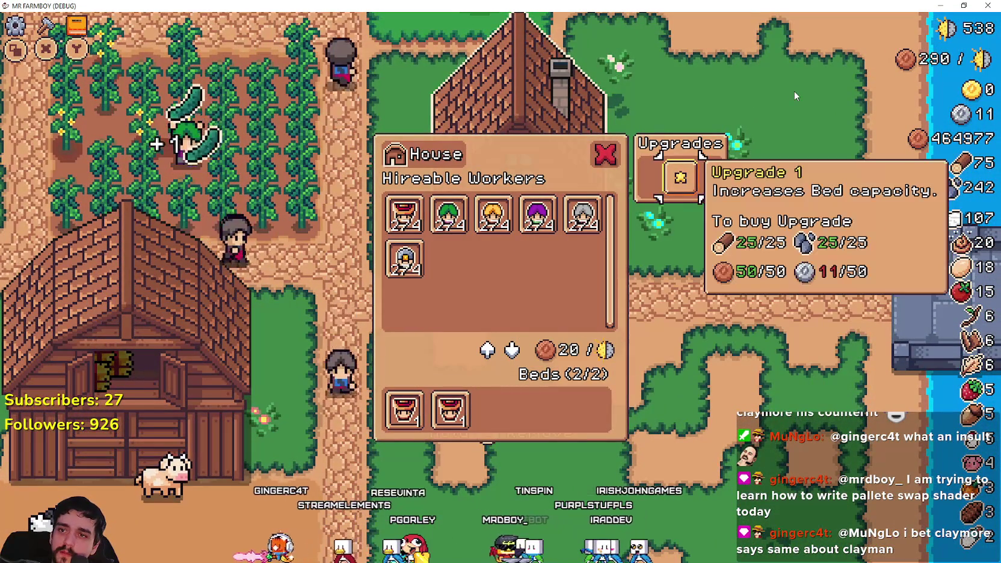
key("Escape")
key("s")
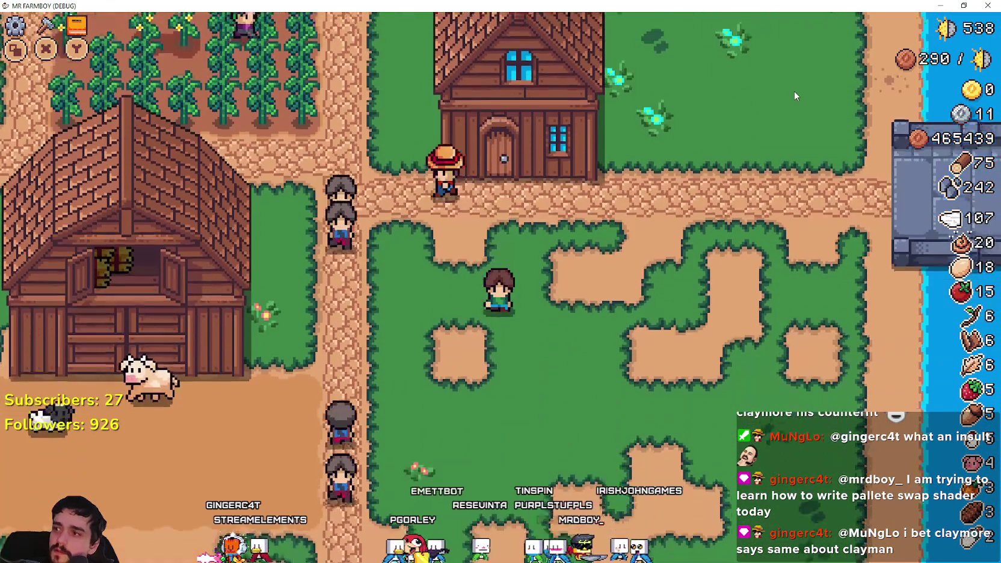
Open and close the Advancements overview, then pause to view stats and resume.
key("Tab")
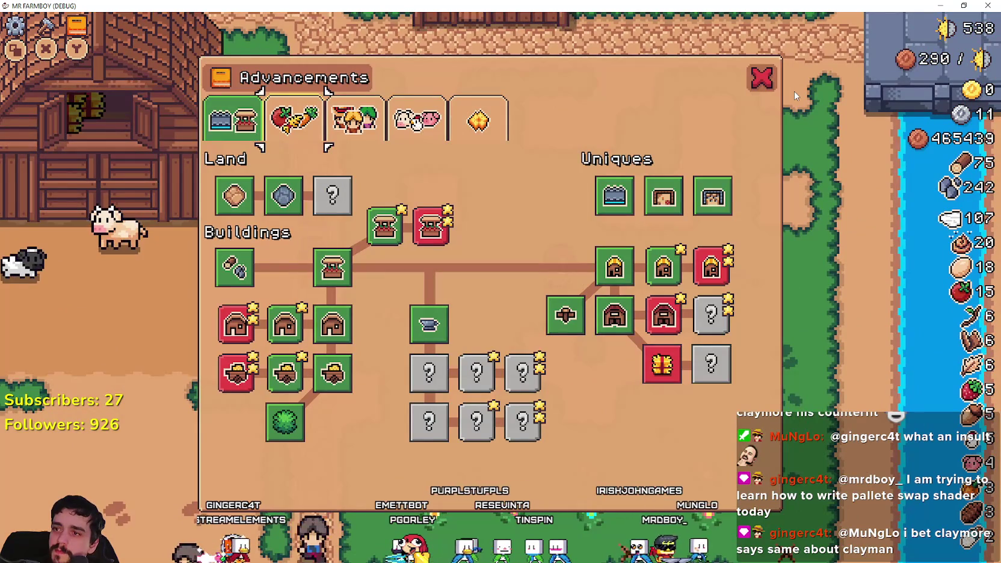
key("d")
key("d")
key("d")
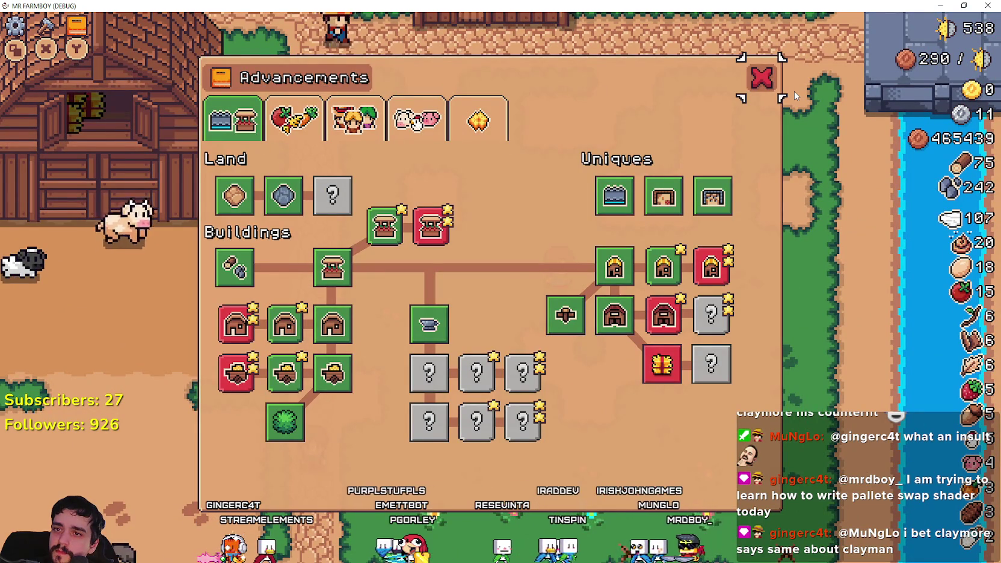
key("Return")
key("a")
key("c")
key("Escape")
key("Escape")
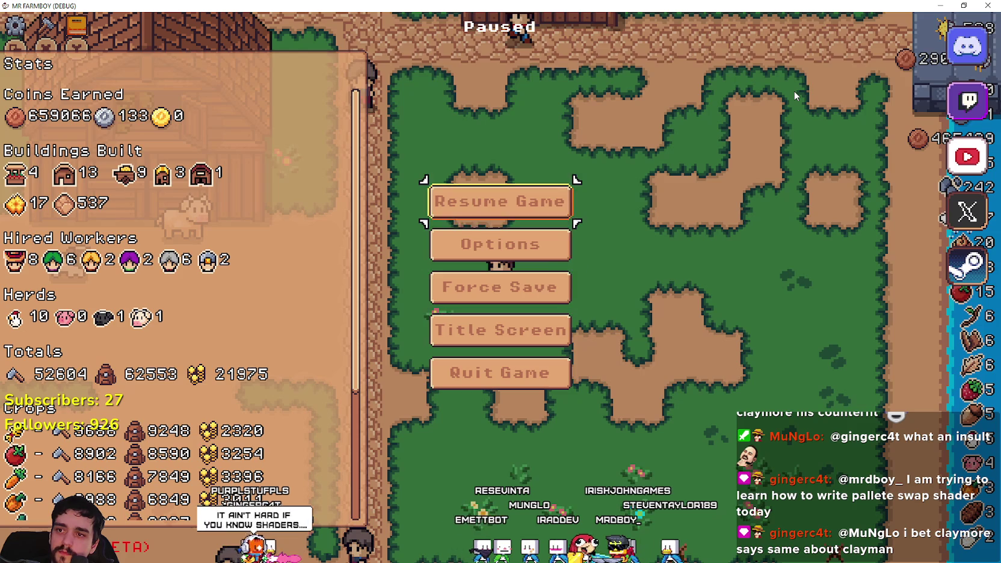
key("Escape")
key("a")
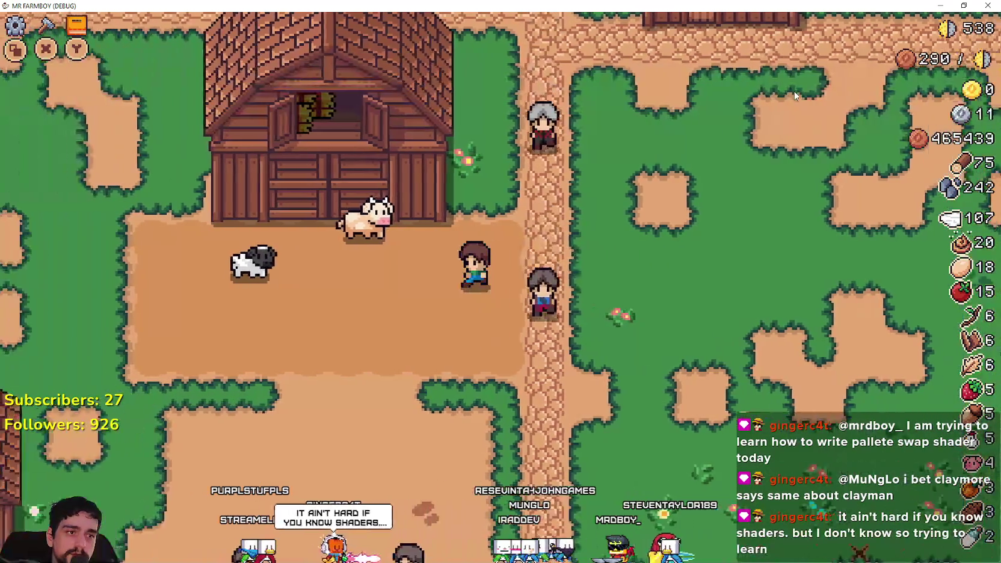
Gather a rock and wood, check the Warehouse inventory, and walk toward the cow pen.
key("s")
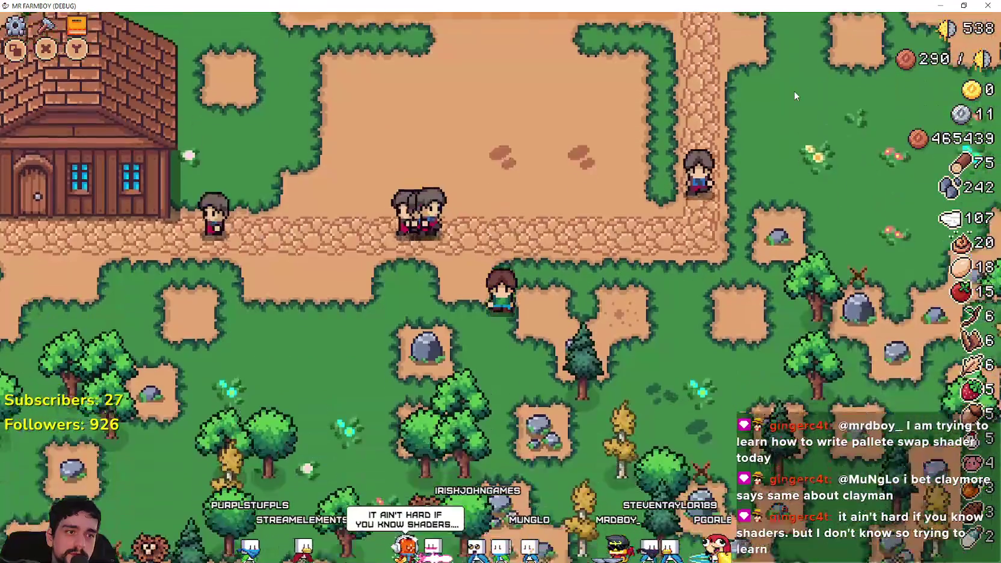
key("a")
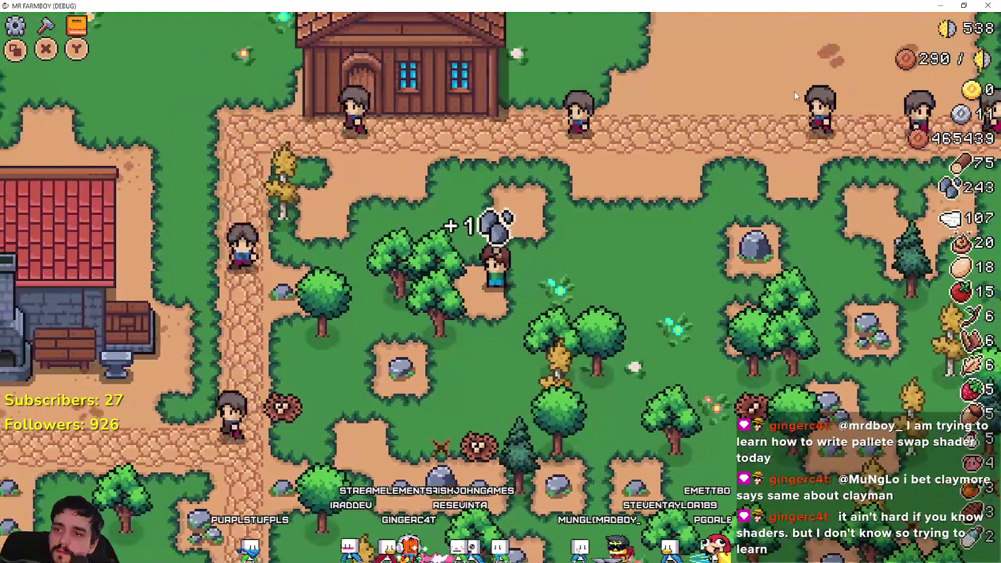
key("a")
key("a")
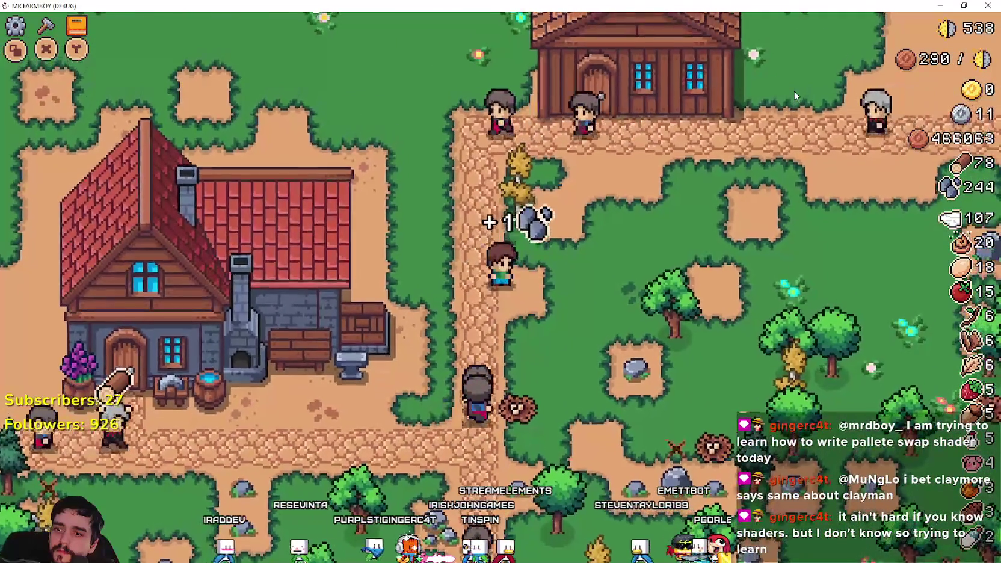
key("w")
key("e")
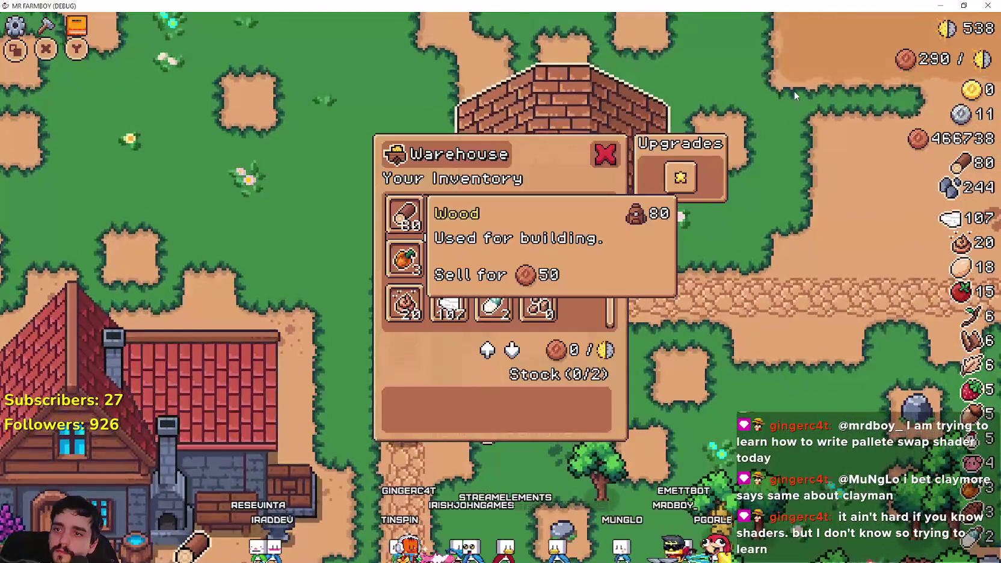
key("Escape")
key("s")
key("w")
key("d")
key("d")
key("w")
Start moving a village workshop and nudge it across to a valid spot near the bridge.
scroll("down", 3)
scroll("down", 3)
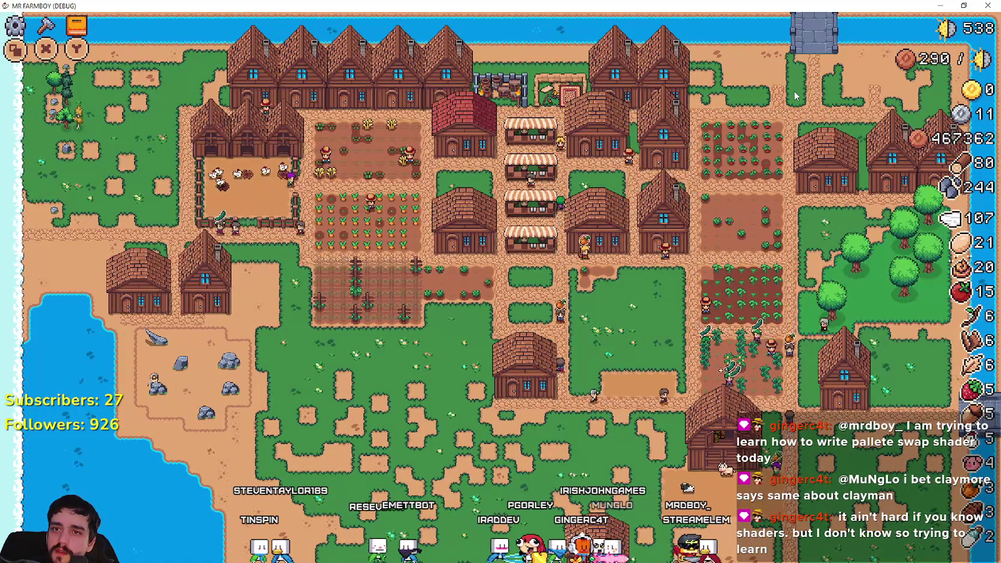
scroll("up", 3)
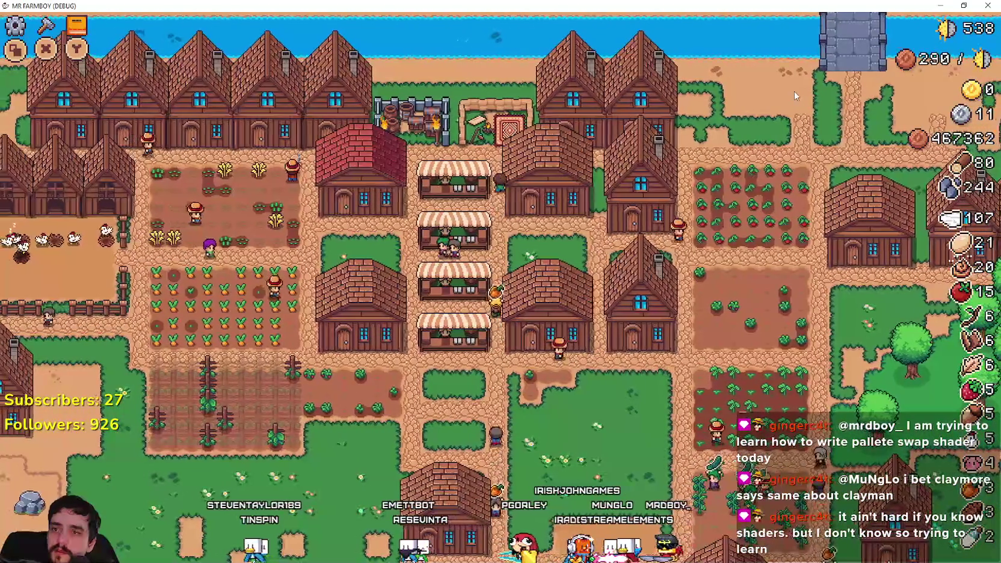
key("e")
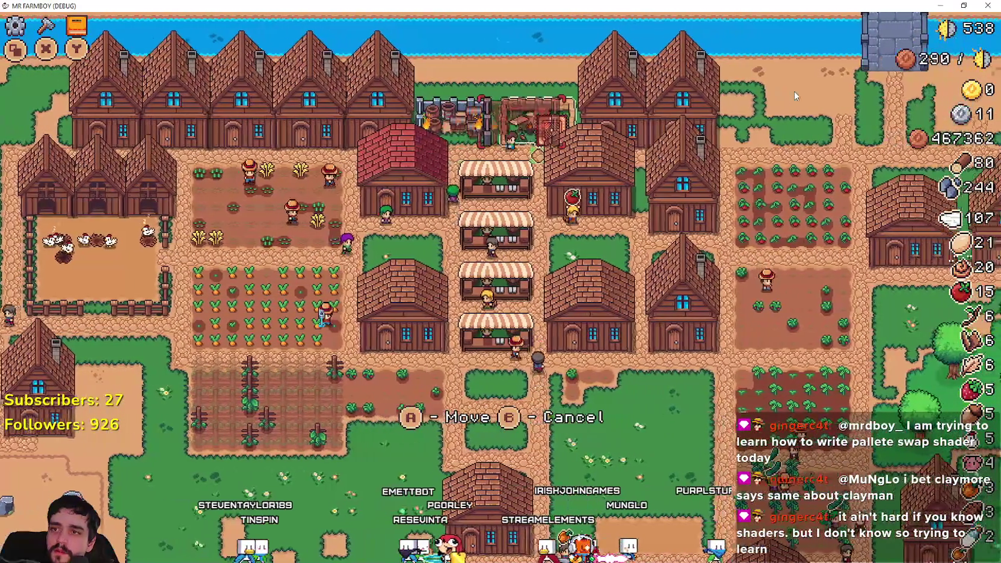
key("d")
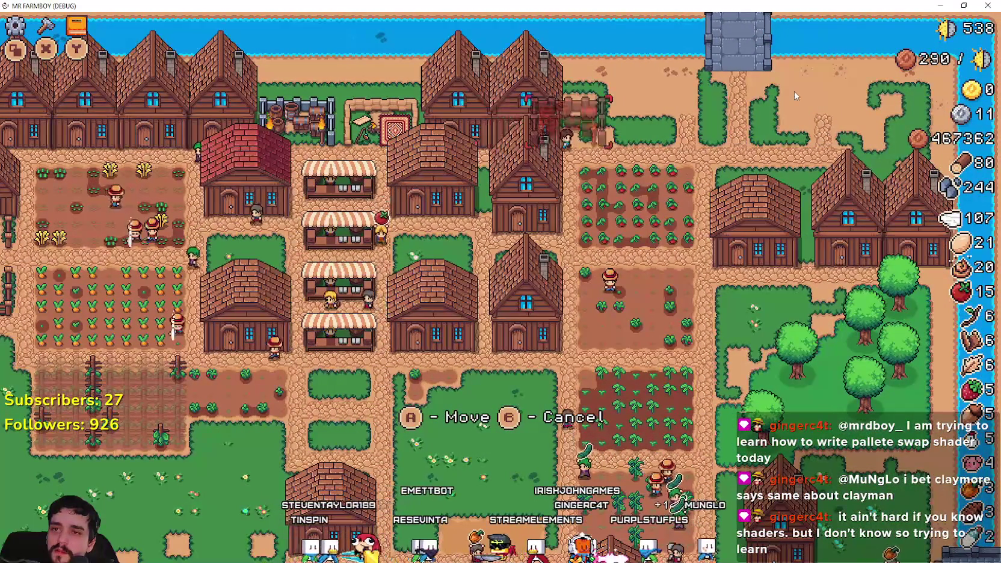
key("d")
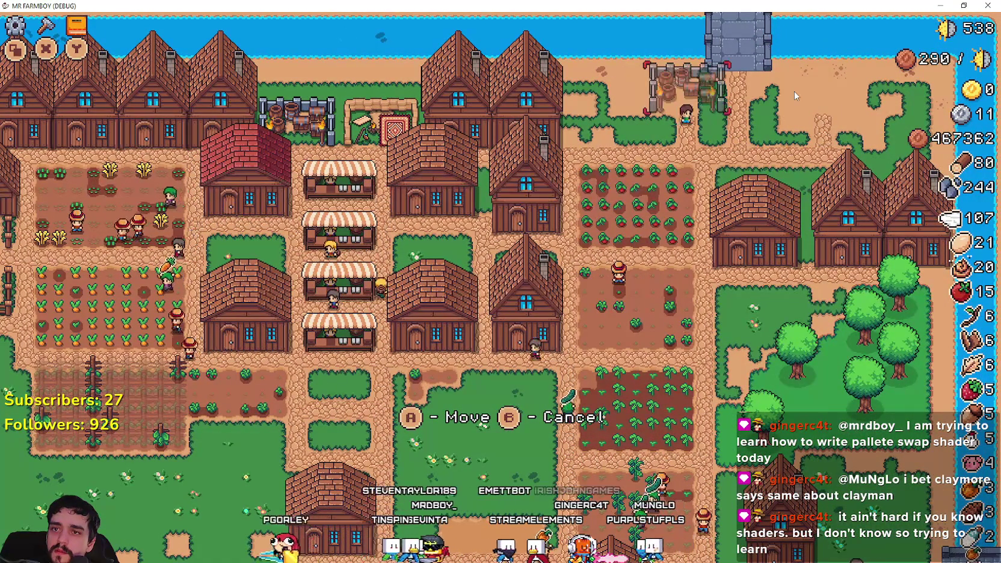
key("w")
key("a")
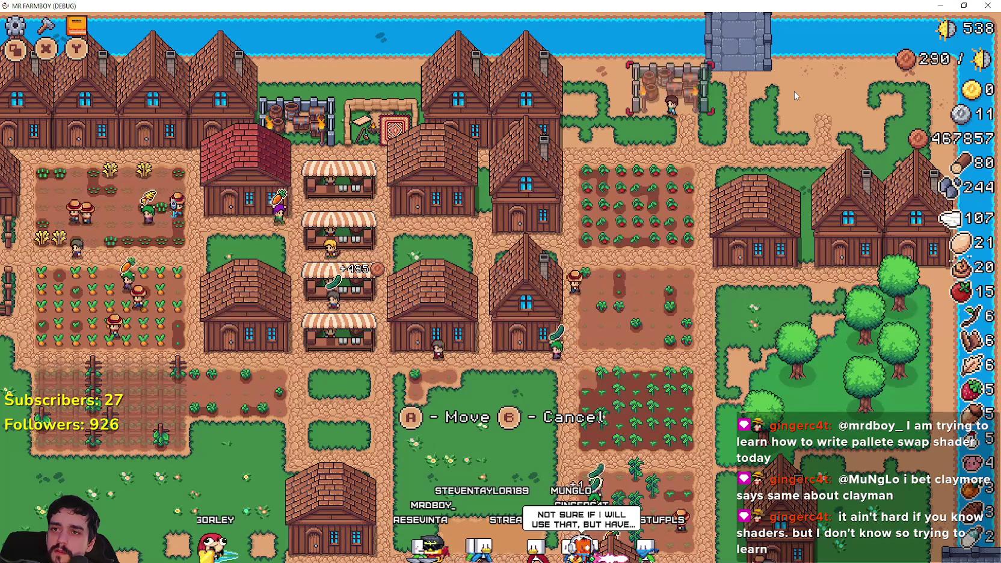
key("d")
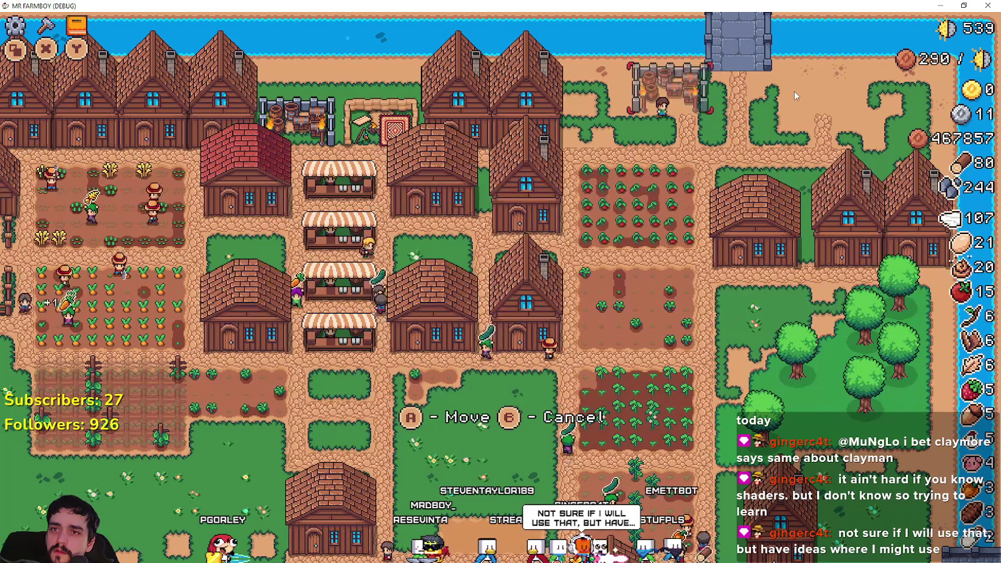
key("a")
key("a")
key("a")
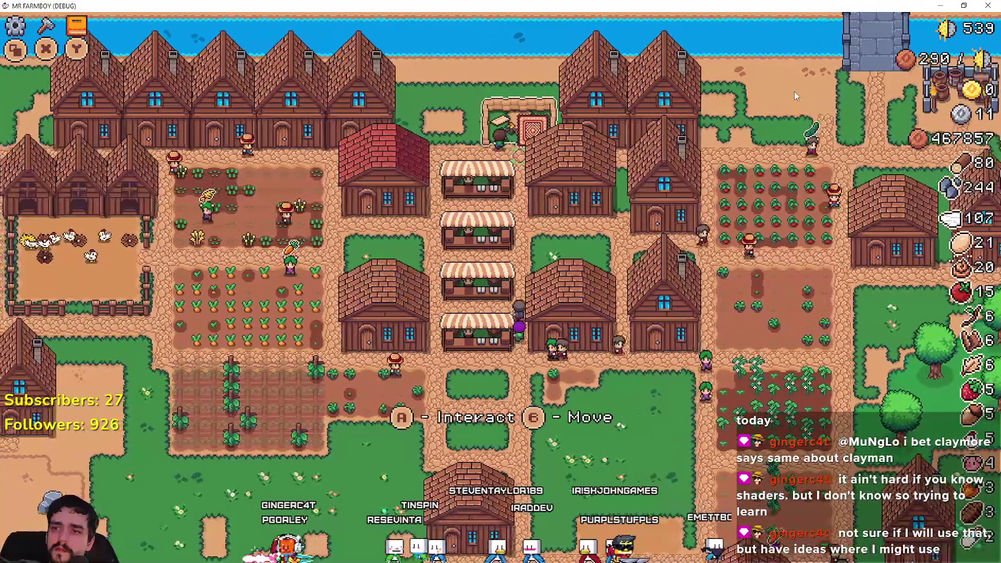
Slide another structure right toward the bridge and place it there.
key("b")
key("Right")
key("Right")
key("Left")
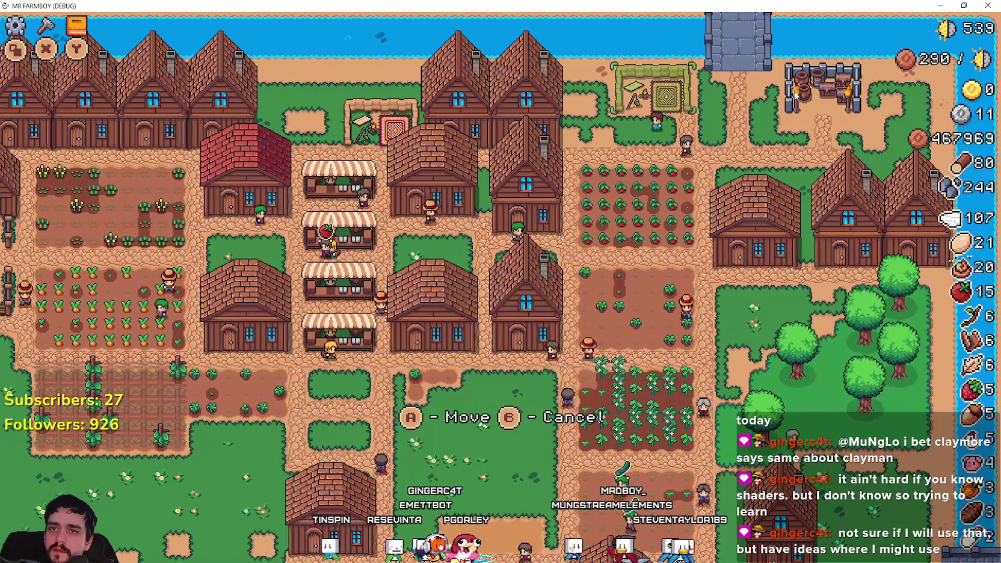
key("Return")
Browse the crafting list through the Road Tile, Wheat seed and Grass Tile, then close it.
key("Tab")
key("Tab")
key("Right")
key("Return")
key("Left")
key("Up")
key("Down")
key("Down")
key("Down")
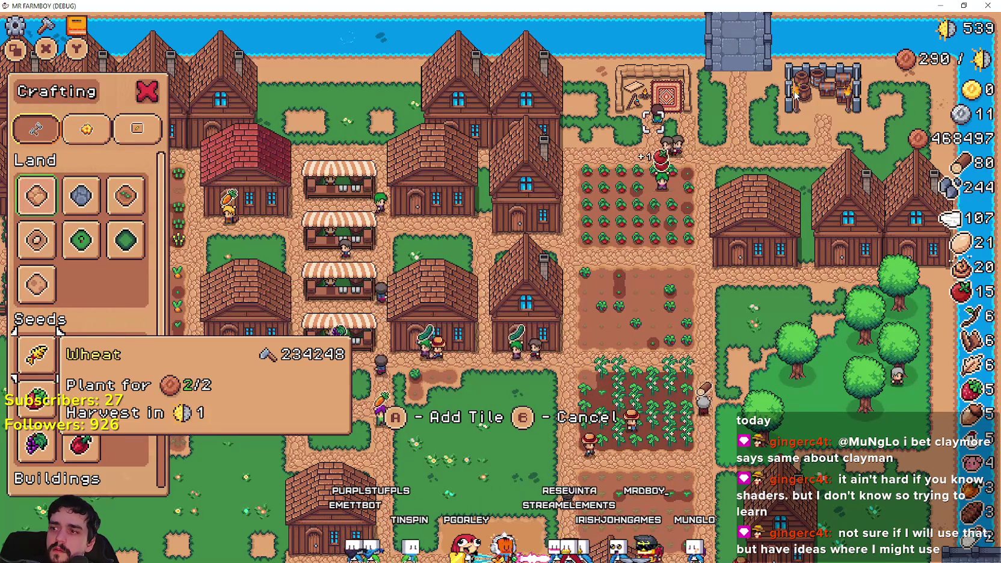
key("Up")
key("Up")
key("Right")
key("Right")
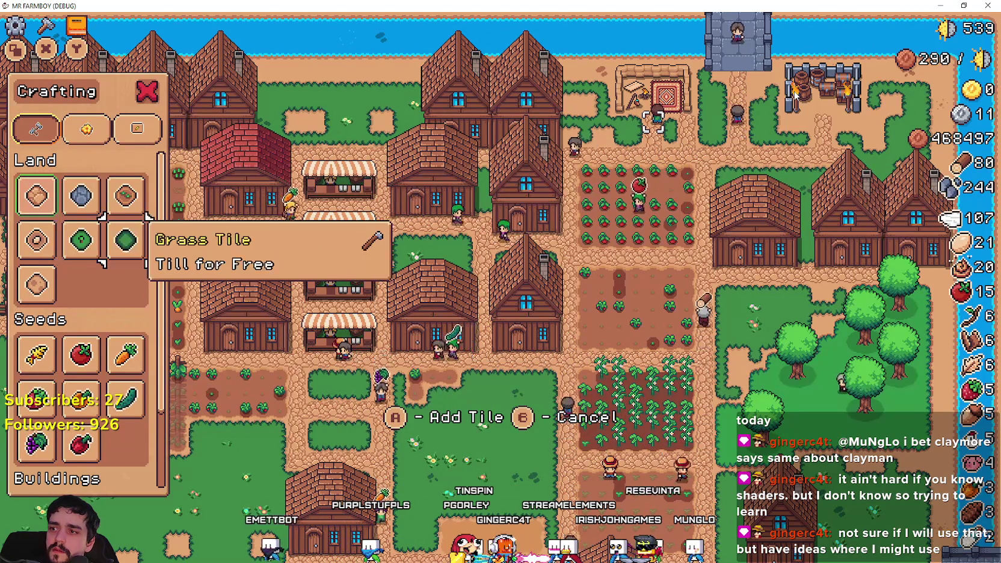
key("Right")
key("Right")
key("Down")
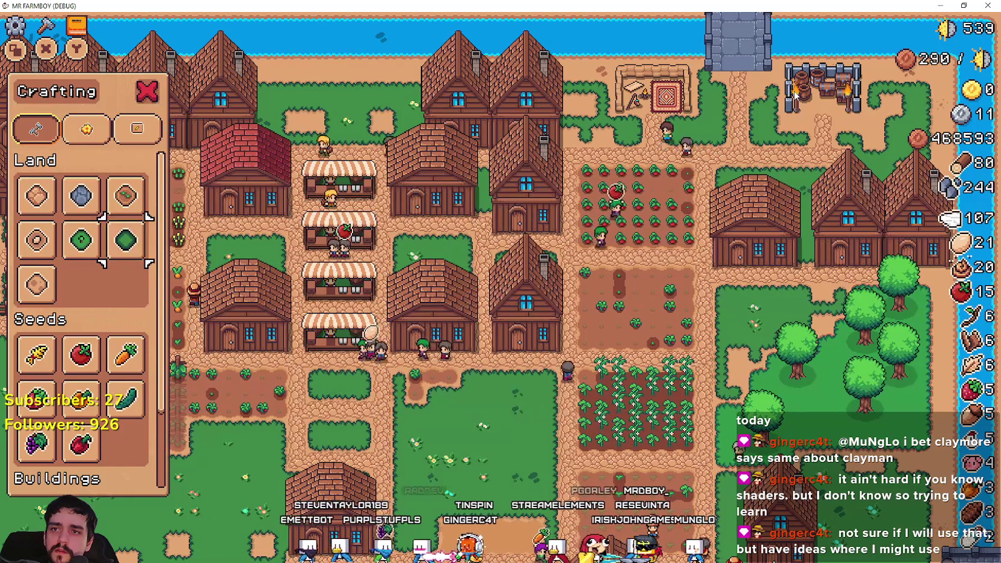
key("Escape")
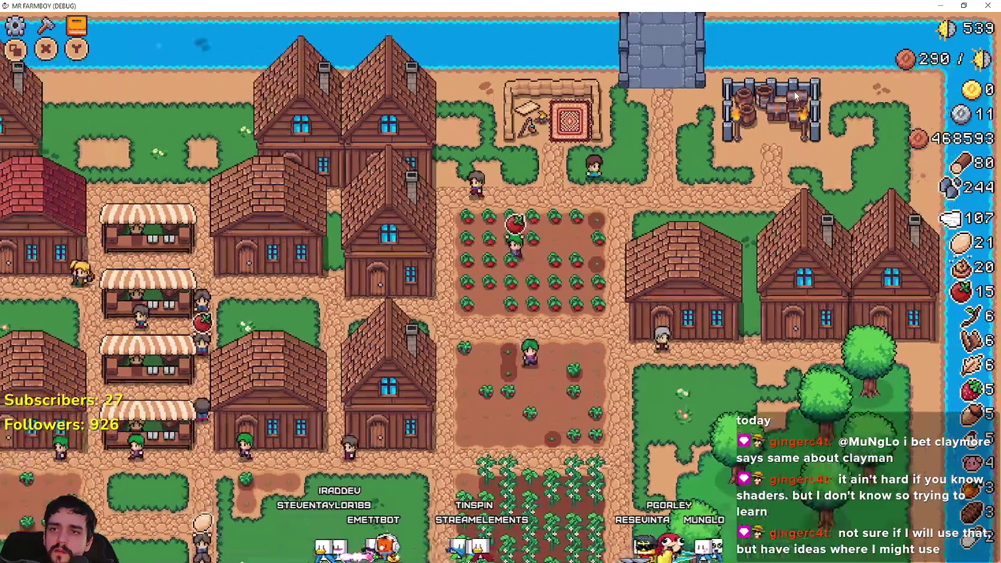
Build the market stall beside the house and leave build mode.
key("a")
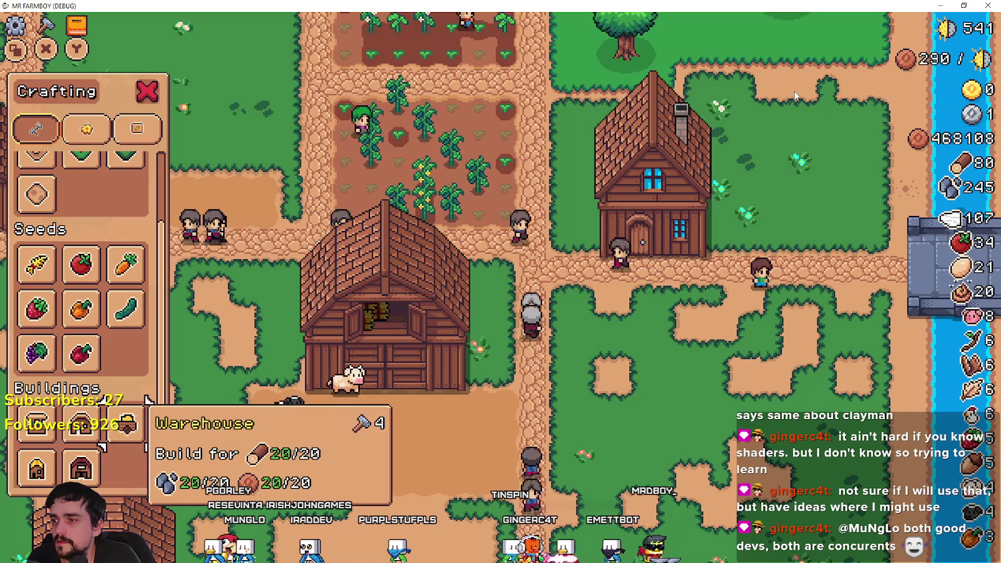
key("space")
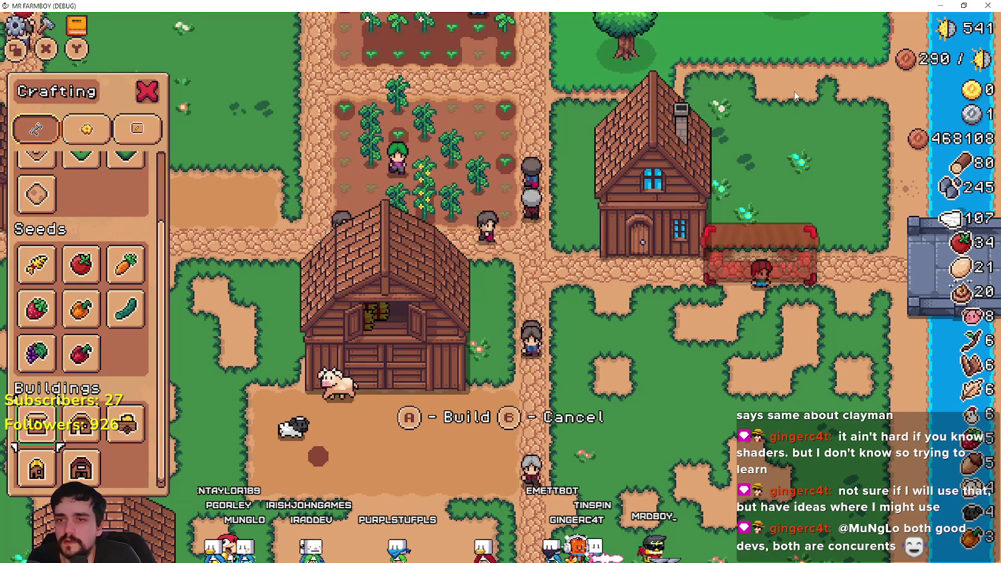
key("space")
key("Escape")
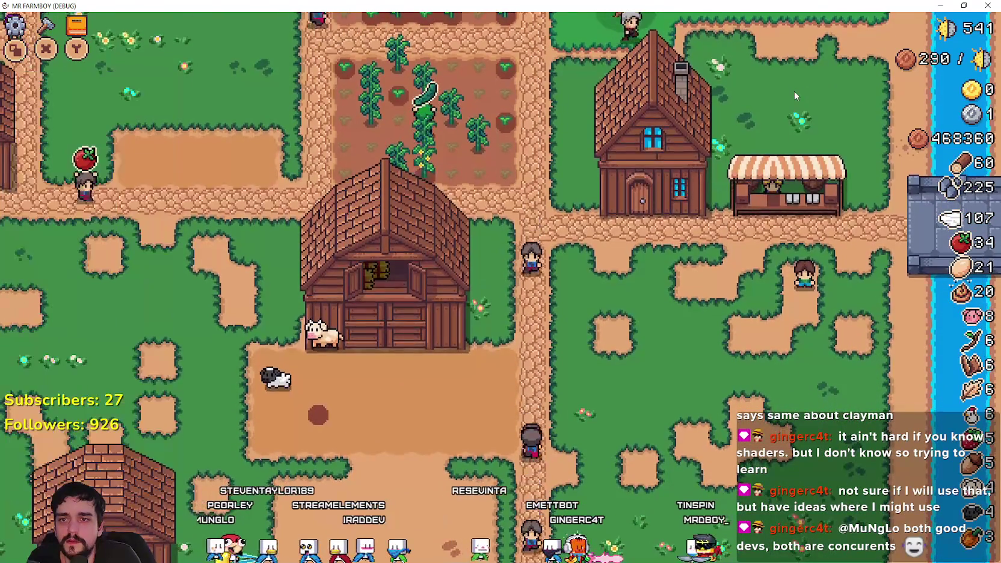
Open the Market inventory and put the Cow and the Sheep up for sale.
key("space")
key("Down")
key("Left")
key("Down")
key("Right")
key("Right")
key("Up")
key("Right")
key("Down")
key("Left")
key("space")
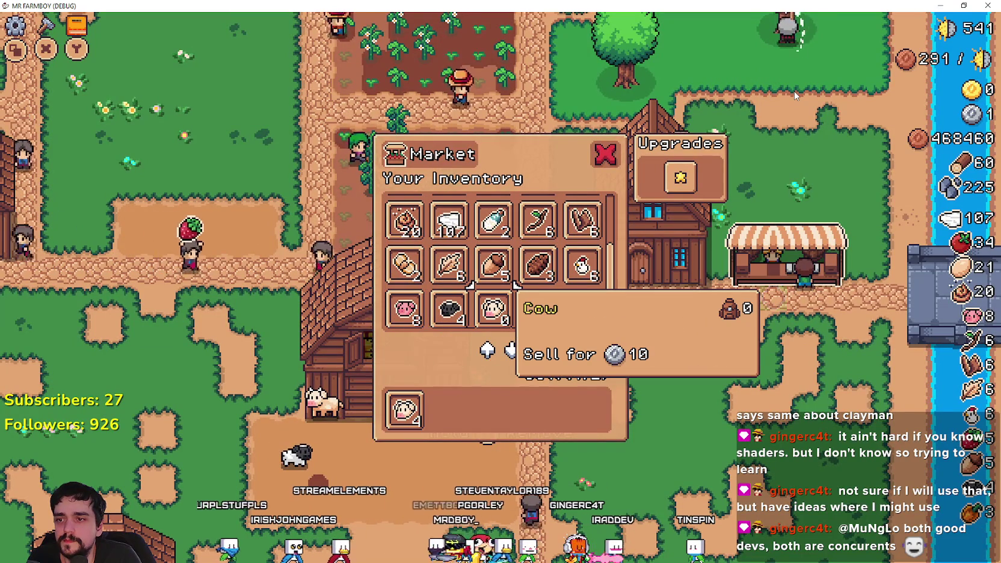
key("Left")
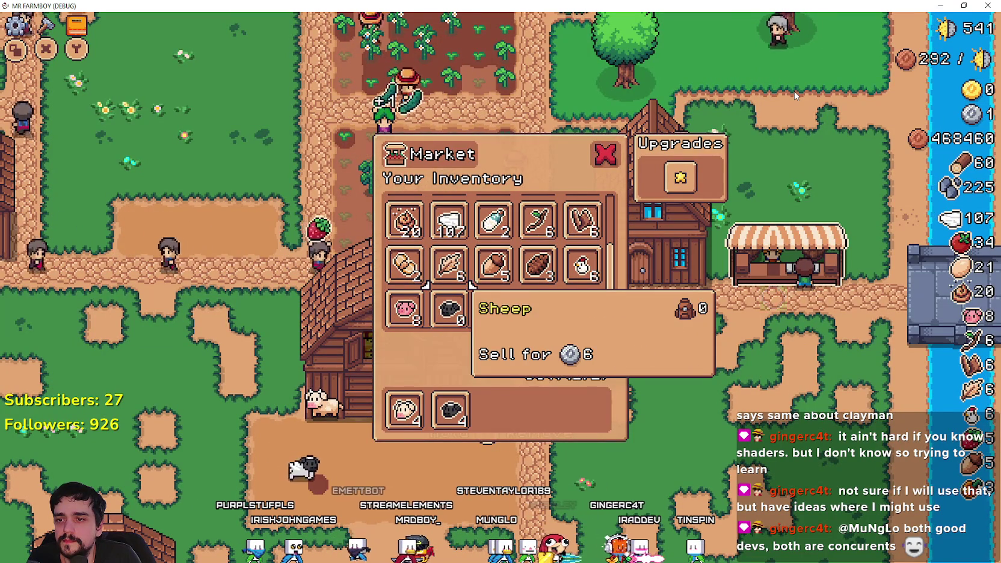
key("space")
key("Left")
Review the queued animals, browsing the inventory to the Egg and back to the Sheep slot.
key("Down")
key("Right")
key("Up")
key("Down")
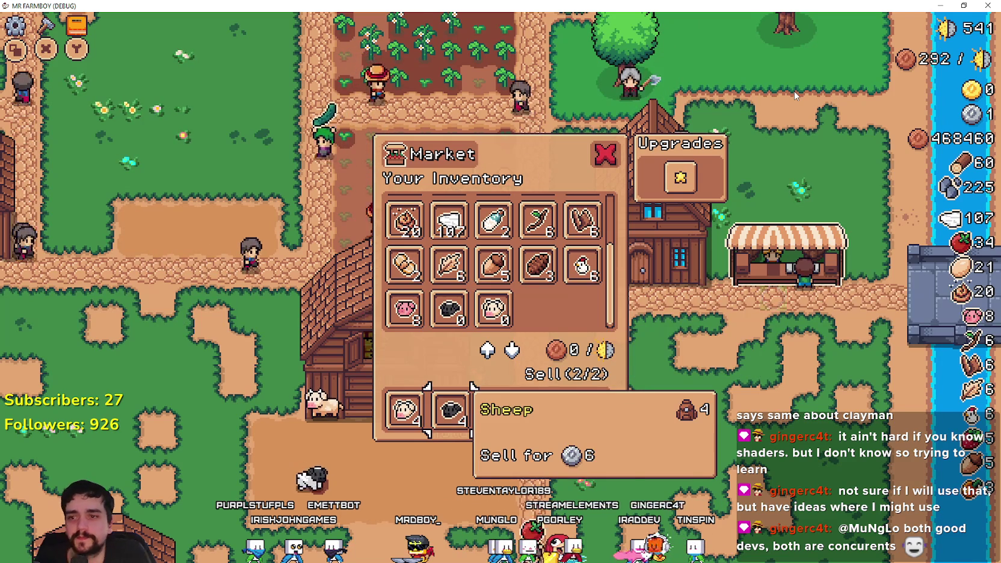
key("Up")
key("Up")
key("Right")
key("Right")
key("Right")
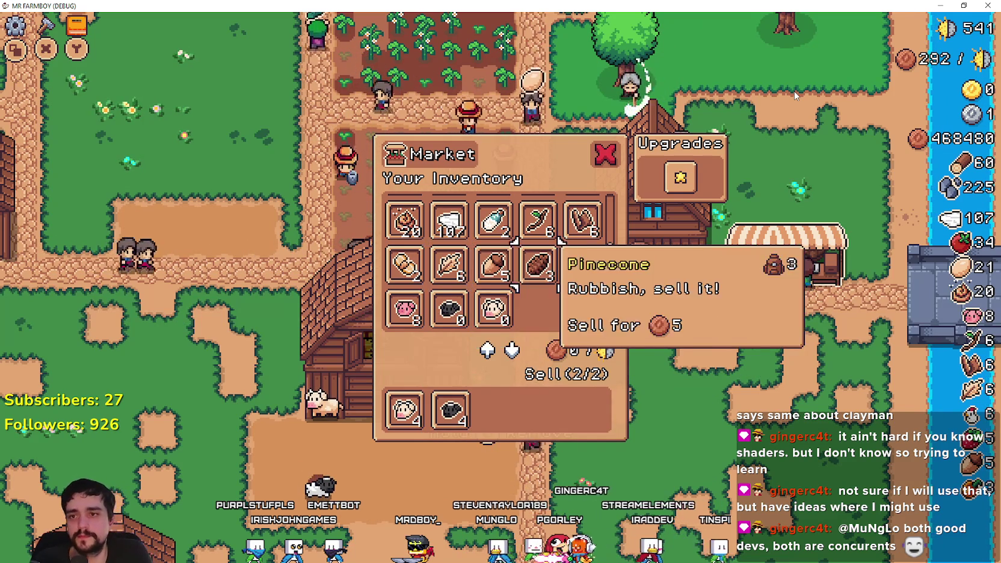
key("Up")
key("Right")
key("Left")
key("Down")
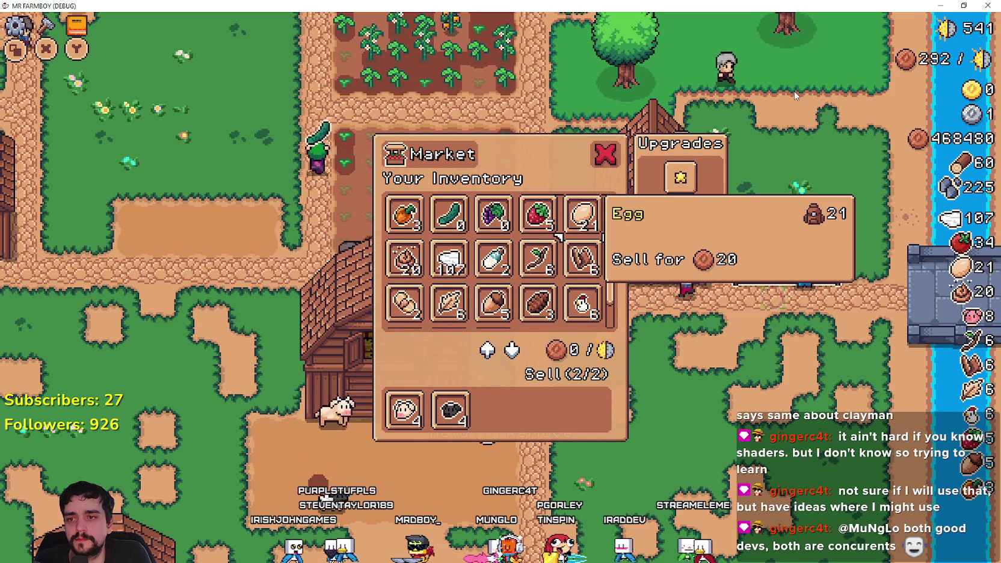
key("Down")
key("Down")
key("Down")
key("Down")
key("Up")
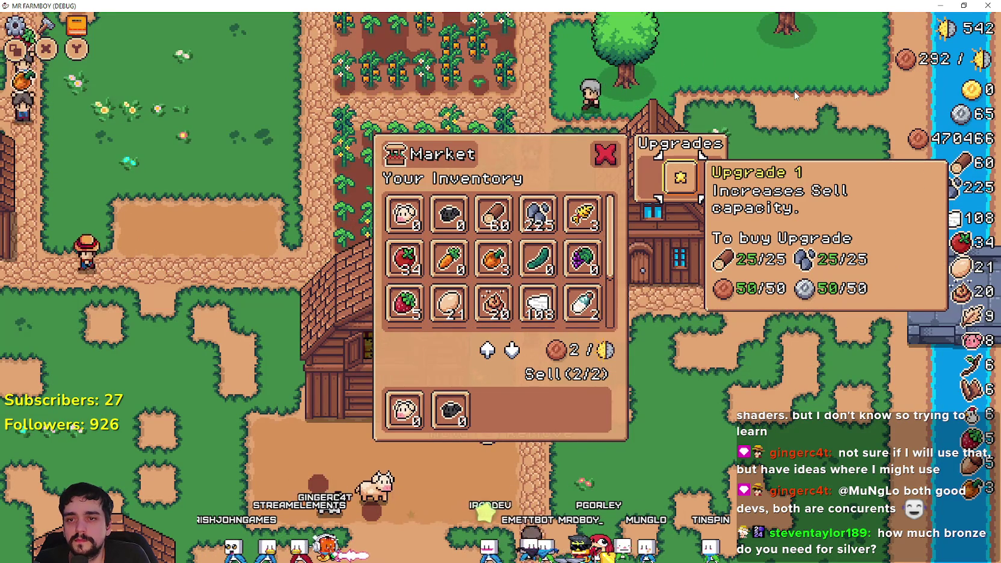
Buy the Market's Upgrade 1, then move focus between Wheat and the Upgrade 1 slot.
key("Return")
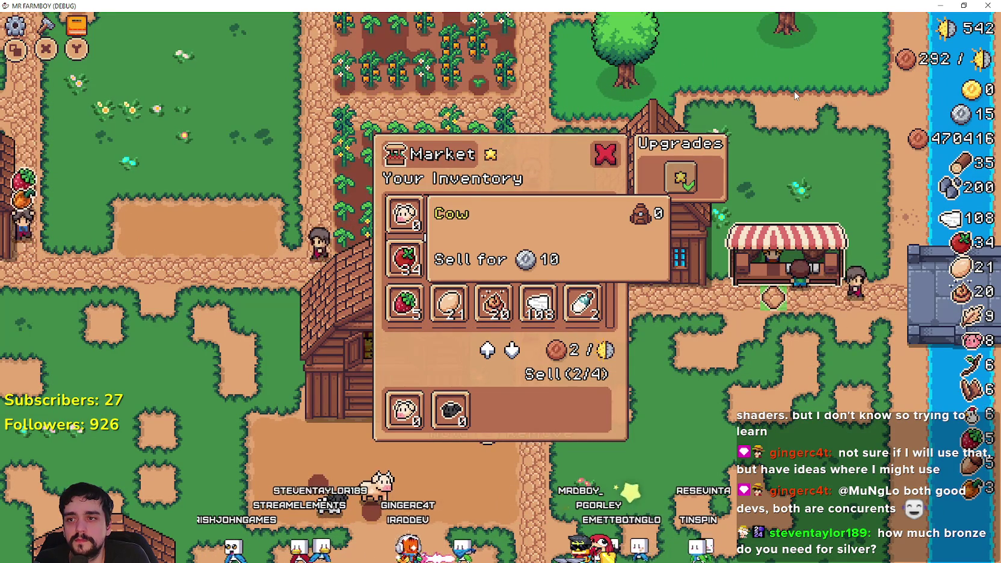
key("Right")
key("Right")
key("Right")
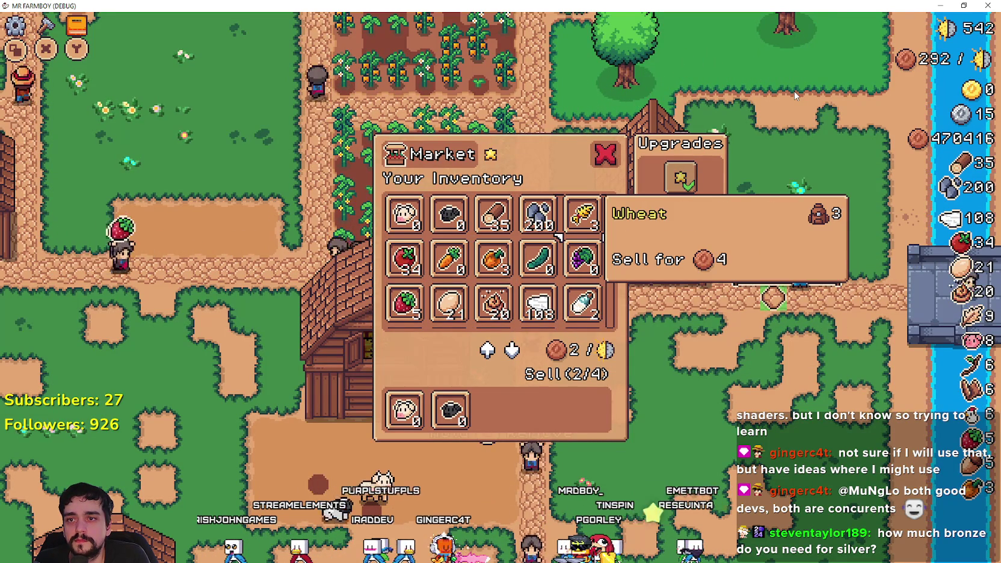
key("Right")
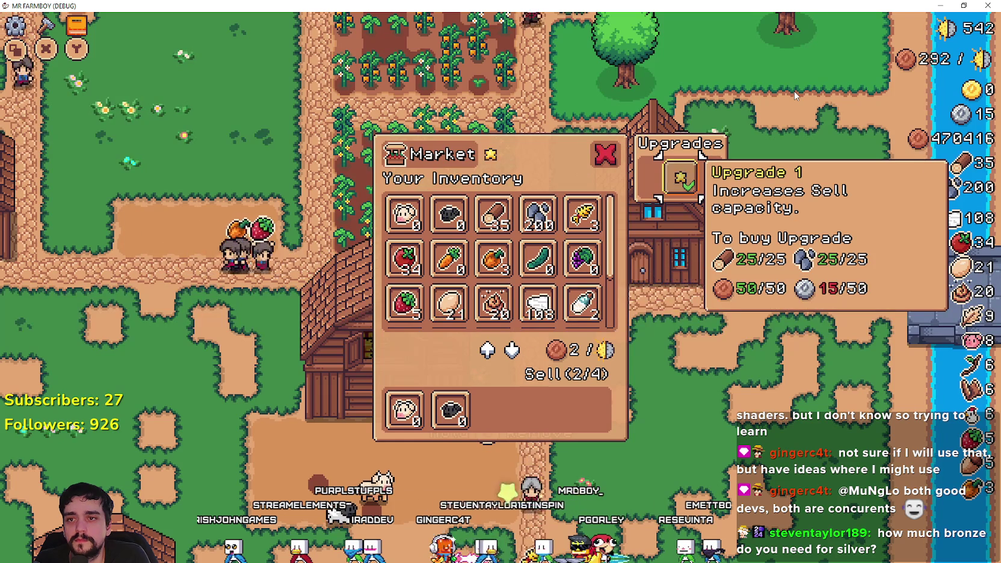
key("Left")
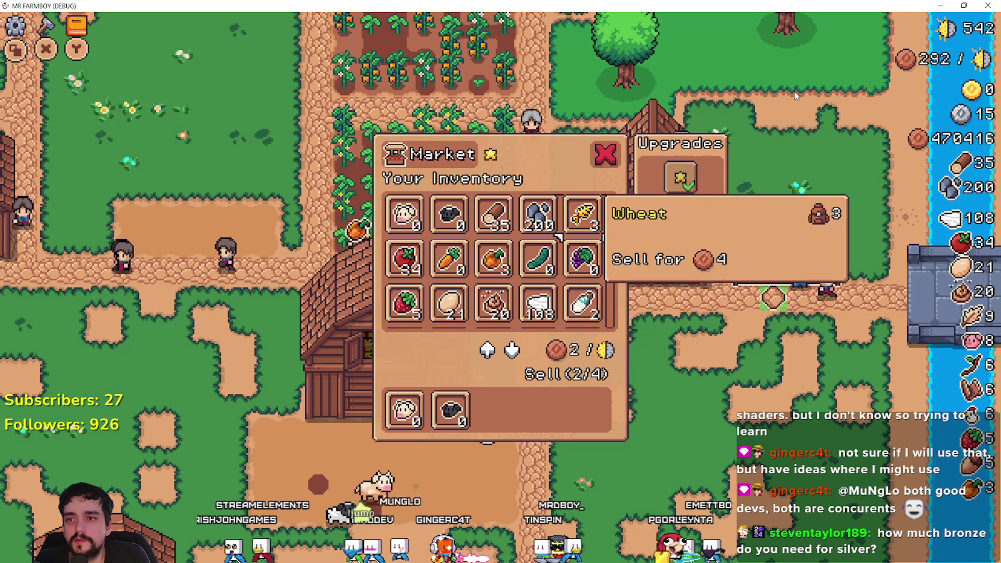
key("Right")
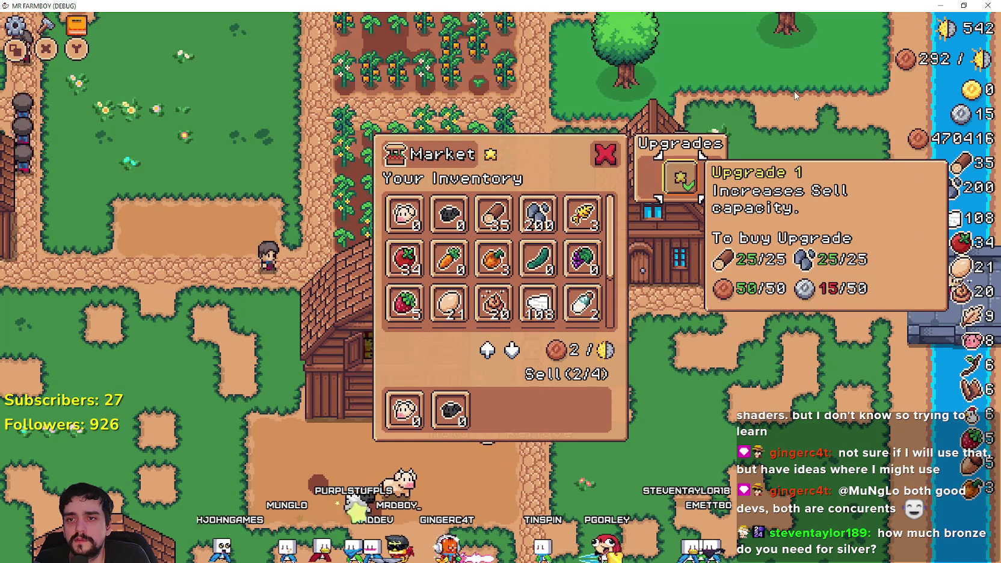
key("Left")
key("Right")
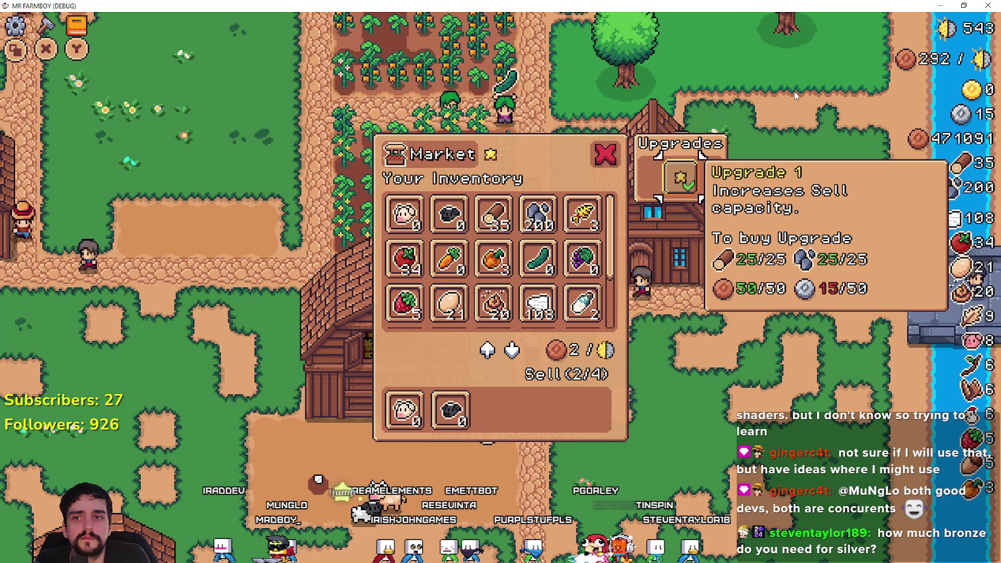
Browse the inventory, close and reopen the Market, then return to the Godot editor.
key("Left")
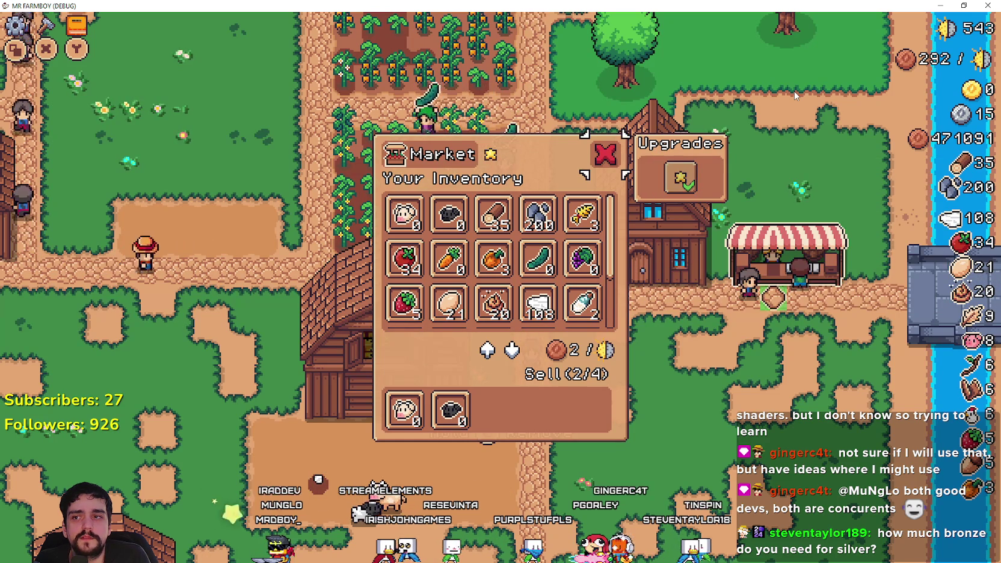
key("Down")
key("Left")
key("Left")
key("Left")
key("Left")
key("Escape")
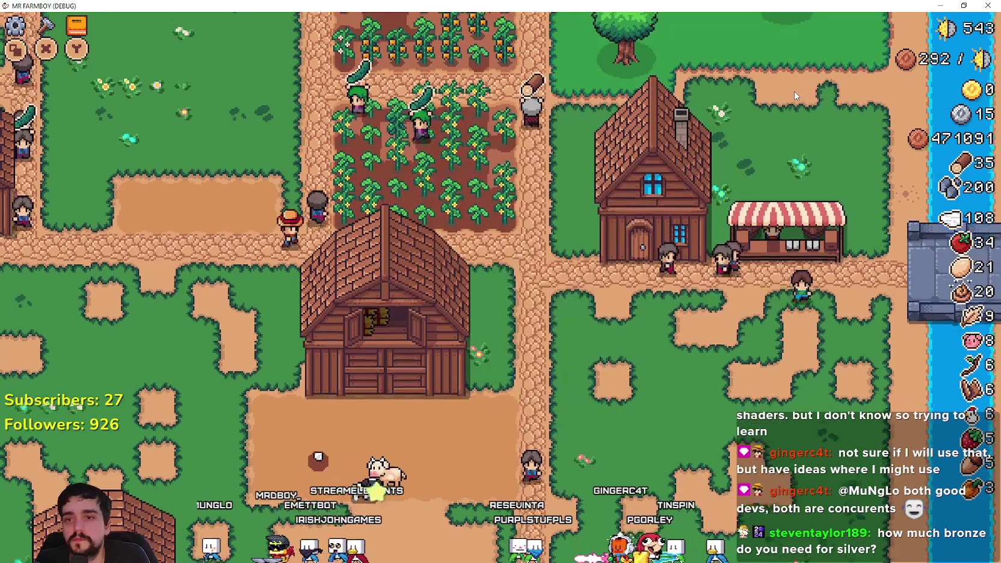
key("Return")
key("Right")
key("Right")
key("Right")
key("Right")
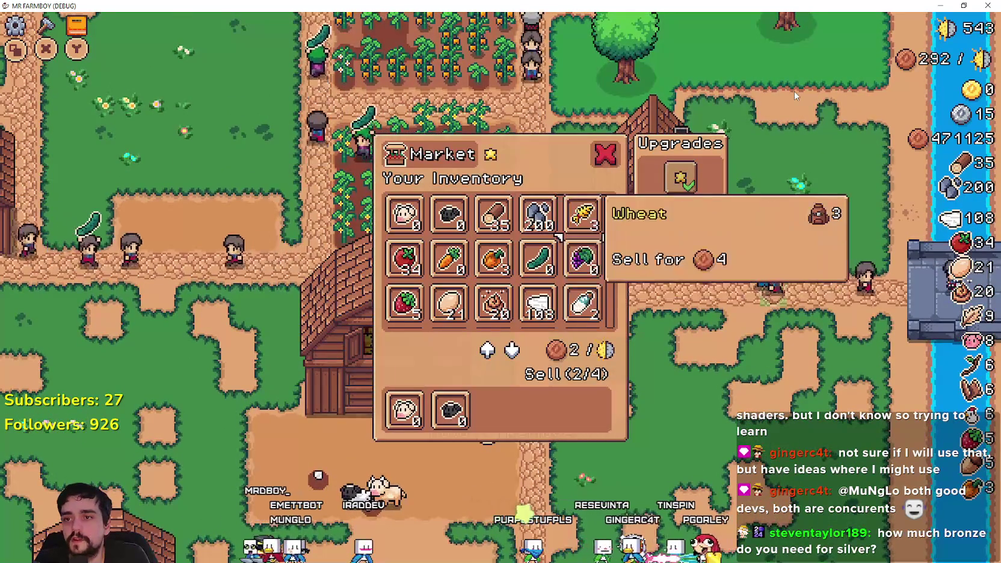
key("Right")
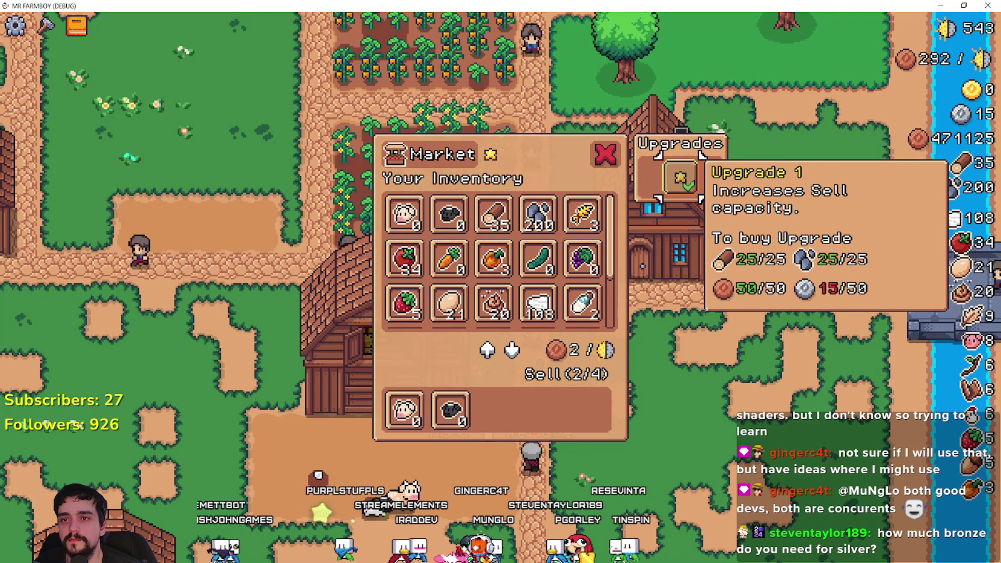
key("alt+Tab")
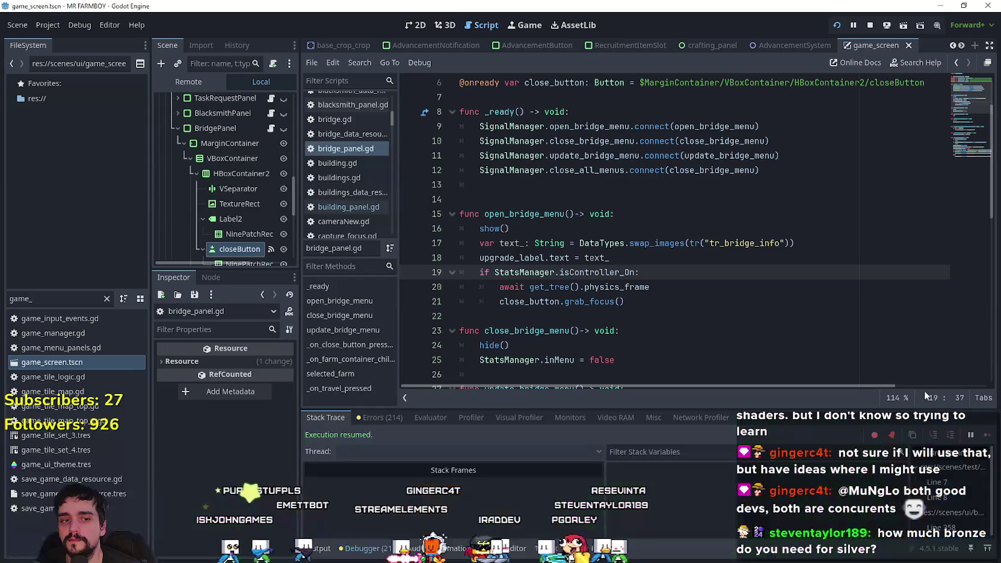
Open BuildingPanel's building_panel.gd script from the Scene tree.
scroll("up", 3)
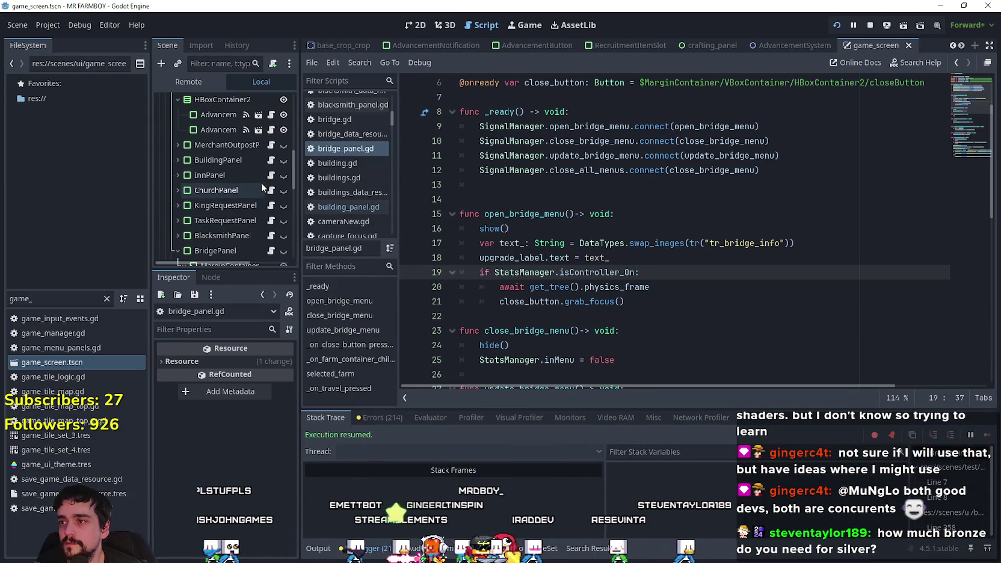
left_click(271, 160)
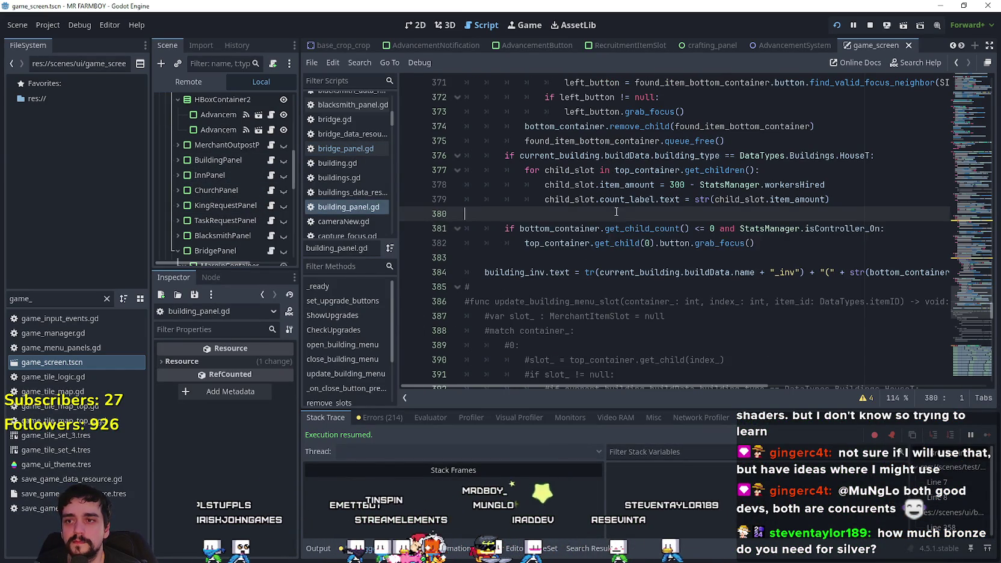
key("Up")
scroll("up", 3)
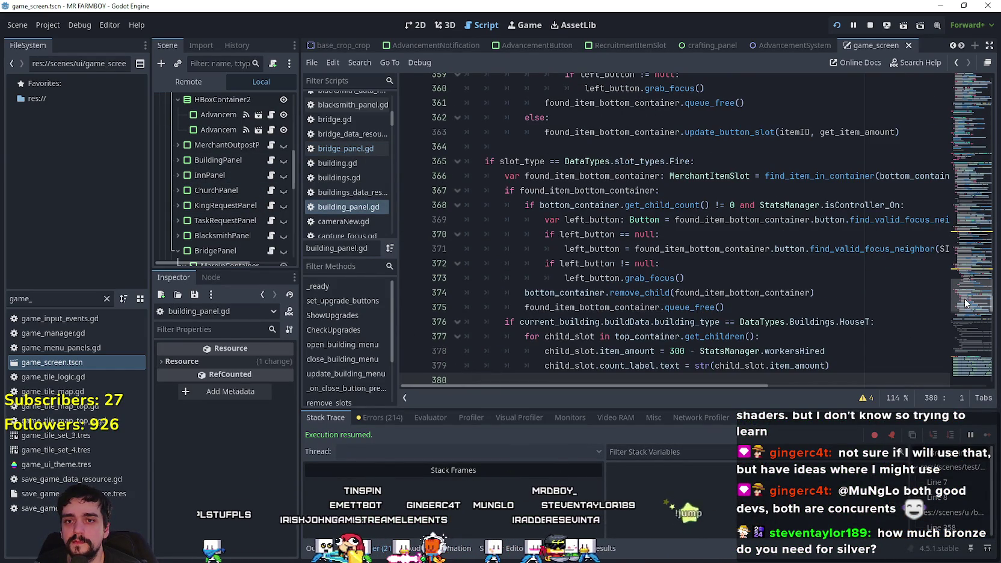
scroll("up", 3)
left_click_drag(967, 273, 966, 288)
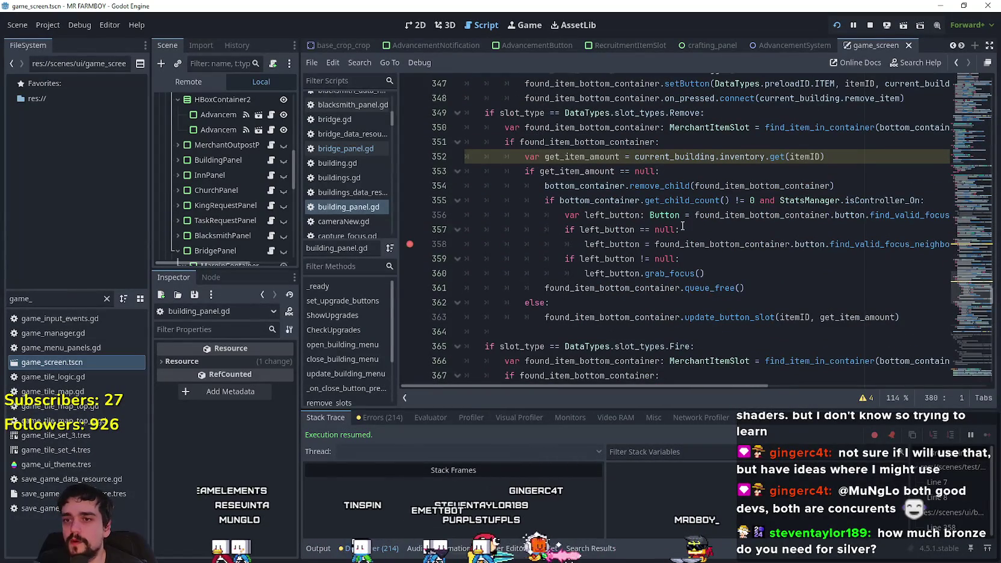
Scroll to open_building_menu and the show() call on line 96.
scroll("down", 3)
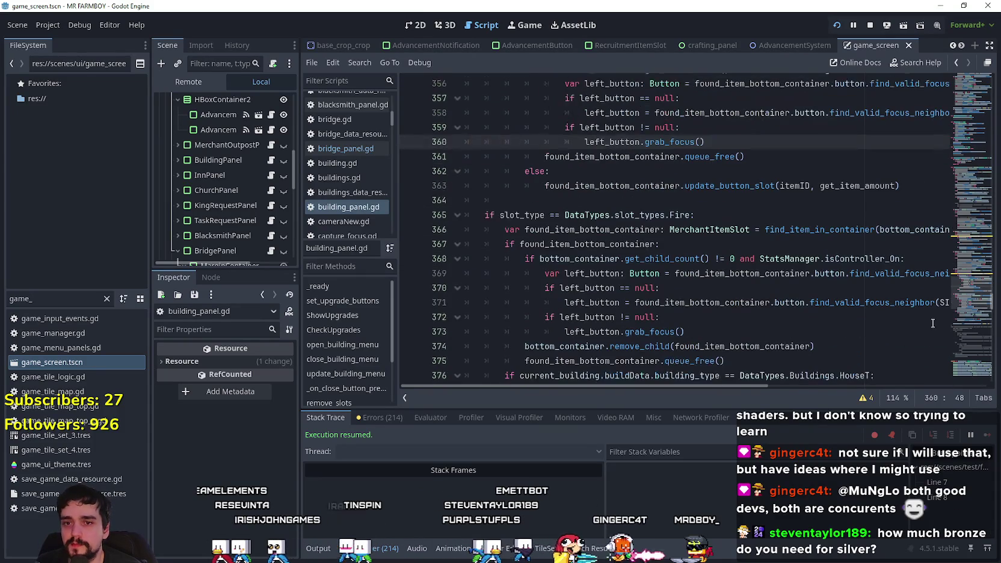
scroll("down", 3)
scroll("down", 3)
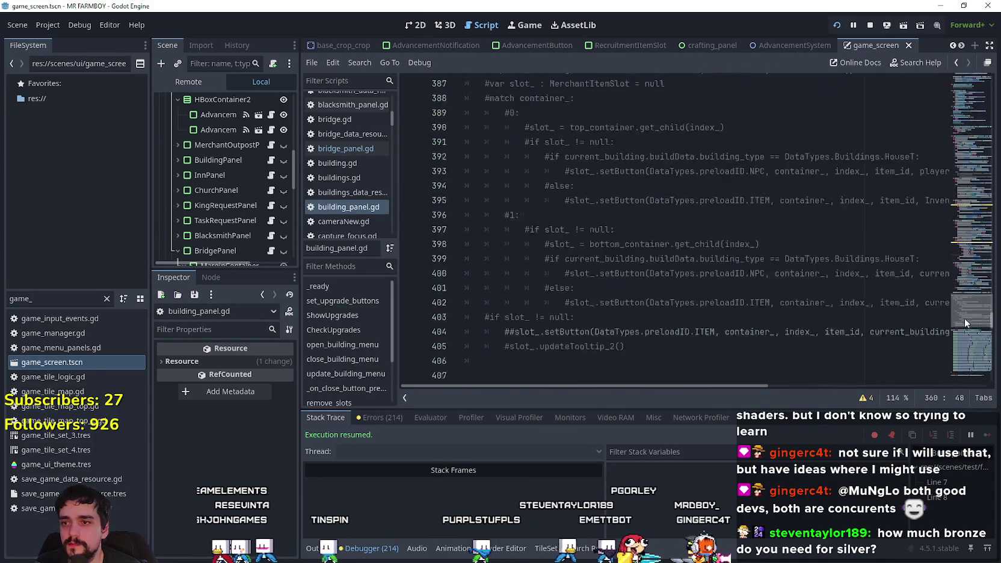
left_click_drag(974, 322, 951, 123)
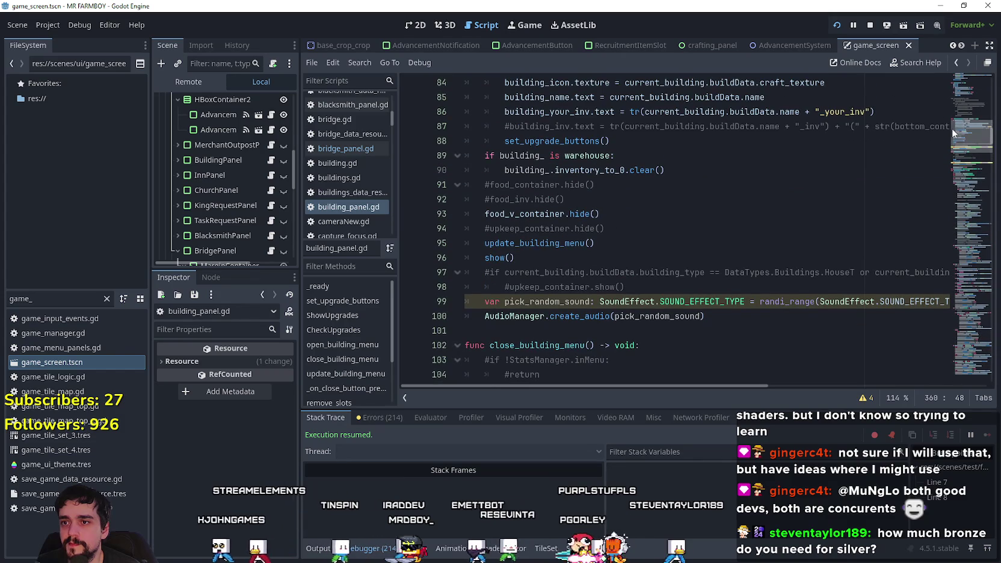
left_click(586, 256)
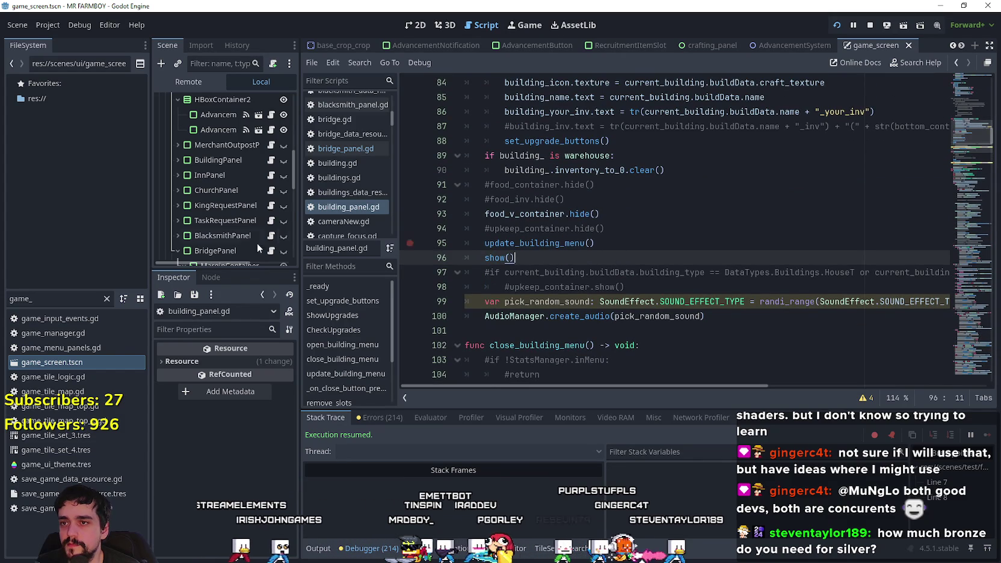
scroll("down", 3)
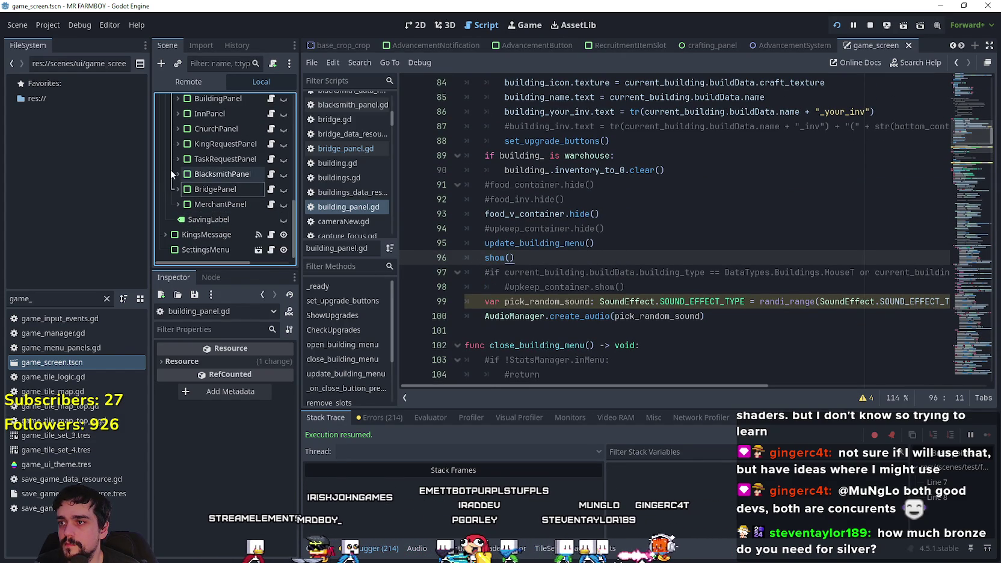
Filter for 'market', open Market_1.tscn's vegetable_shop_new.gd at the line 84 update_building_menu emit.
double_click(60, 301)
type("market")
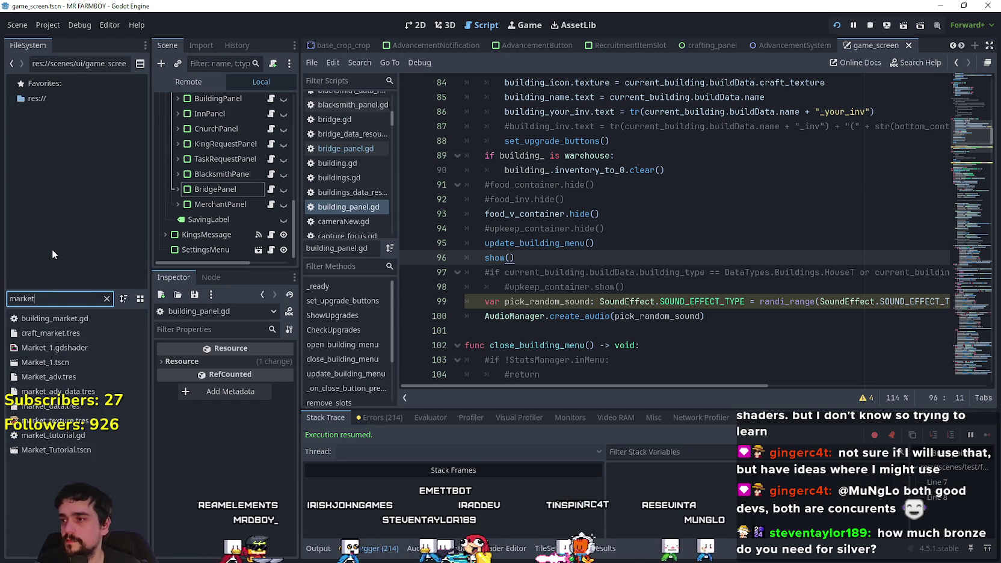
double_click(96, 362)
left_click(276, 101)
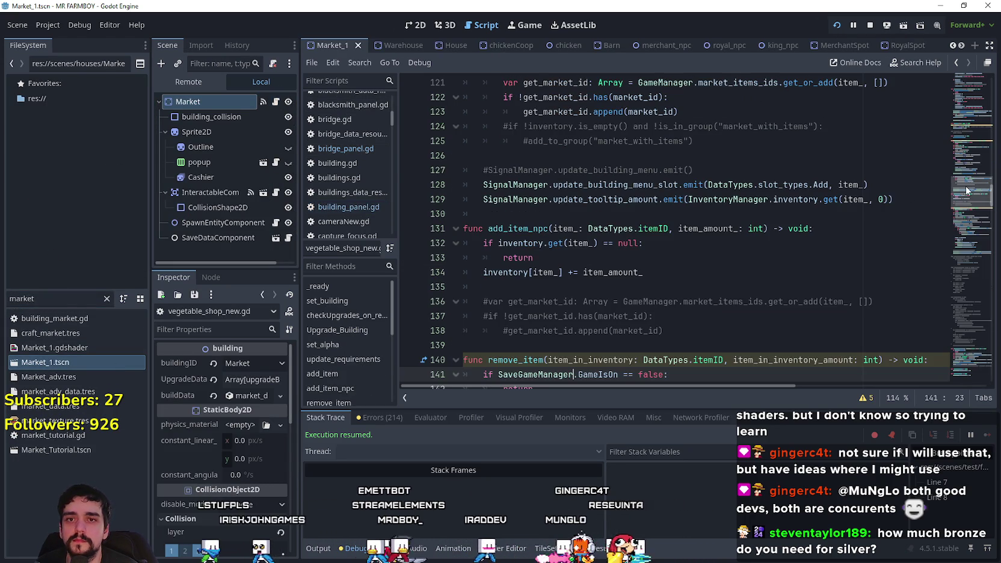
left_click_drag(965, 183, 968, 142)
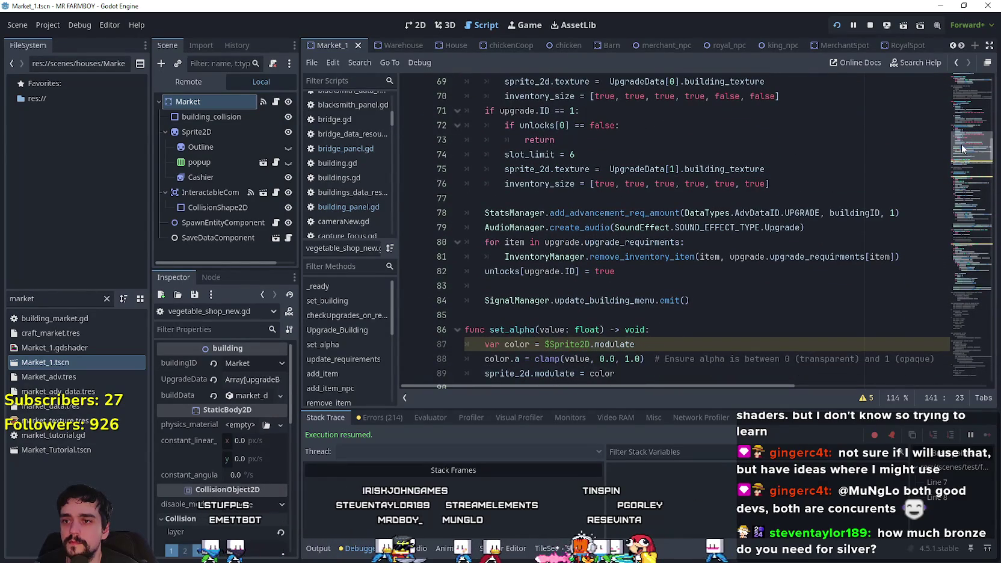
left_click_drag(690, 300, 457, 302)
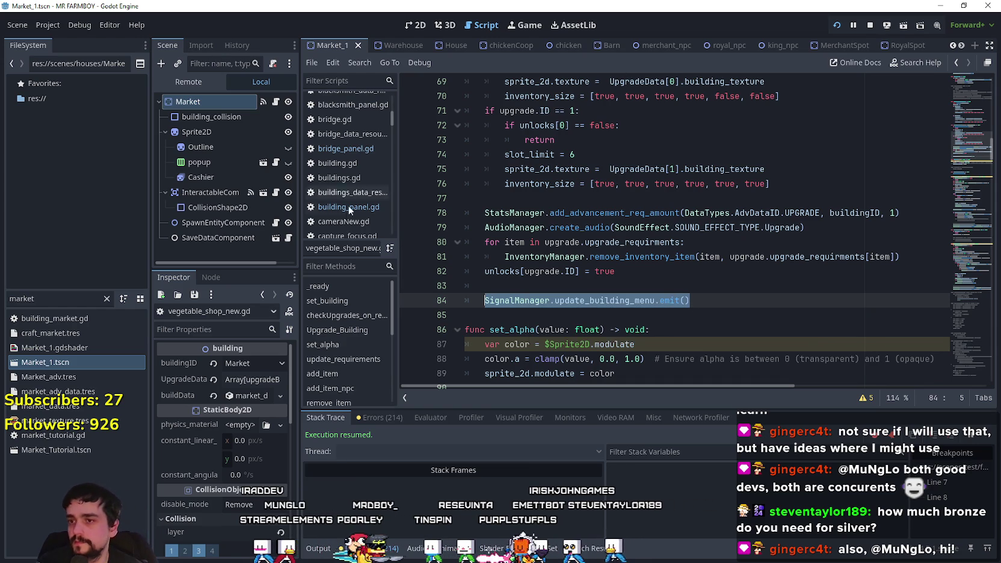
scroll("down", 3)
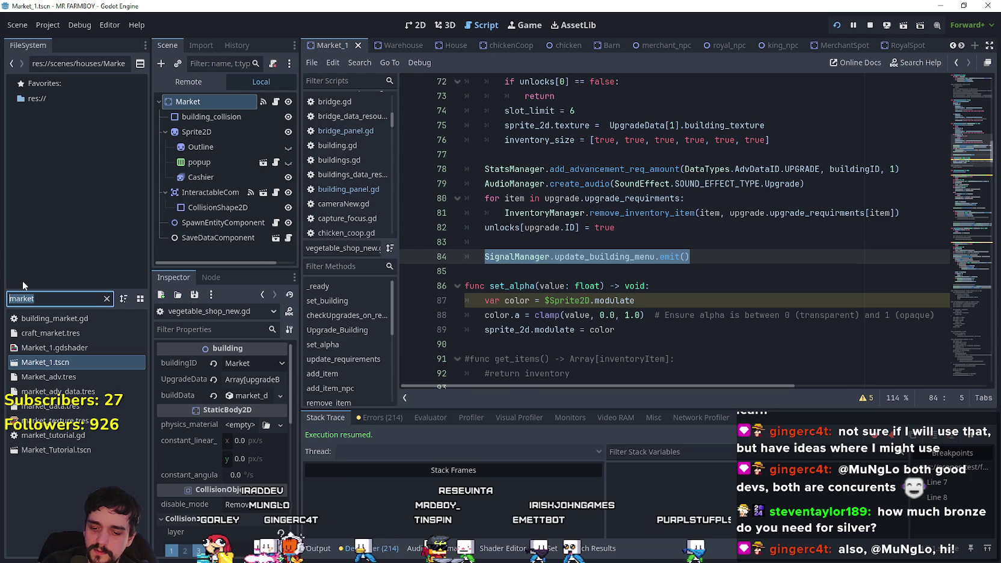
Filter for 'game_s', open game_screen.tscn and its BuildingPanel's building_panel.gd script.
type("game_s")
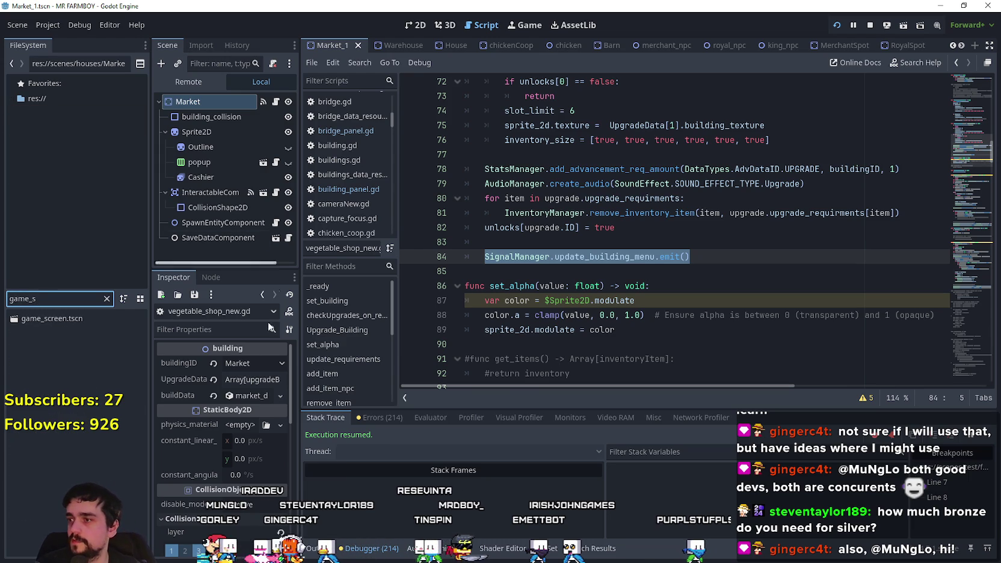
left_click(79, 320)
double_click(109, 318)
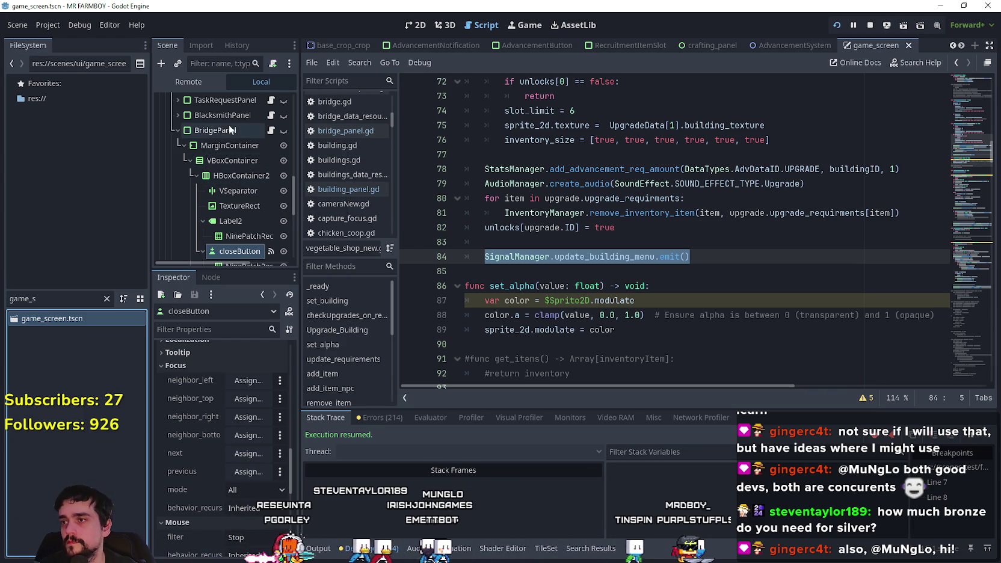
scroll("up", 3)
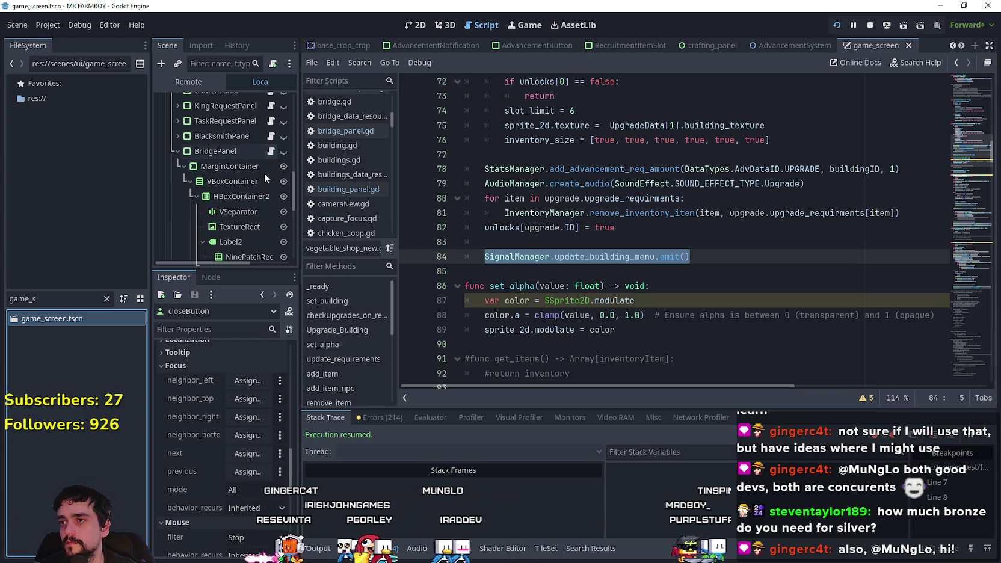
left_click(271, 122)
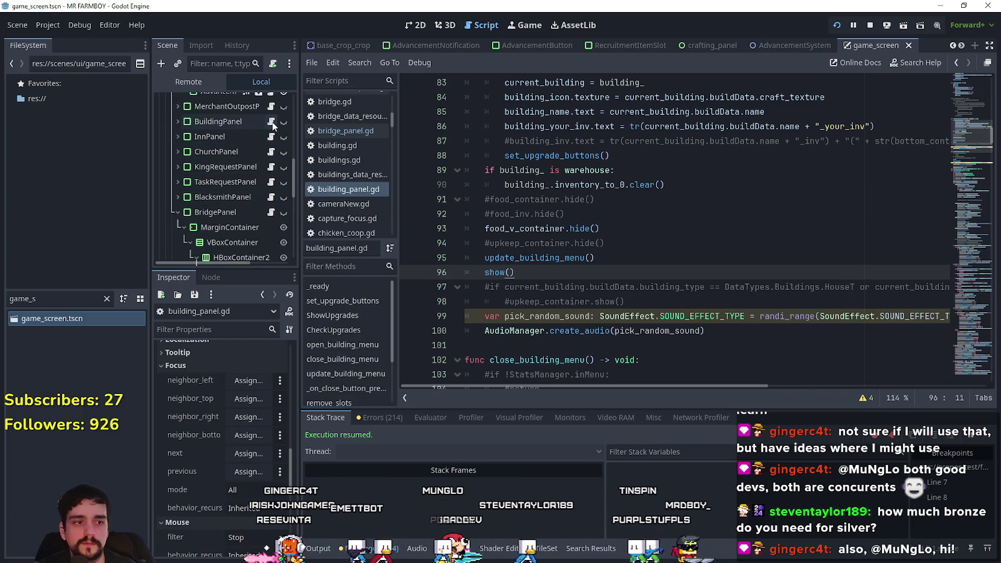
Find where CheckUpgrades is called and locate the ShowUpgrades function.
left_click(715, 243)
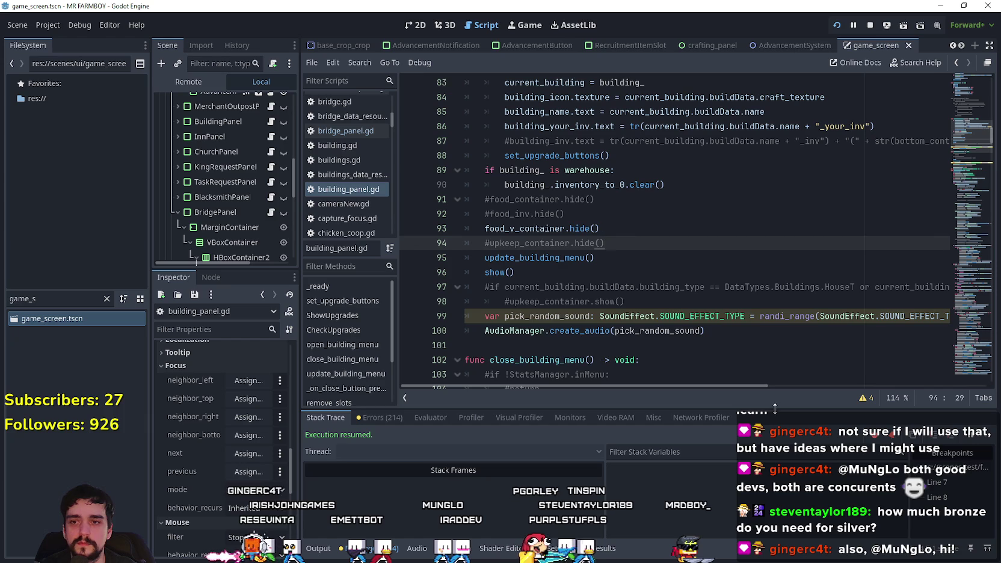
left_click_drag(965, 143, 960, 120)
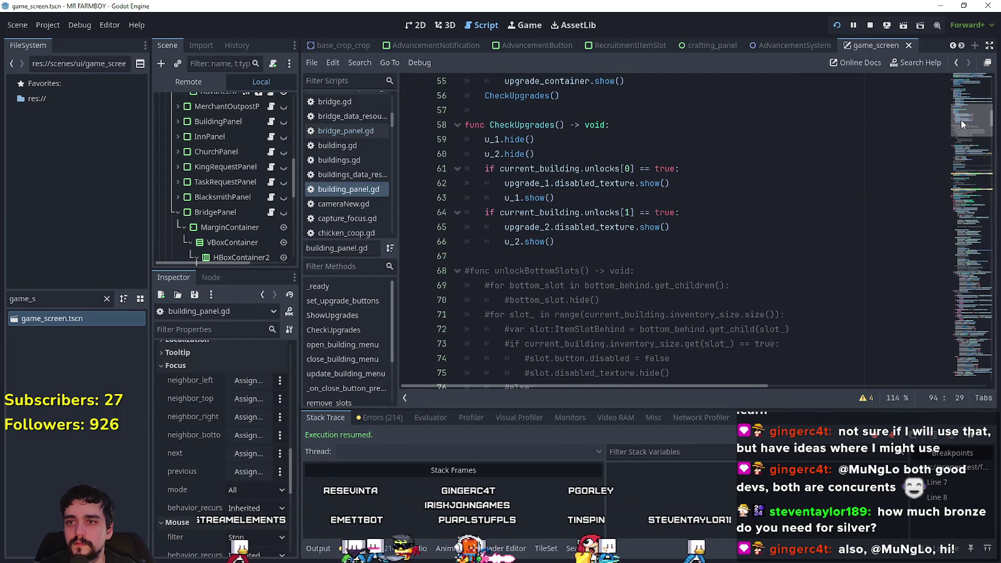
scroll("up", 3)
double_click(545, 224)
double_click(493, 195)
scroll("up", 3)
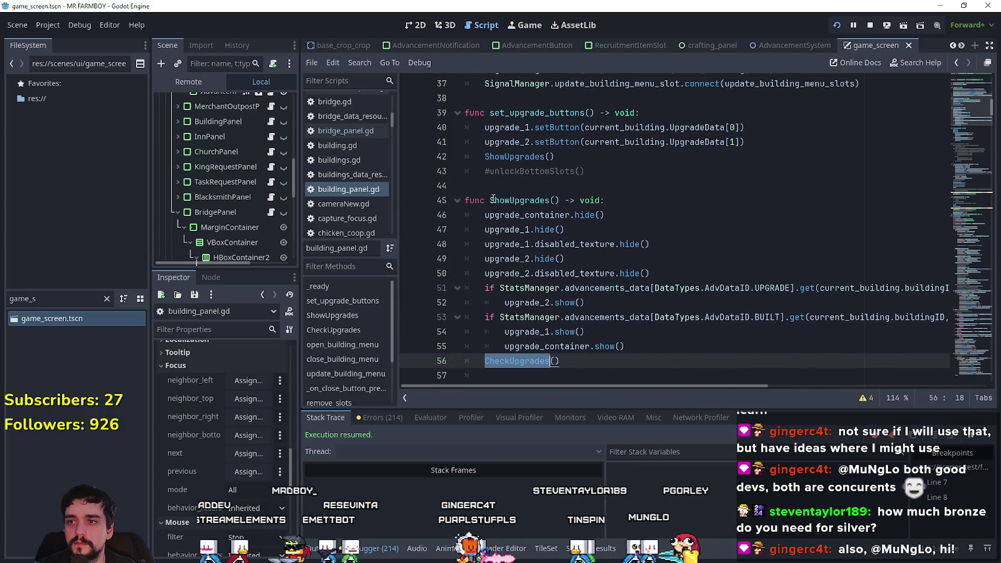
double_click(506, 200)
scroll("down", 3)
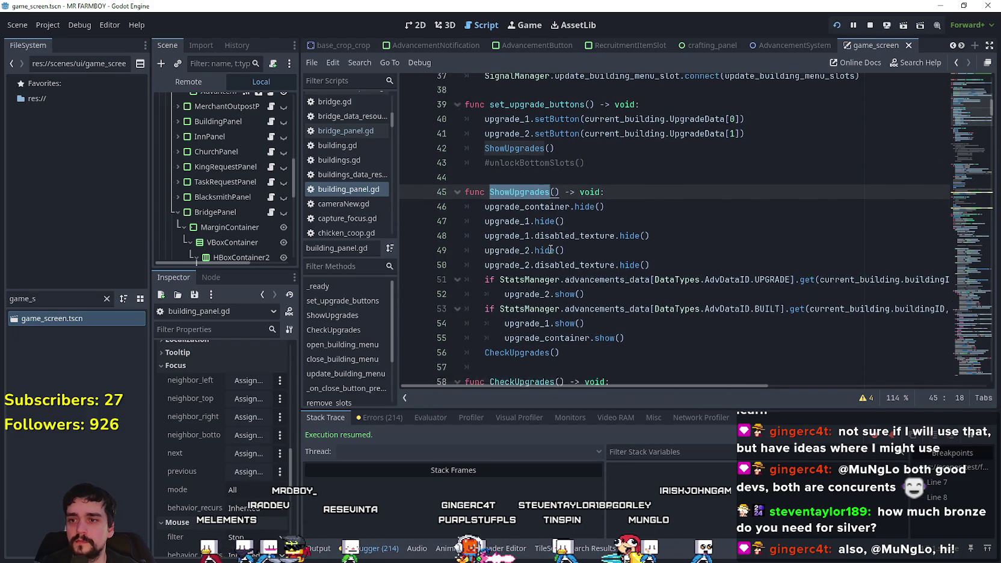
mouse_move(549, 234)
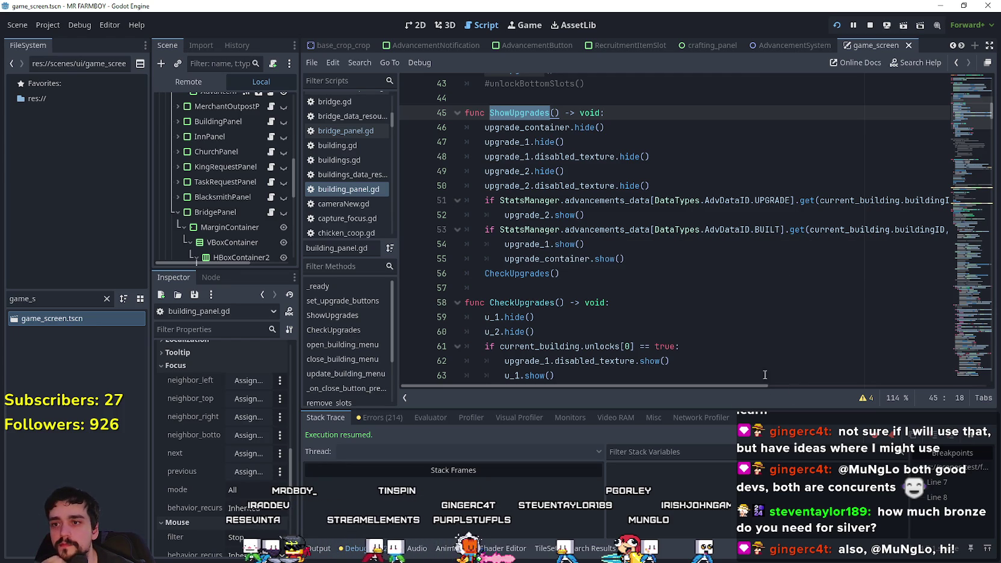
left_click(550, 278)
Review the building_panel.gd code around line 97.
scroll("up", 3)
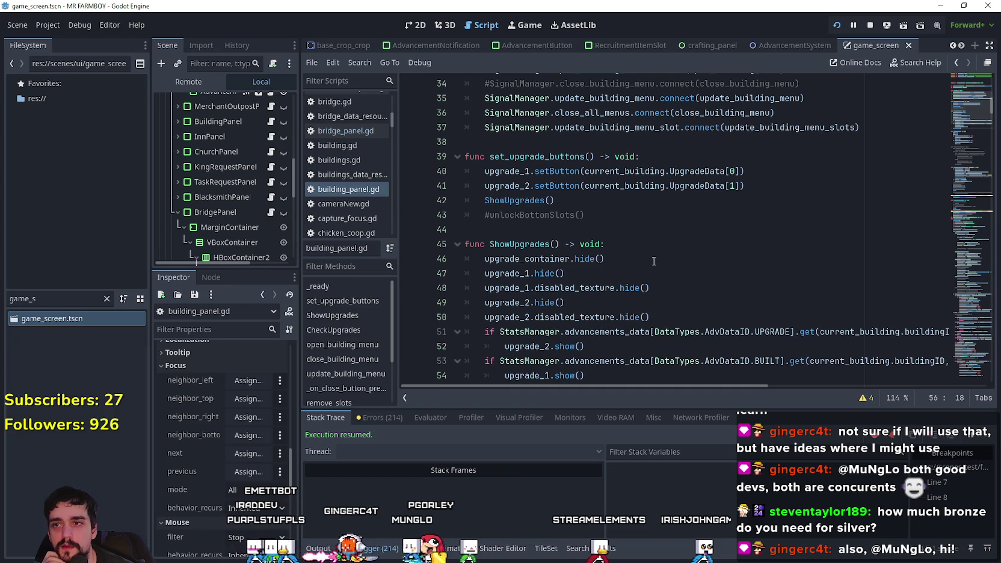
scroll("down", 3)
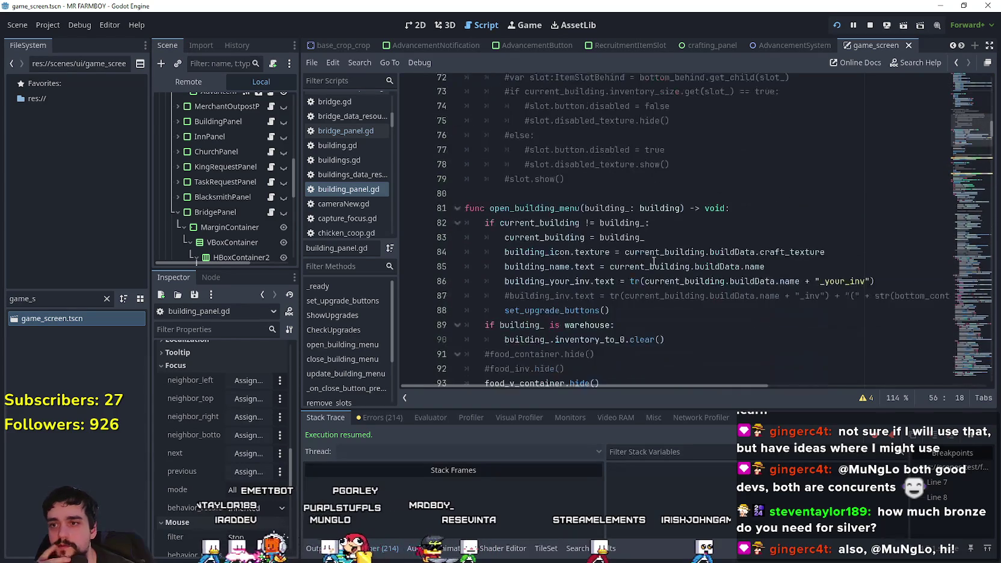
scroll("down", 3)
left_click(586, 226)
scroll("down", 3)
scroll("up", 3)
scroll("down", 3)
scroll("down", 3)
scroll("up", 3)
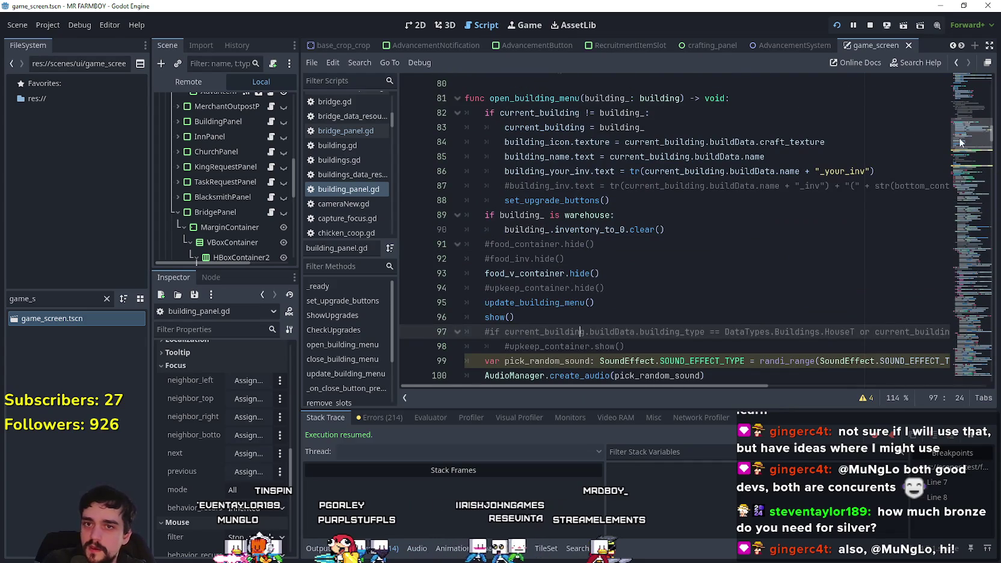
left_click_drag(960, 133, 960, 111)
Inspect CheckUpgrades' disabled_texture call and unlocks check on lines 62–66, then return to the game.
left_click(589, 199)
scroll("down", 3)
scroll("up", 3)
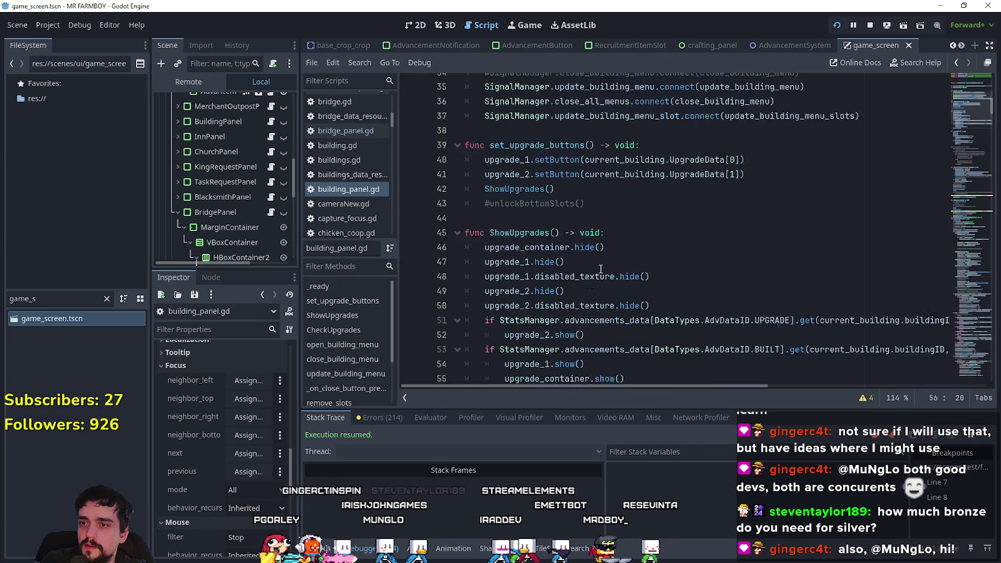
scroll("down", 3)
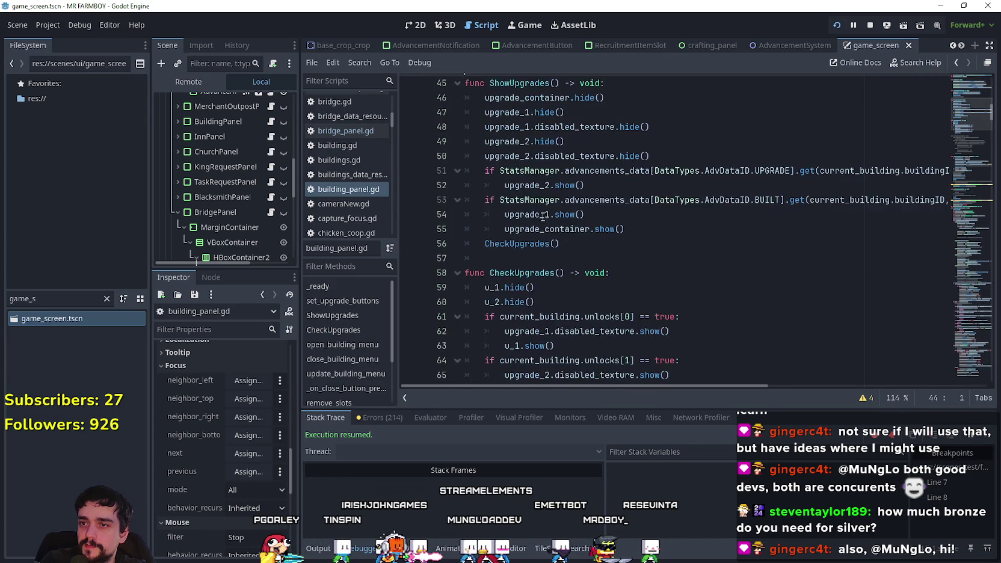
left_click(529, 184)
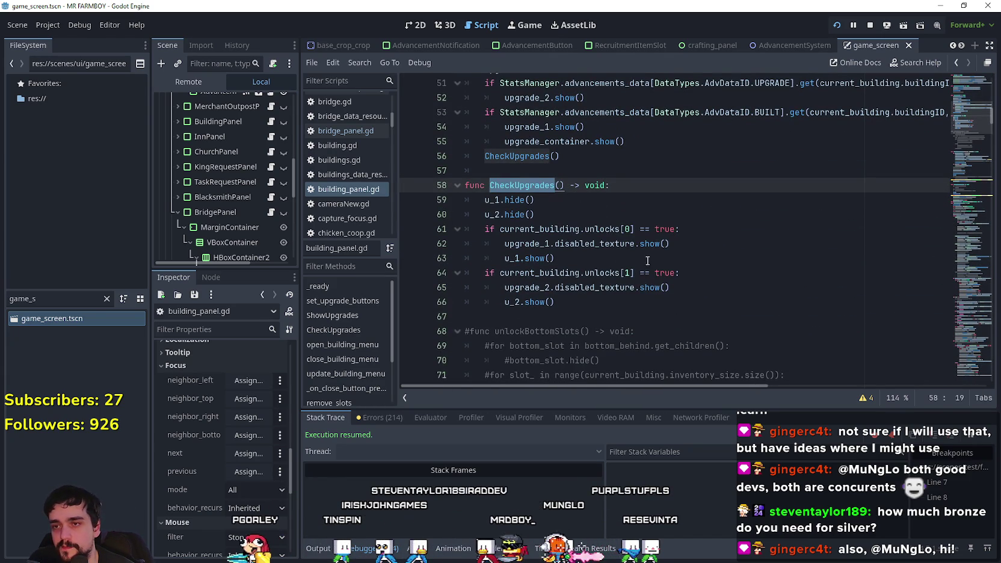
left_click_drag(679, 249, 477, 231)
left_click_drag(587, 307, 465, 185)
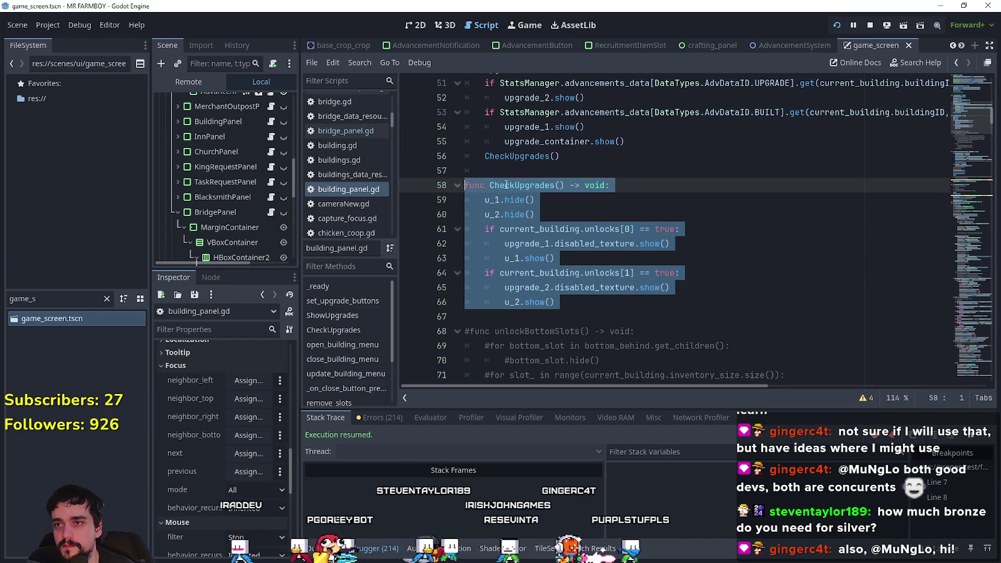
scroll("down", 3)
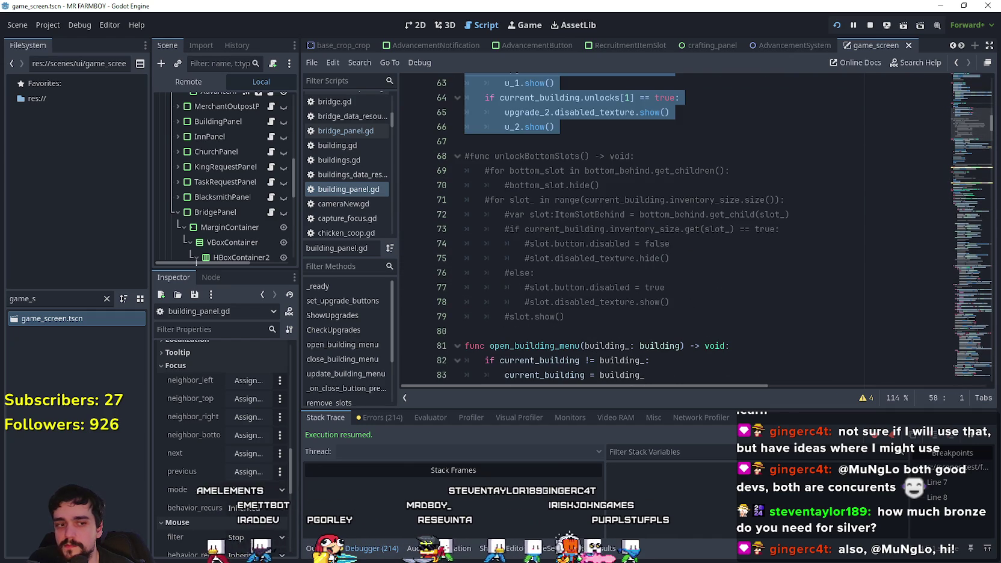
key("alt+Tab")
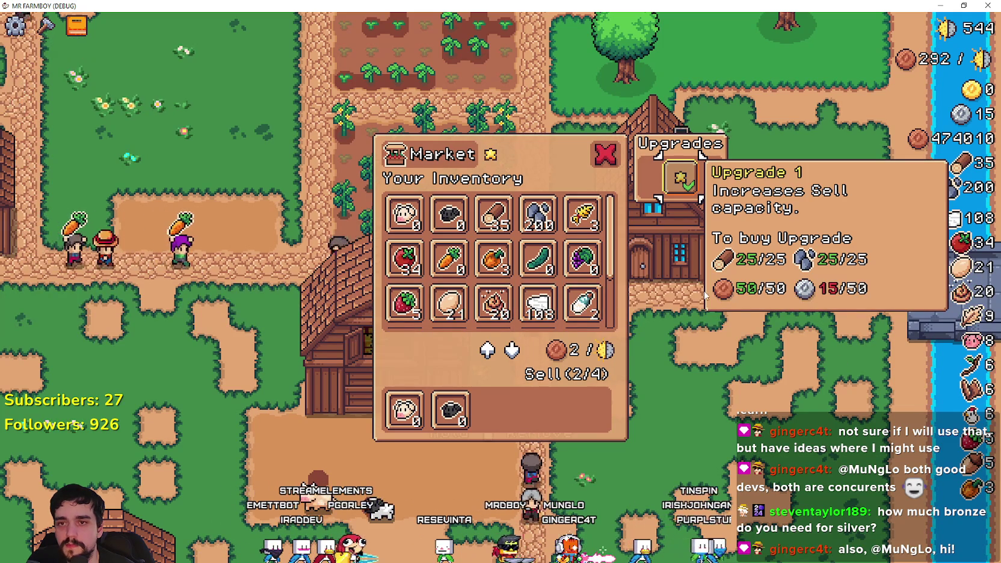
key("Escape")
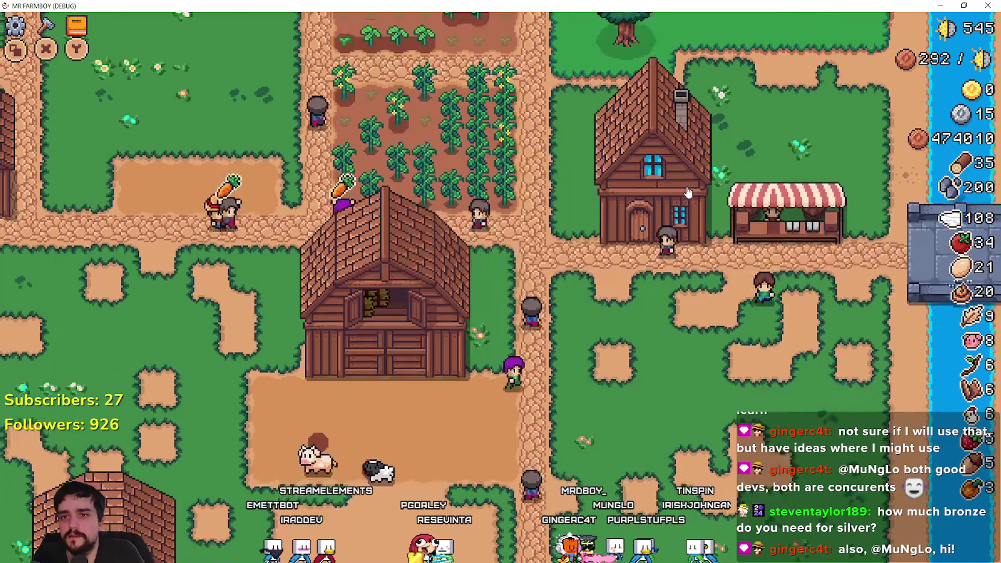
left_click(687, 191)
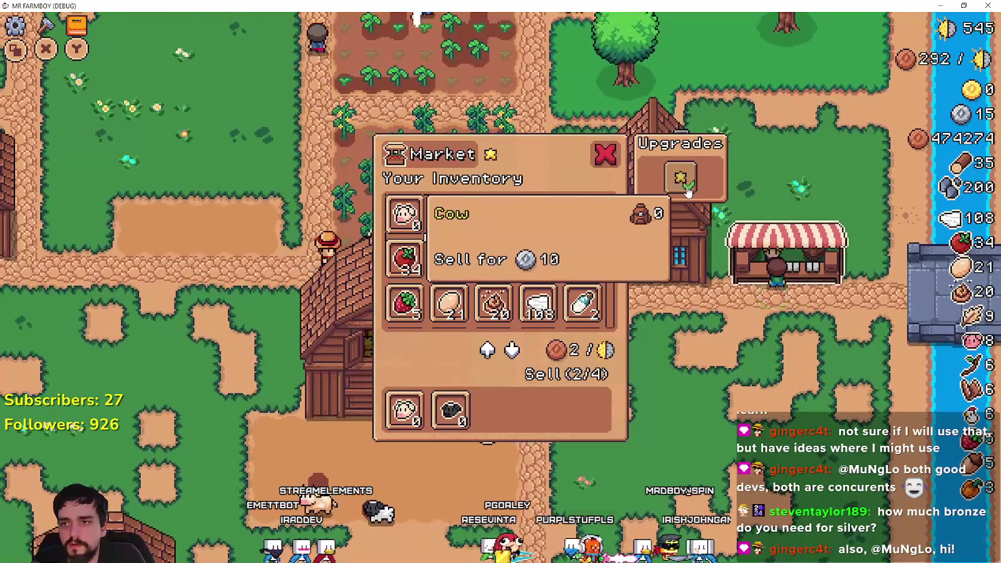
mouse_move(687, 191)
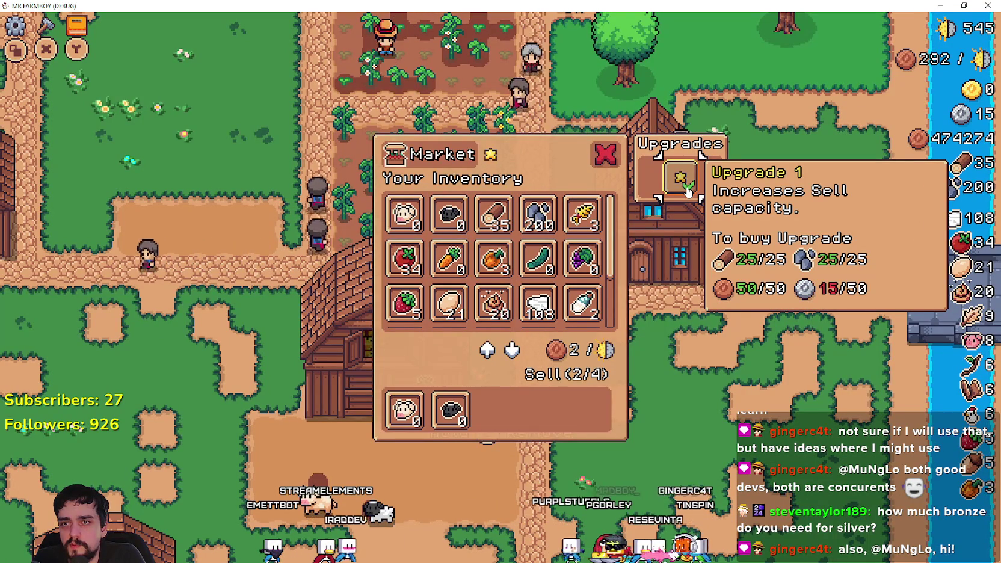
key("Tab")
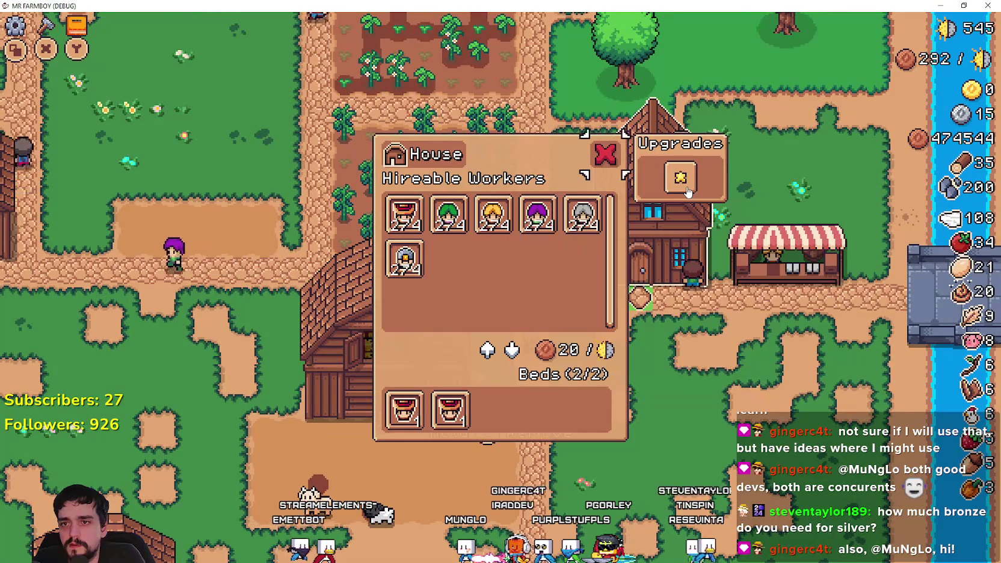
key("Tab")
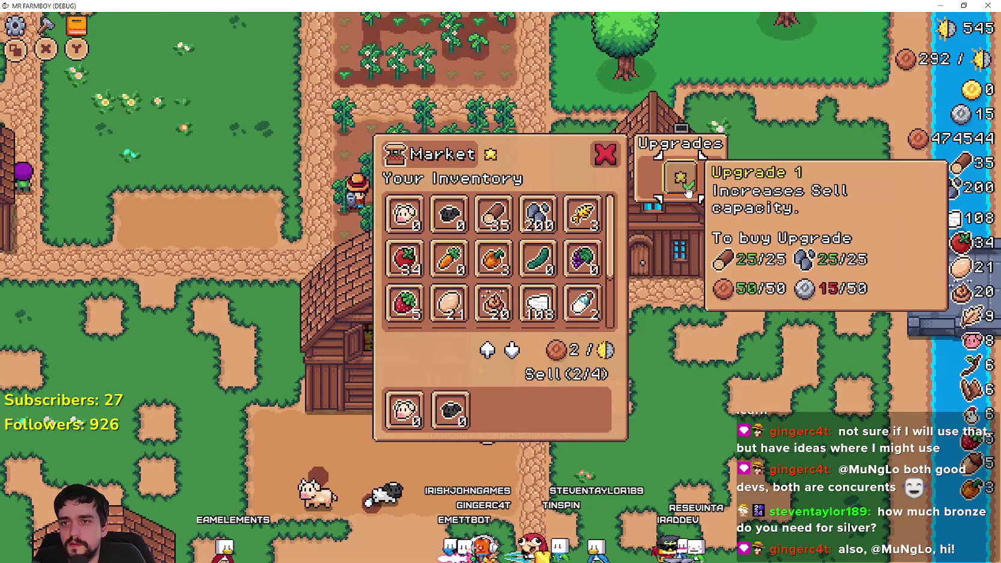
key("Tab")
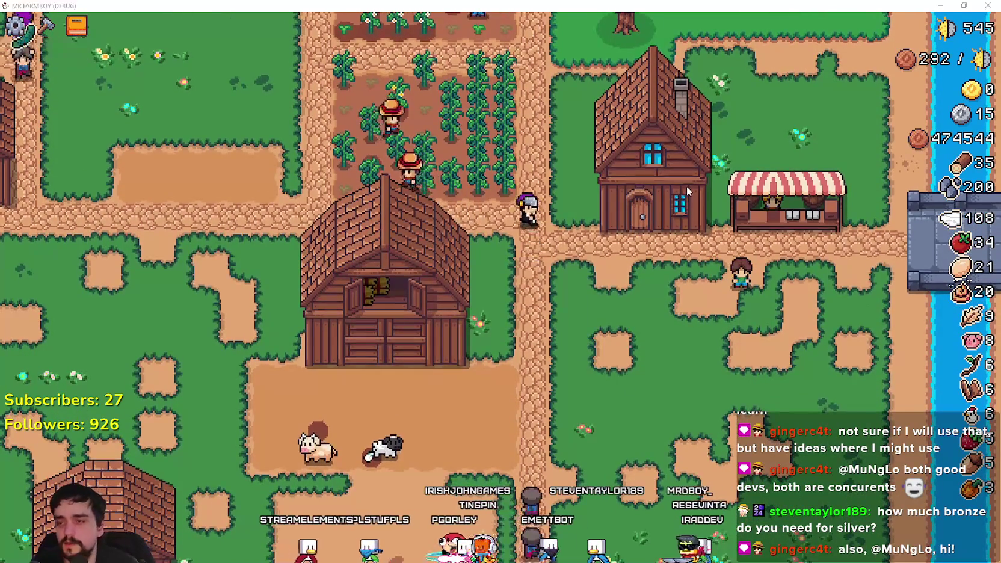
key("alt+Tab")
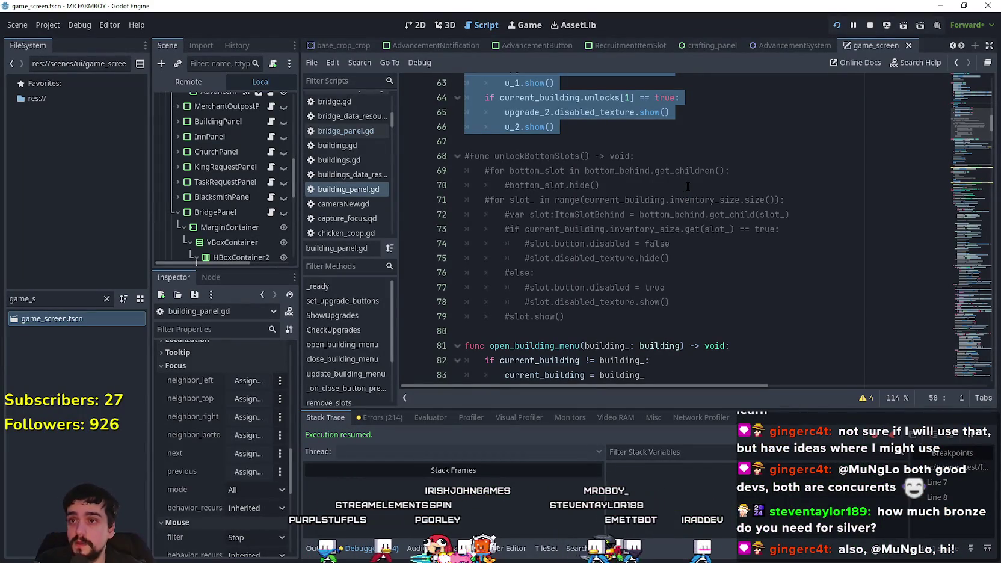
Inspect the CheckUpgrades function body around lines 60–65.
scroll("up", 3)
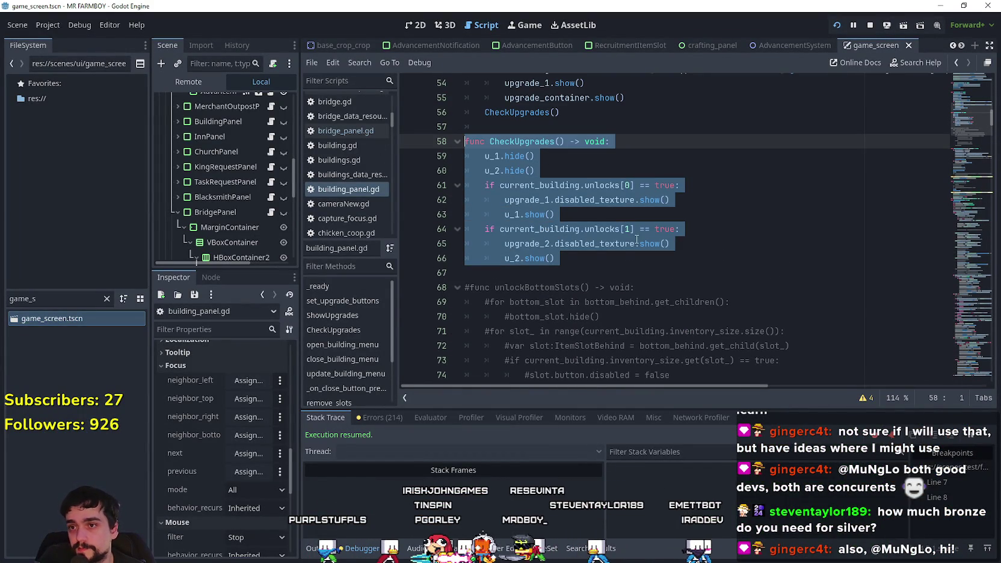
left_click(603, 263)
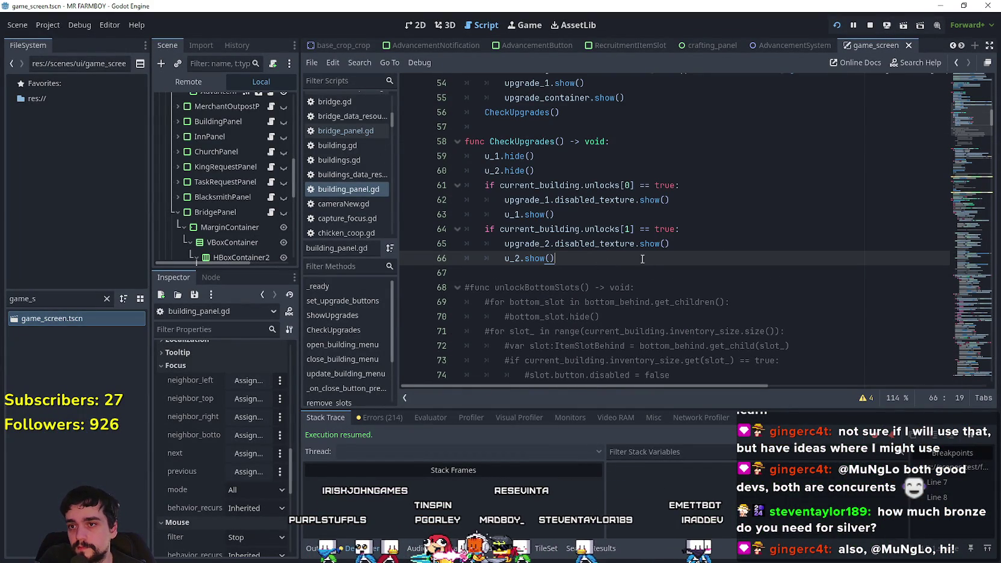
left_click(623, 244)
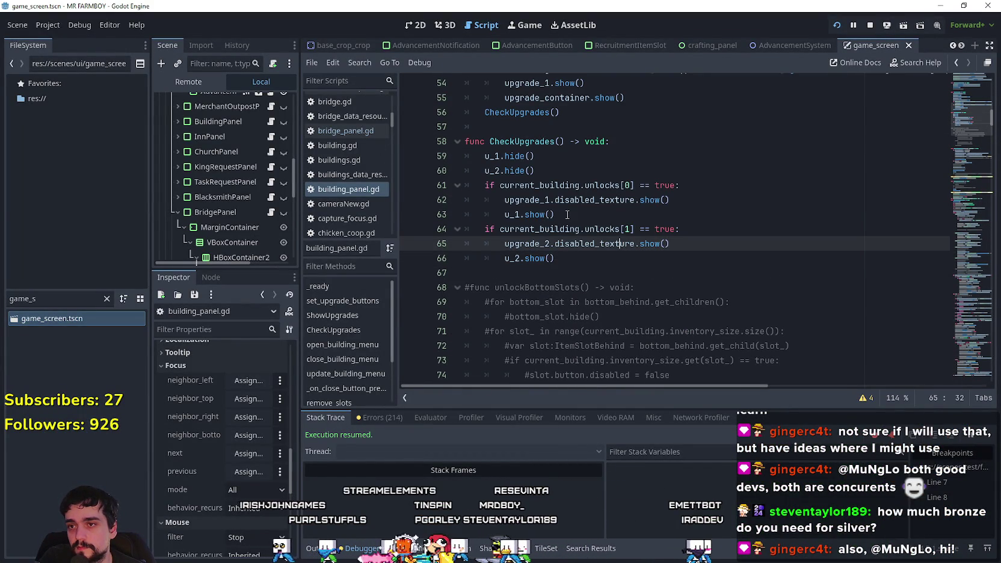
left_click(572, 210)
double_click(551, 140)
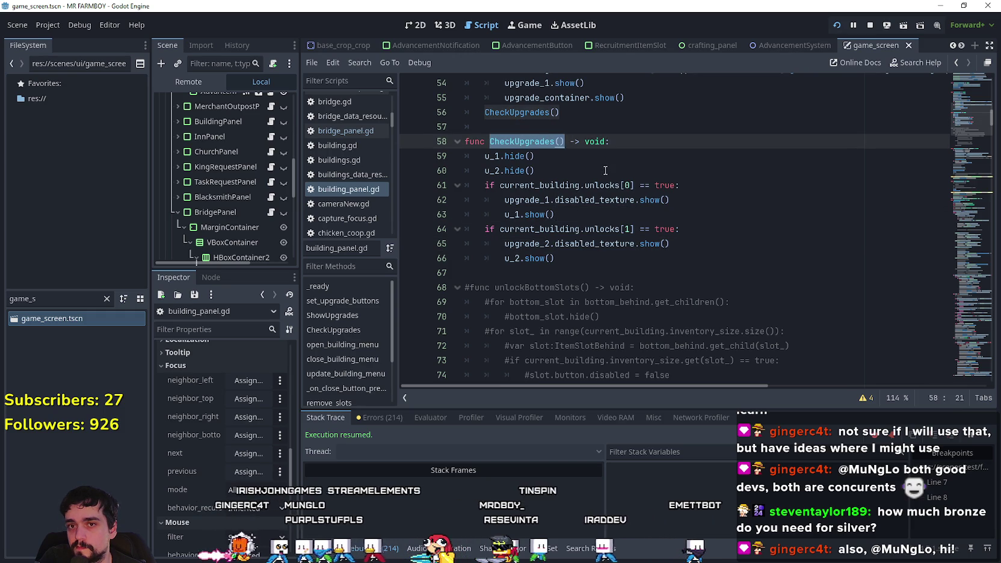
left_click(649, 167)
Skim through the rest of building_panel.gd's code.
scroll("up", 3)
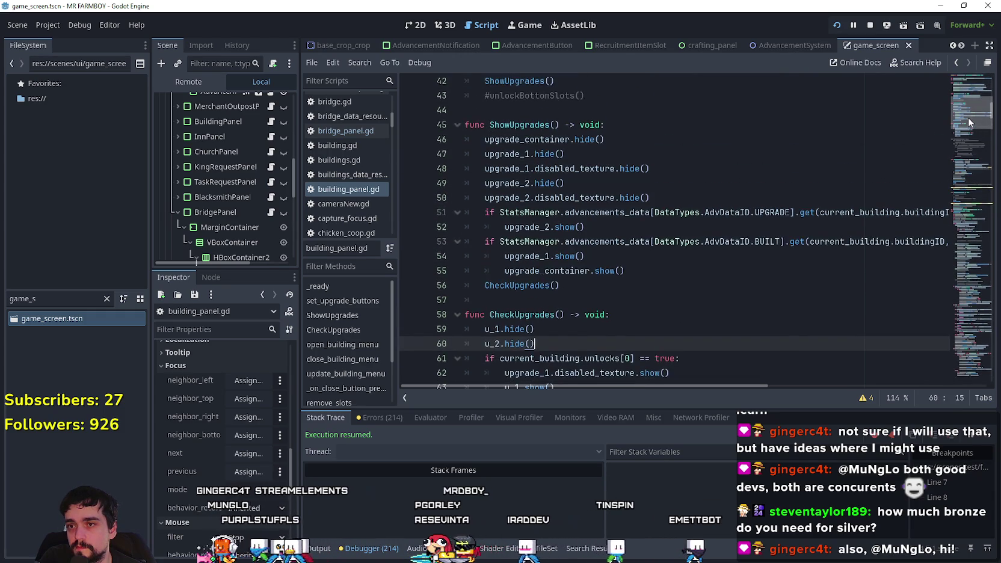
scroll("down", 3)
scroll("up", 3)
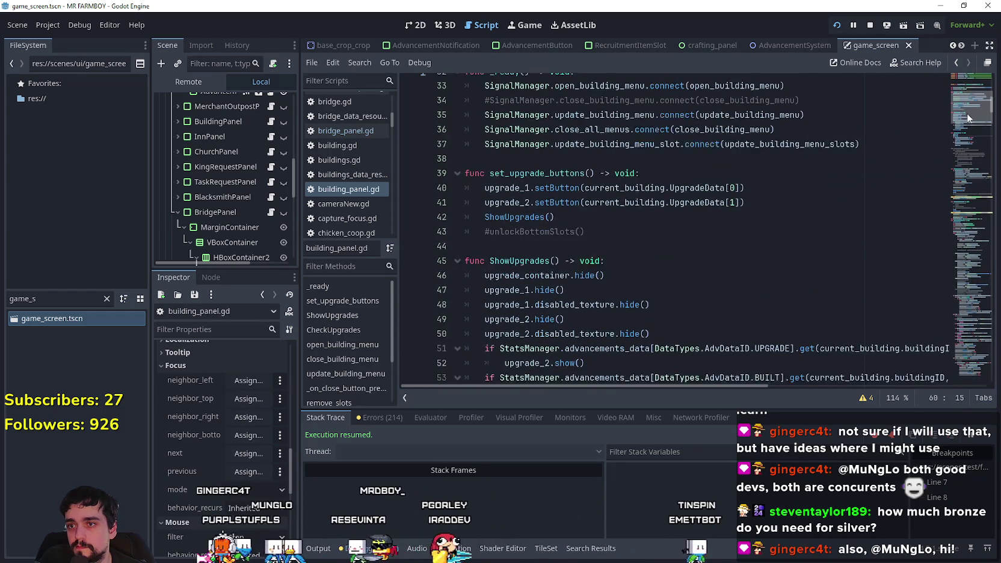
scroll("down", 3)
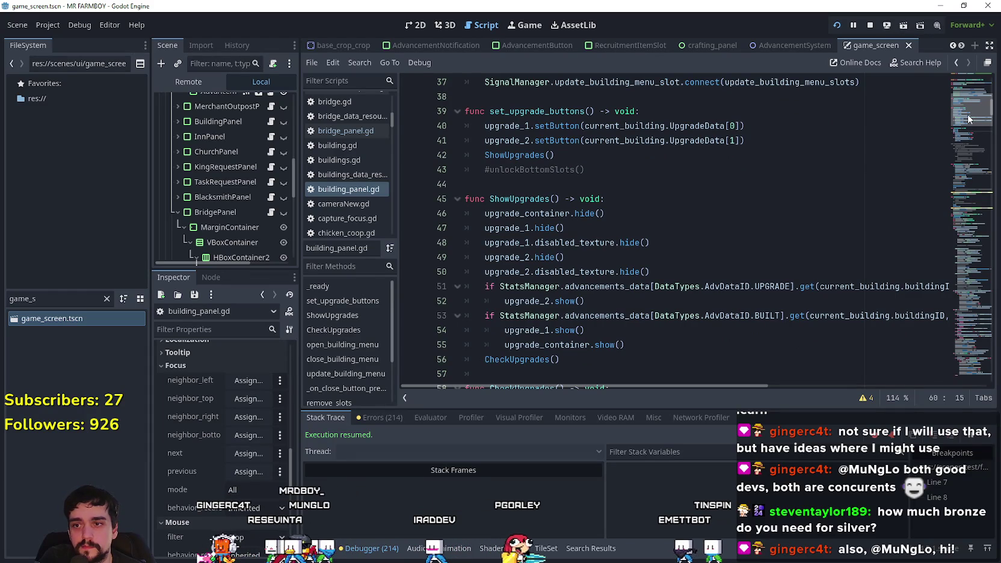
scroll("down", 3)
scroll("up", 3)
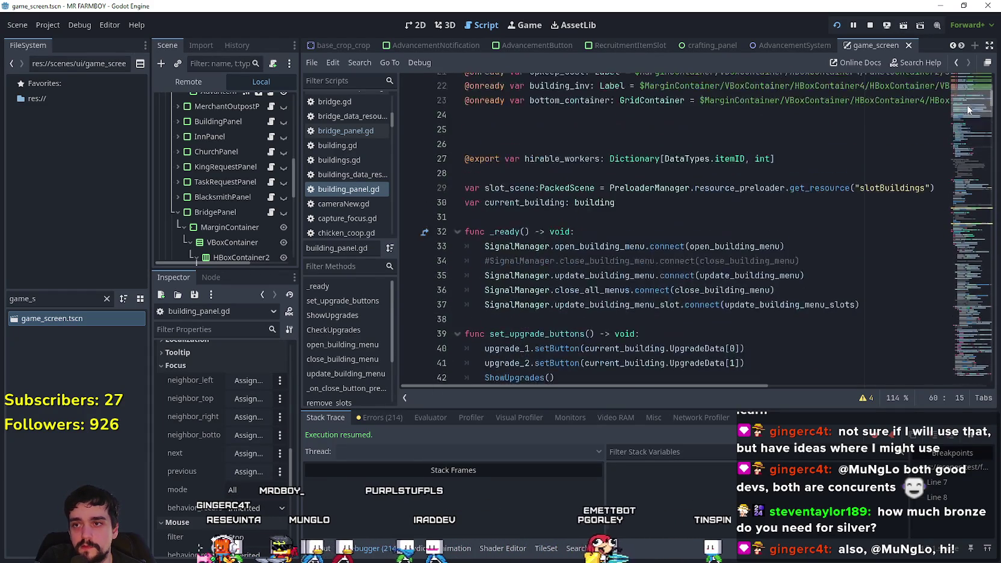
scroll("down", 3)
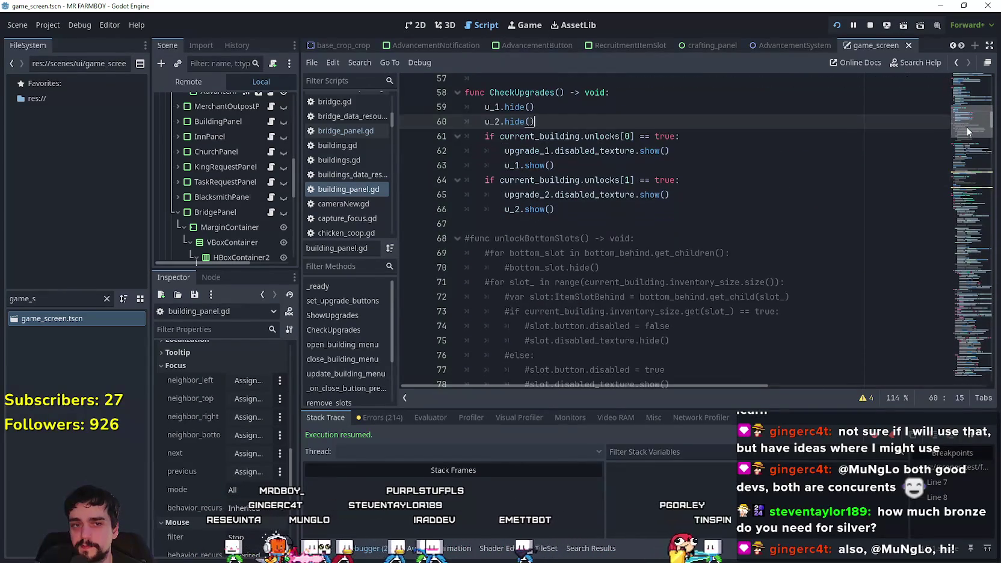
scroll("down", 3)
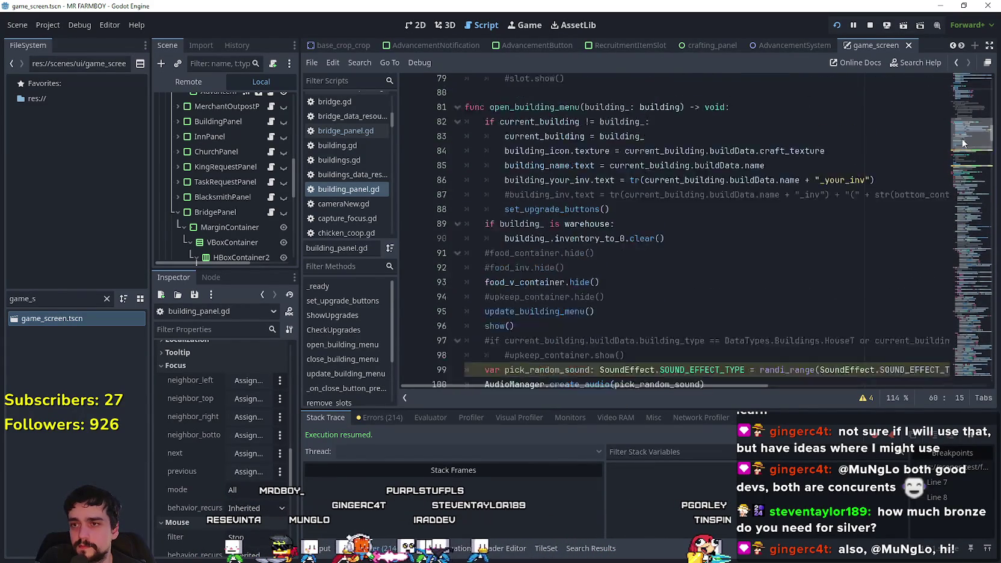
scroll("up", 3)
left_click_drag(956, 117, 950, 262)
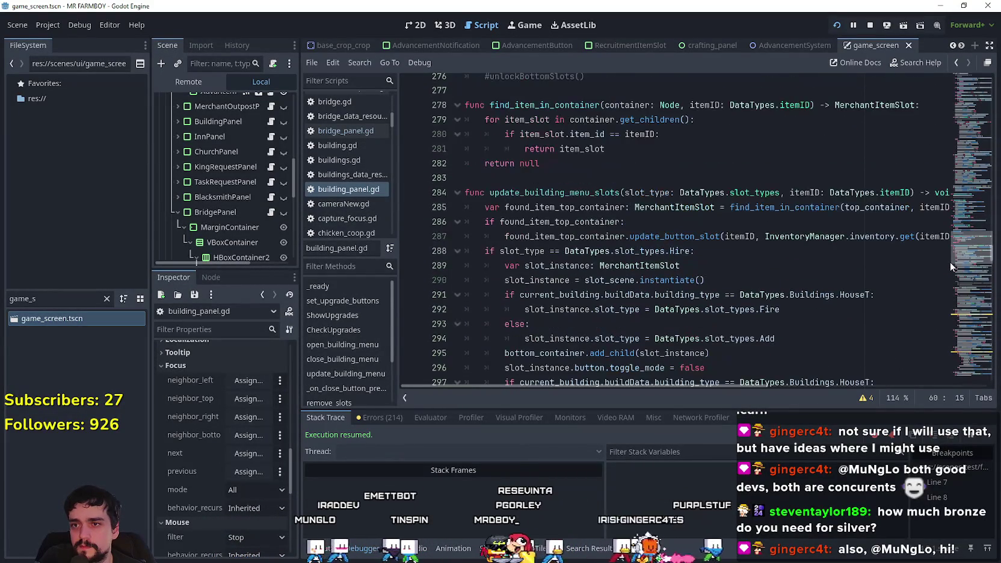
Note update_building_menu_slots' slot_type parameter, then filter for 'market' and open Market_1.tscn.
left_click(662, 191)
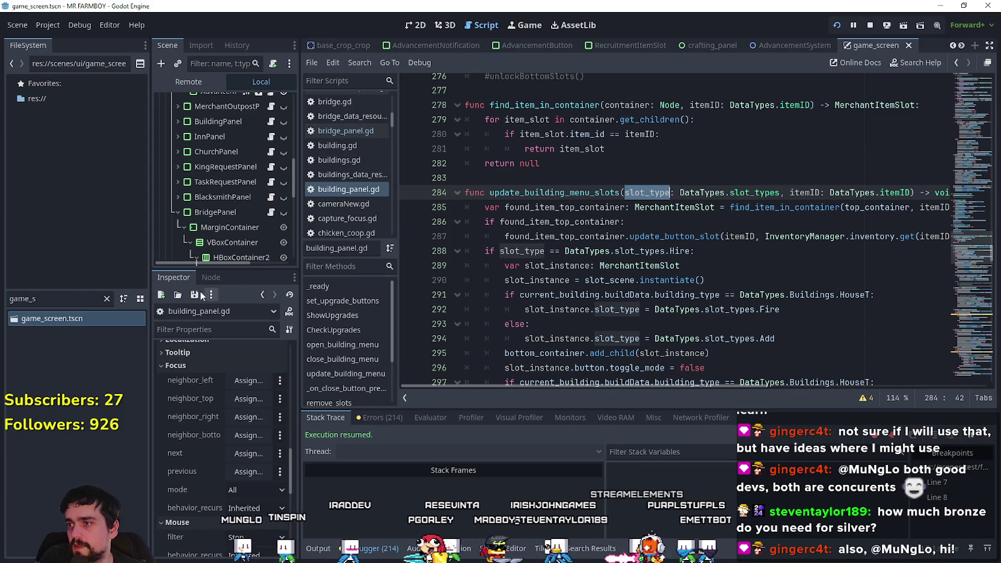
type("market")
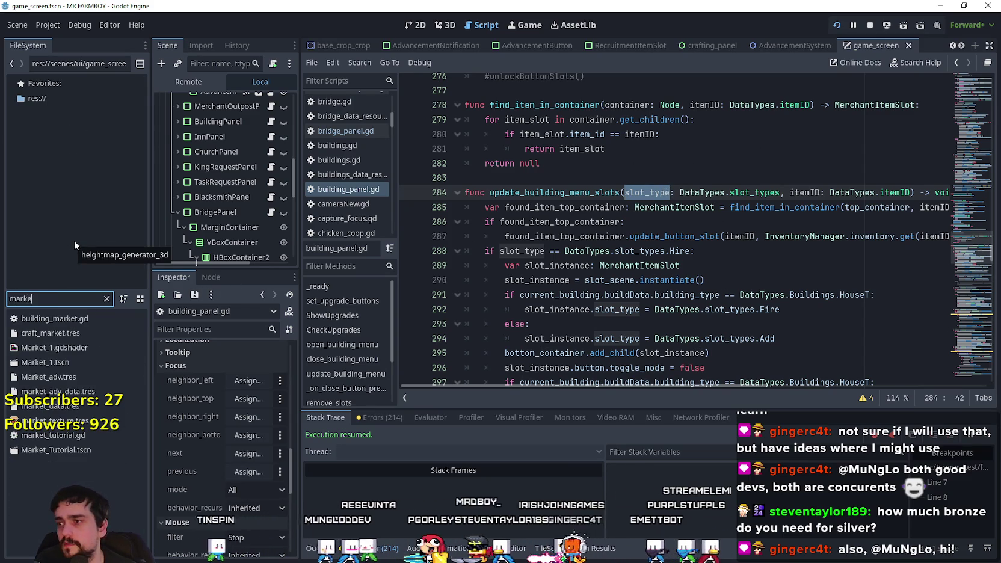
double_click(80, 365)
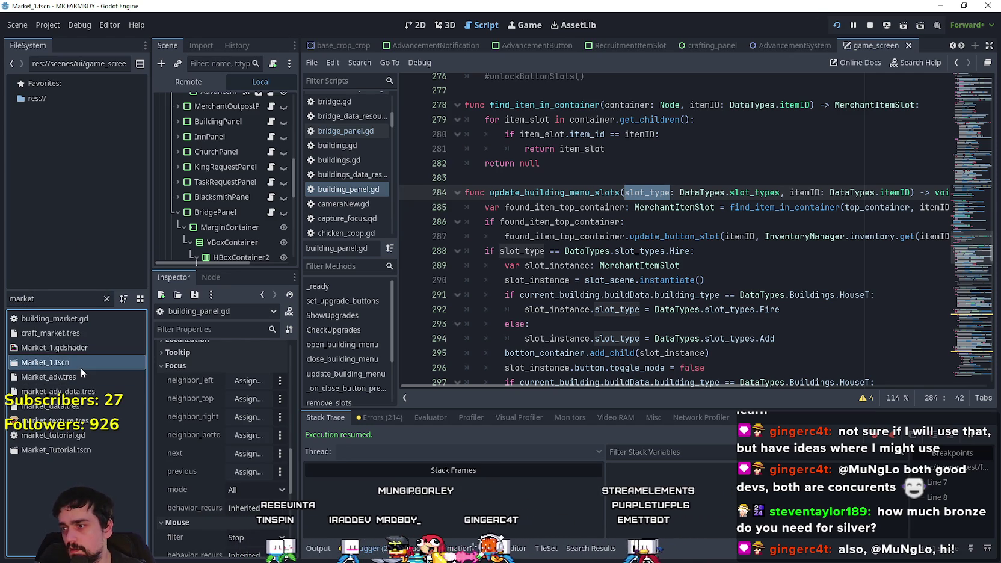
Open vegetable_shop_new.gd and select DataTypes.AdvDataID.UPGRADE on line 78.
left_click(277, 102)
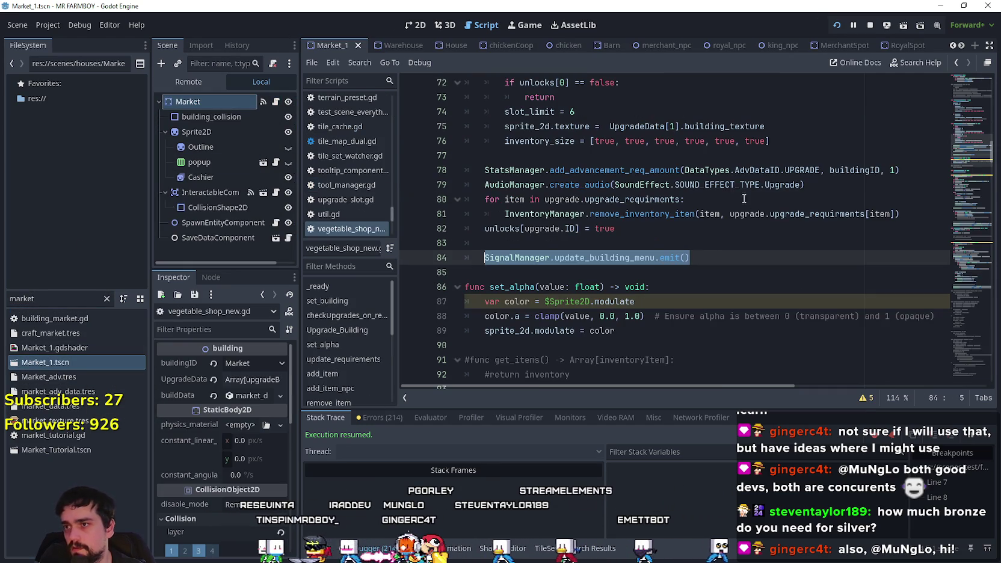
left_click(705, 258)
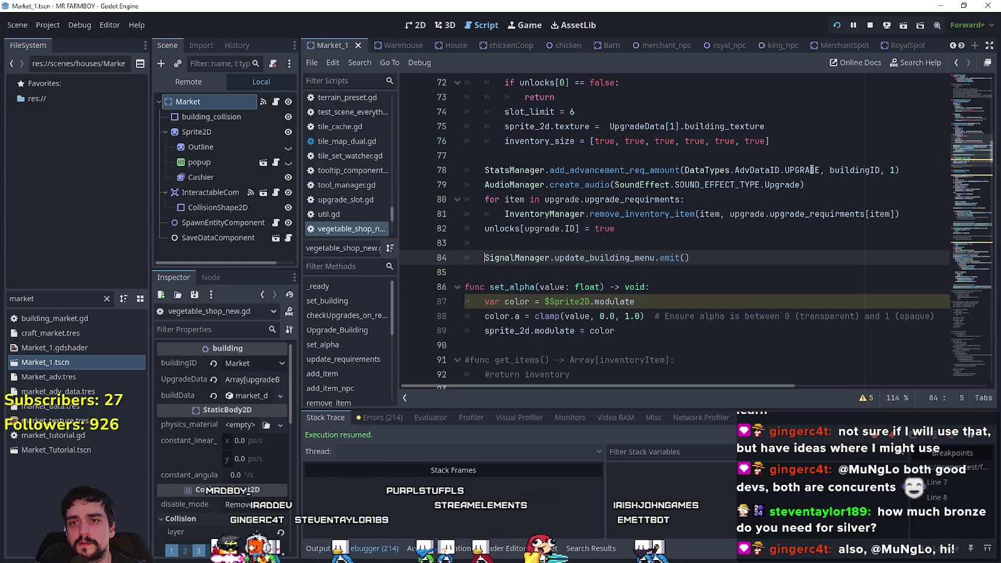
double_click(812, 171)
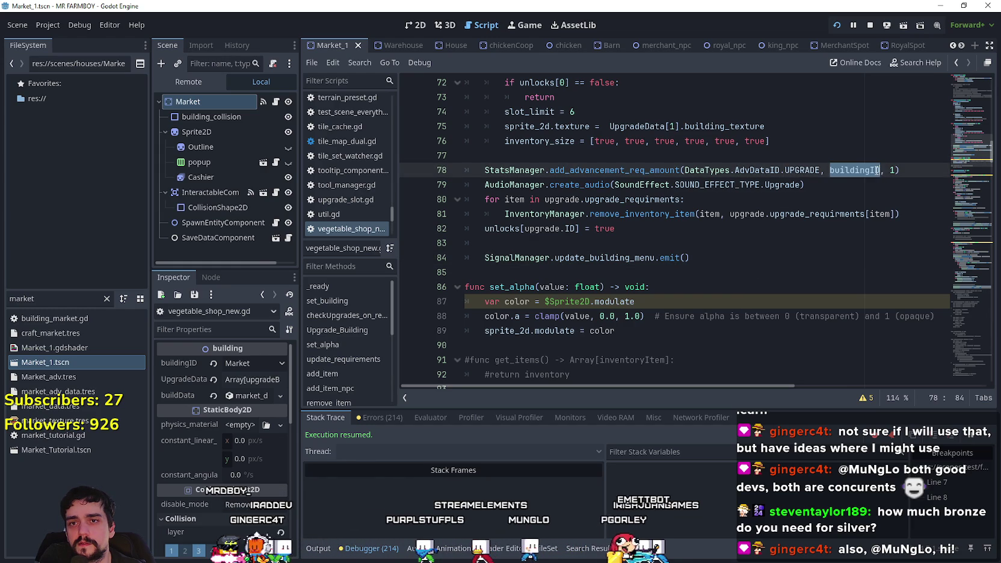
left_click(729, 170)
key("ctrl+shift+Left")
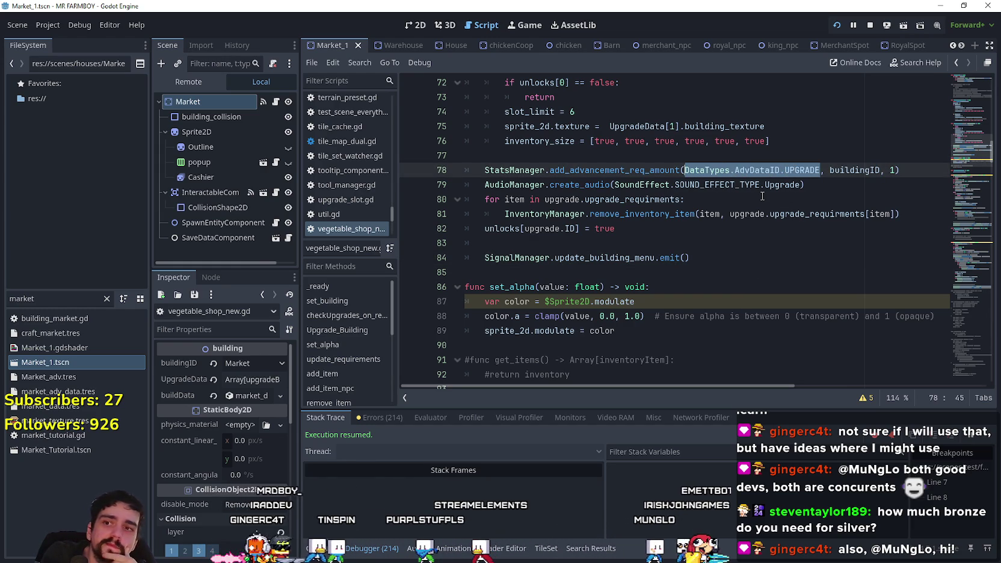
Edit the update_building_menu emit line near line 83 of Upgrade_Building.
scroll("up", 3)
scroll("up", 3)
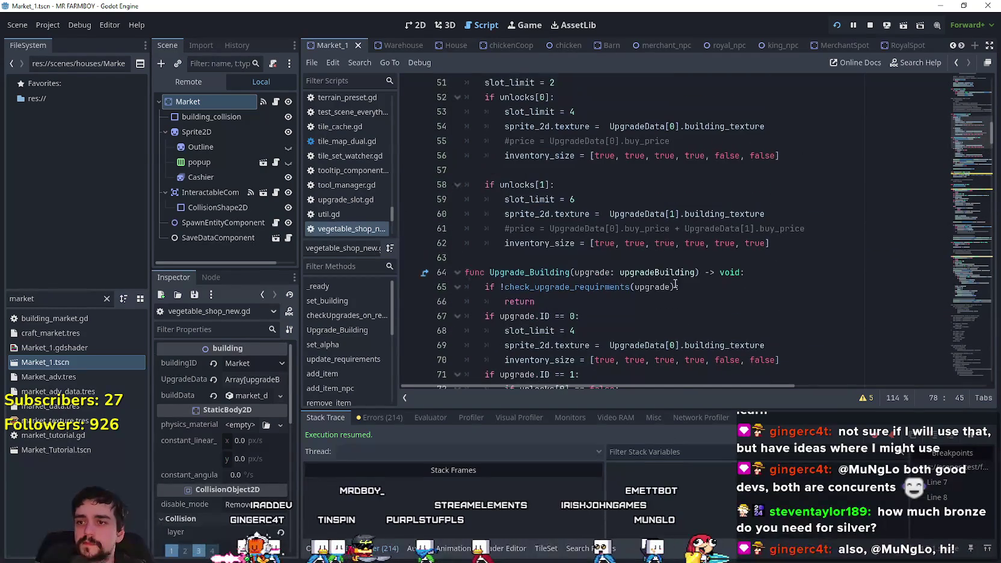
scroll("down", 3)
scroll("down", 3)
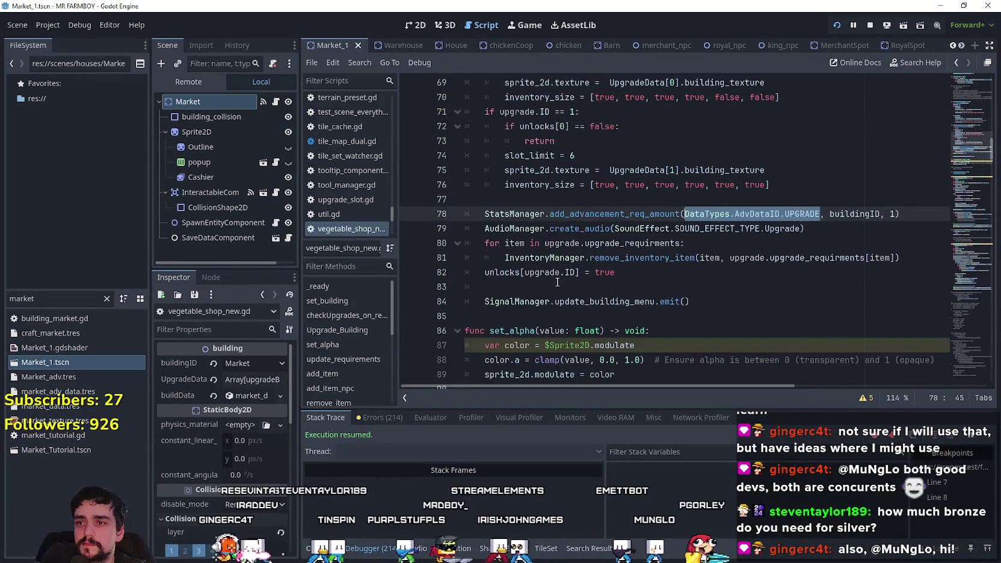
left_click(705, 286)
scroll("up", 3)
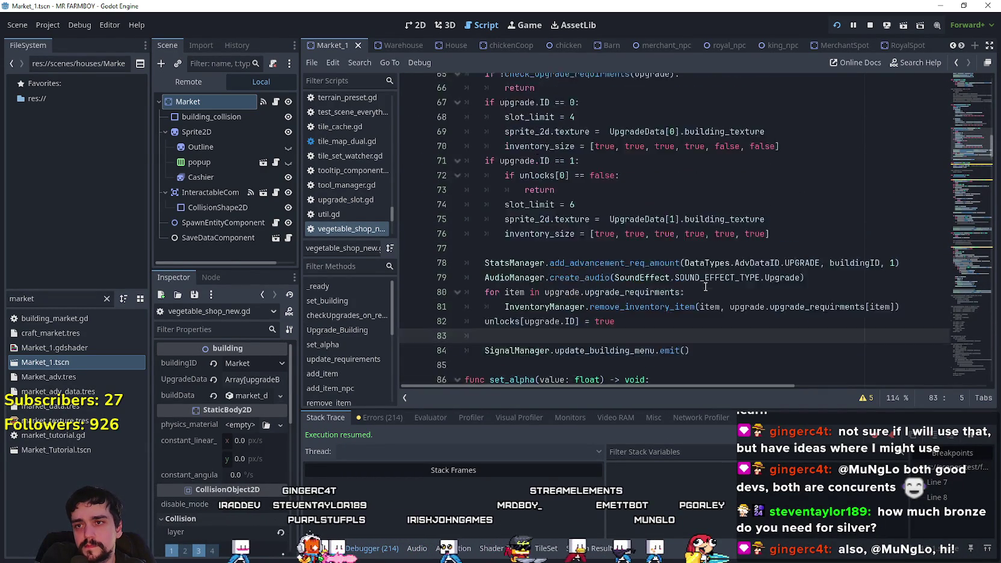
scroll("down", 3)
key("Return")
type("SignalManager.update_building_menu.emit()")
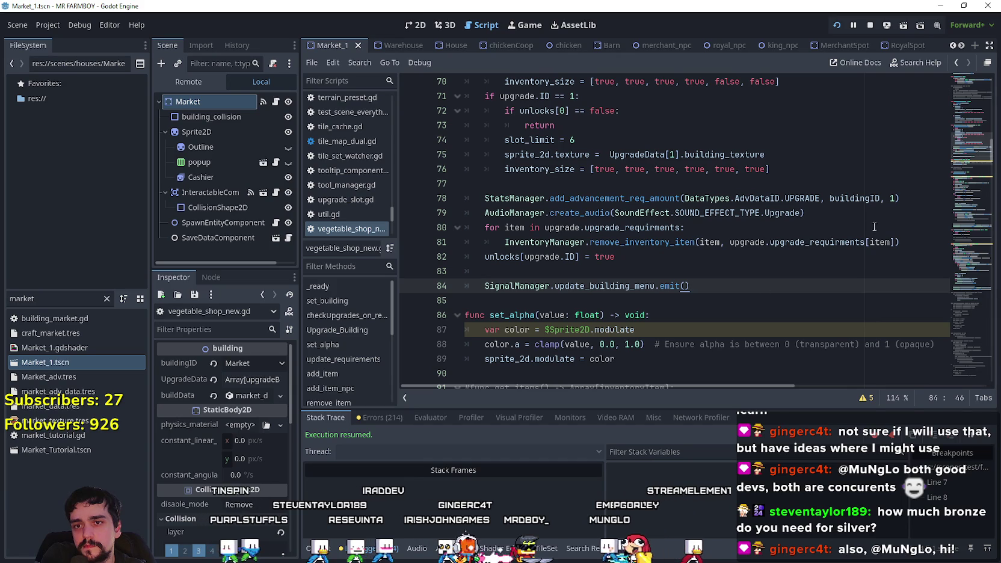
Check the uses of item and buildingID, then add a line below the commented emit on line 84.
double_click(880, 242)
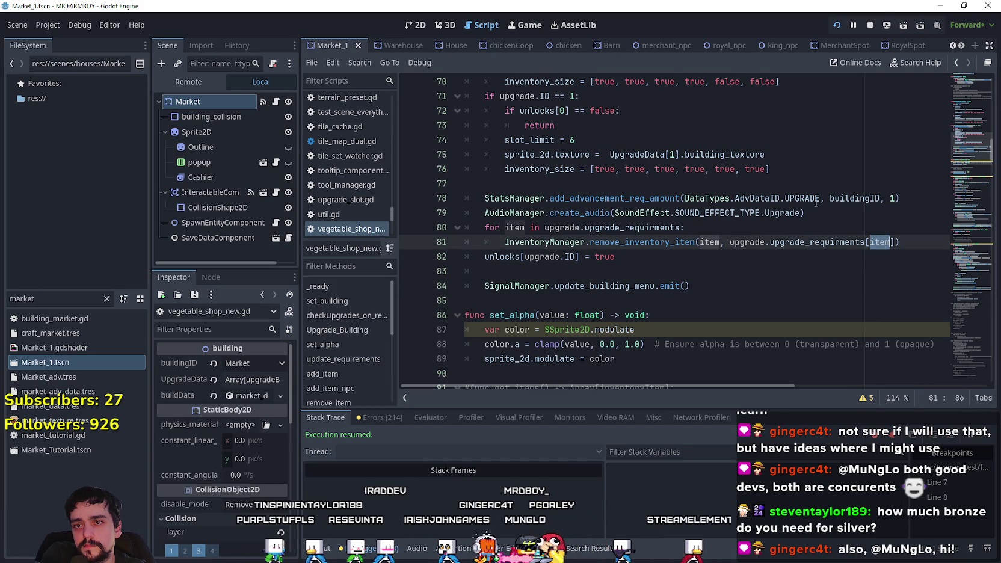
left_click(856, 188)
double_click(856, 199)
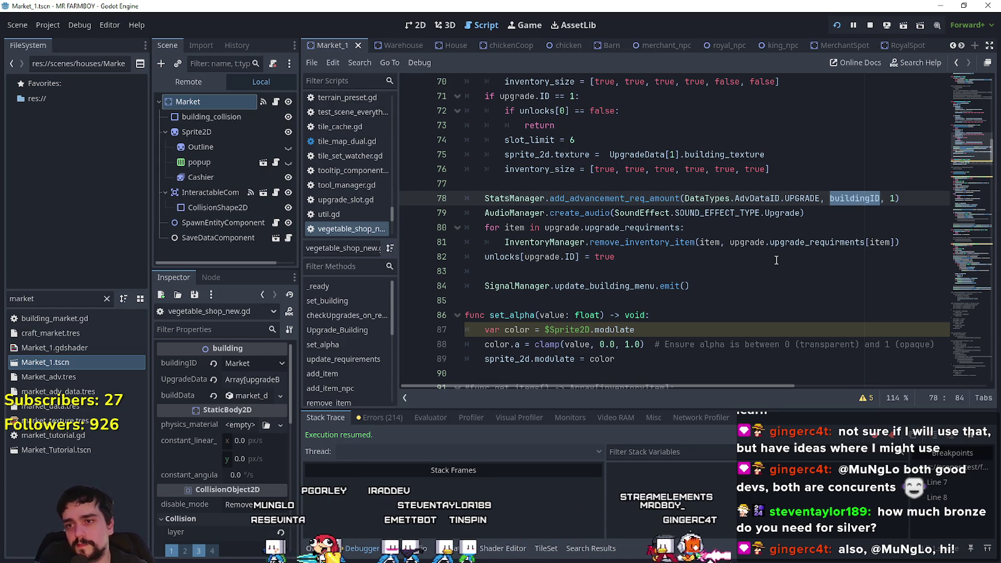
scroll("up", 3)
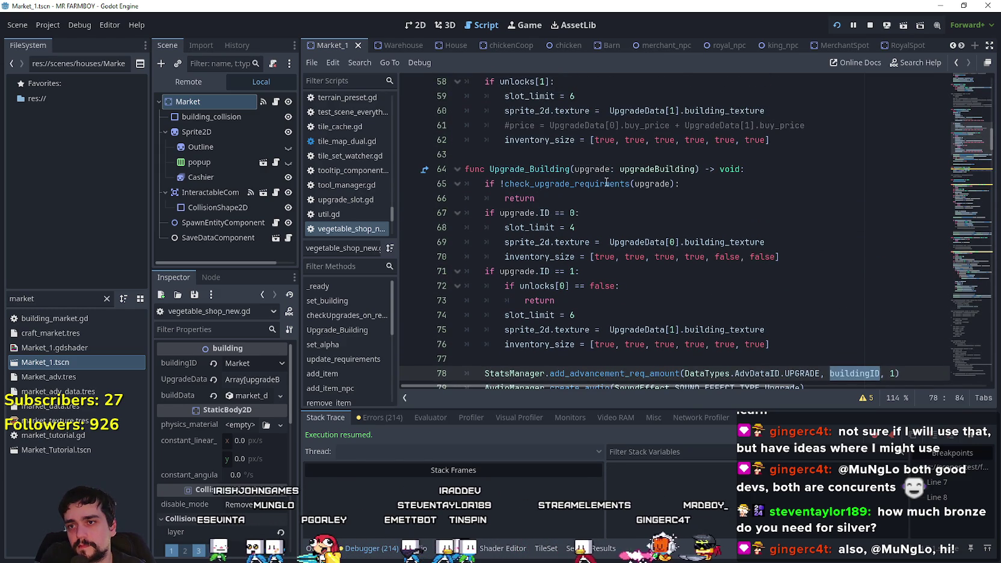
left_click(688, 183)
scroll("down", 3)
left_click(730, 242)
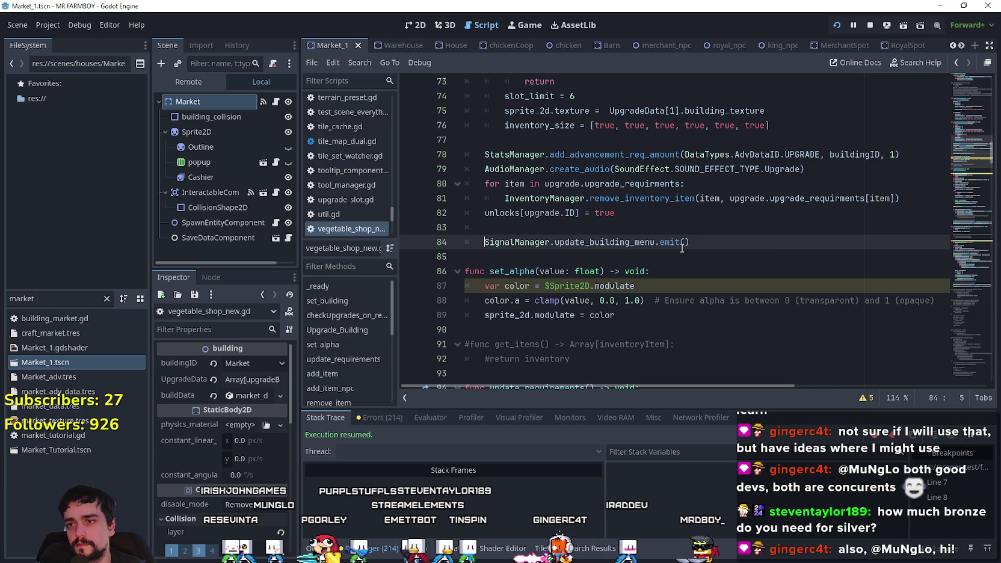
type("#")
key("Return")
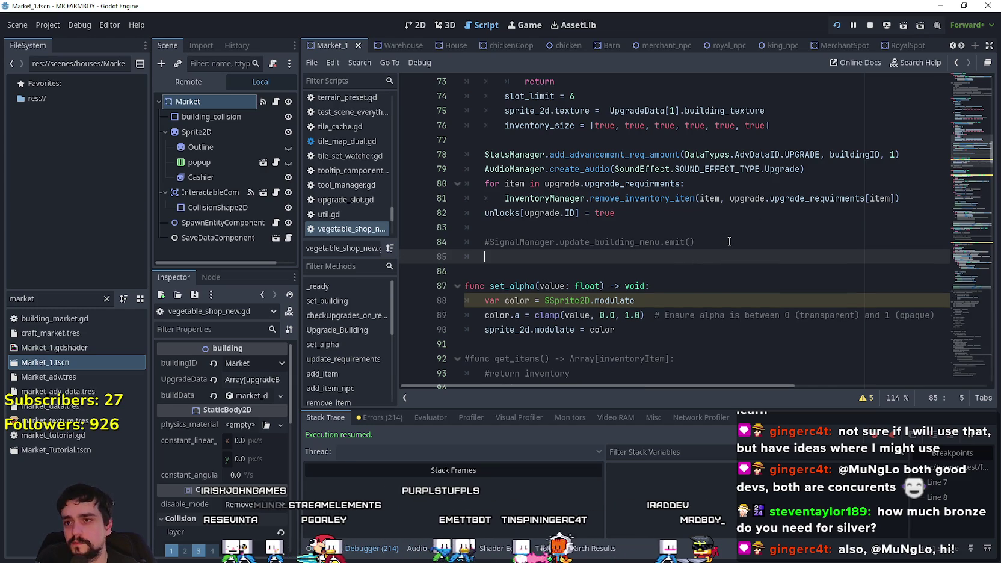
Start a SignalManager.update_building_menu_slot.emit() call at the end of Upgrade_Building.
type("SignalManager/")
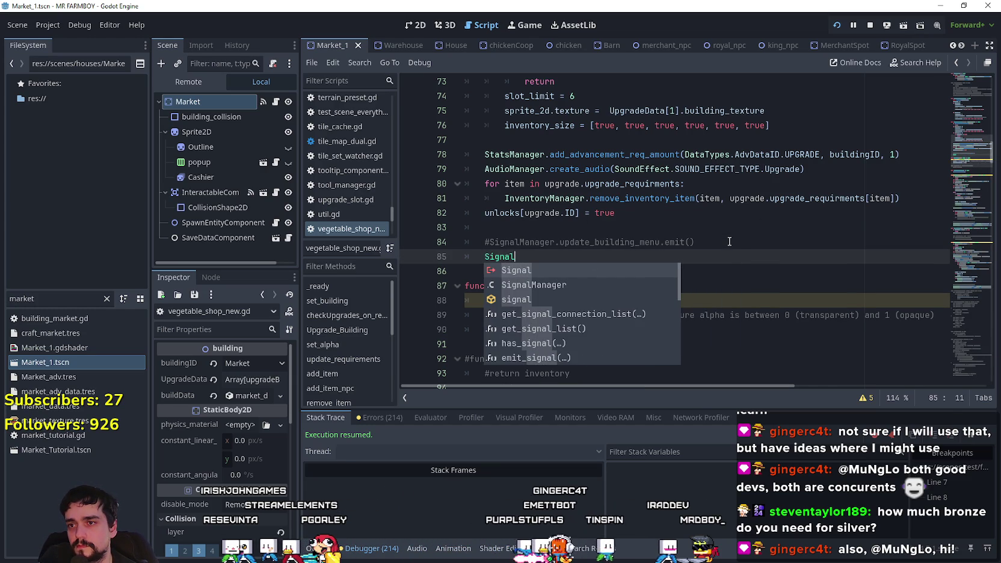
key("BackSpace")
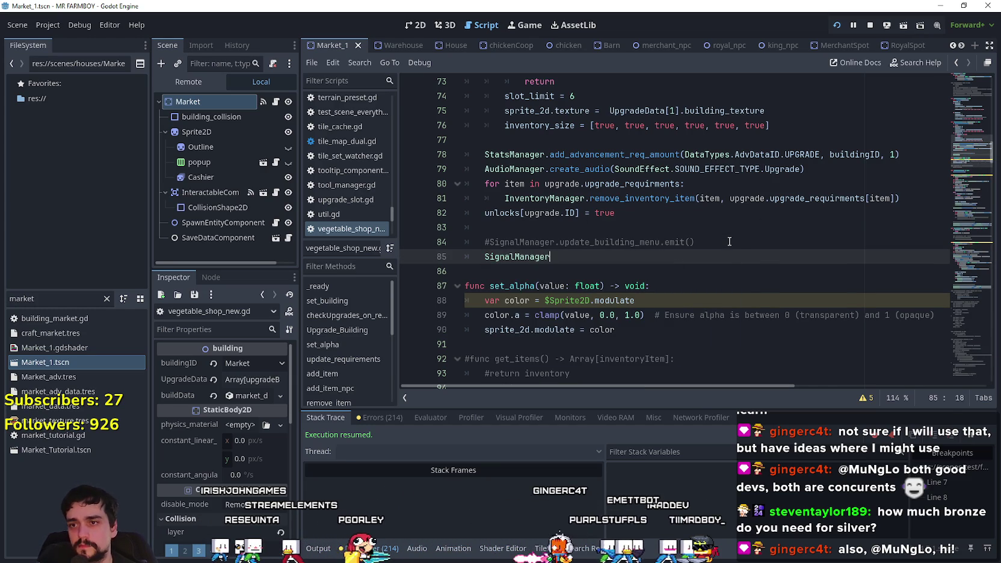
type(".upda")
type("te")
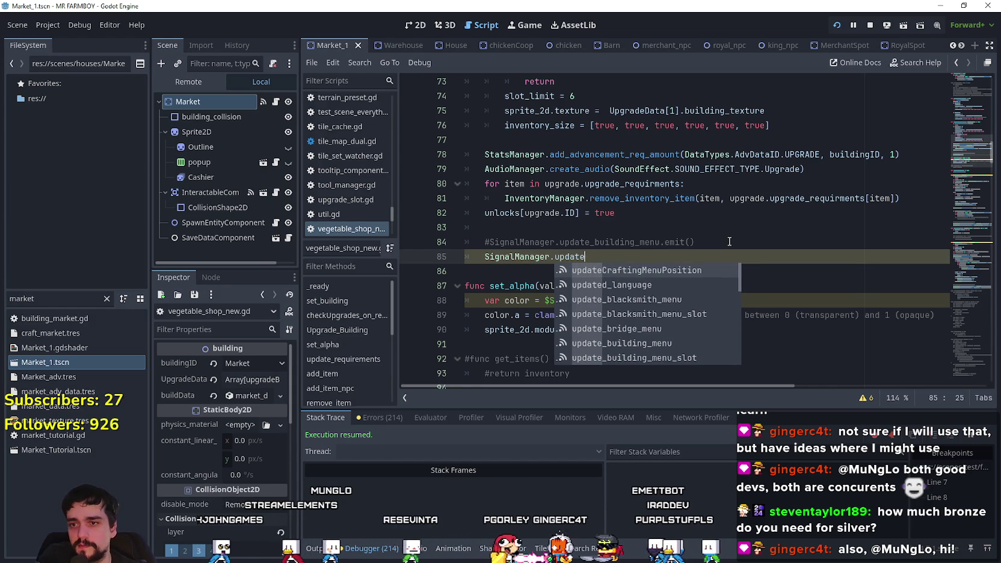
type("_bui")
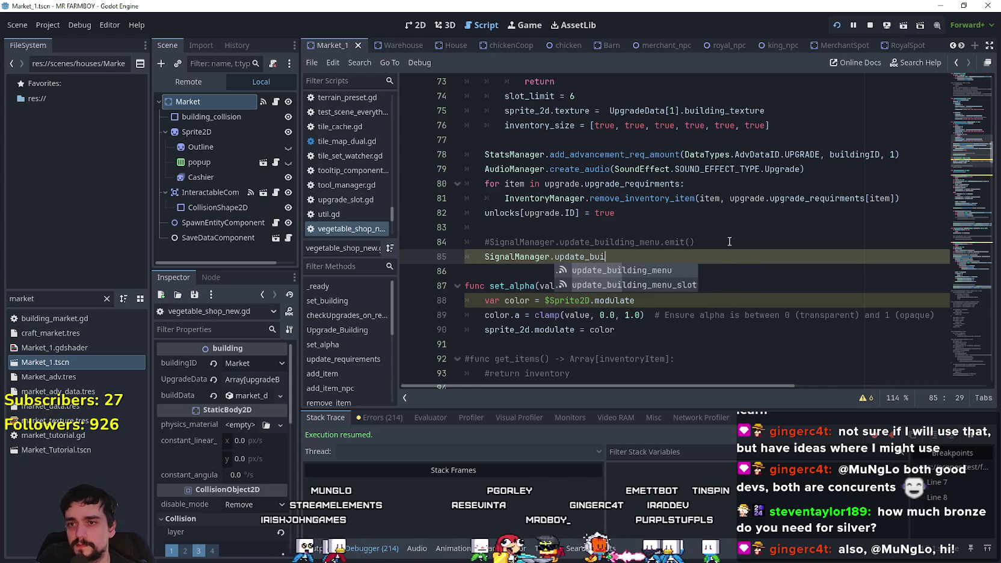
key("Down")
key("Return")
type(".sm")
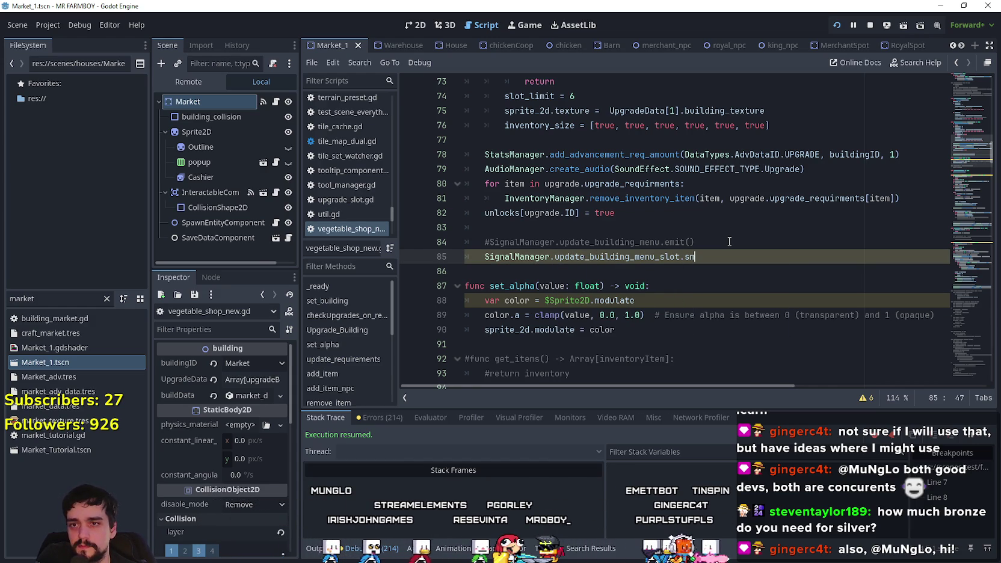
type("m")
key("Return")
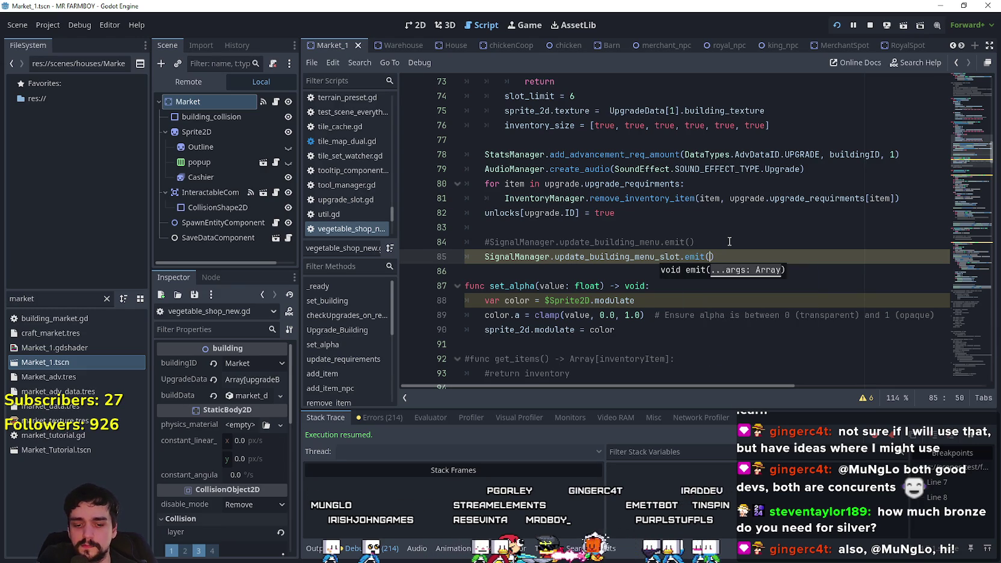
Pass DataTypes.slot_types.UPGRADE and DataTypes.itemID.MARKET as the emit arguments.
type("Da")
key("Down")
key("Return")
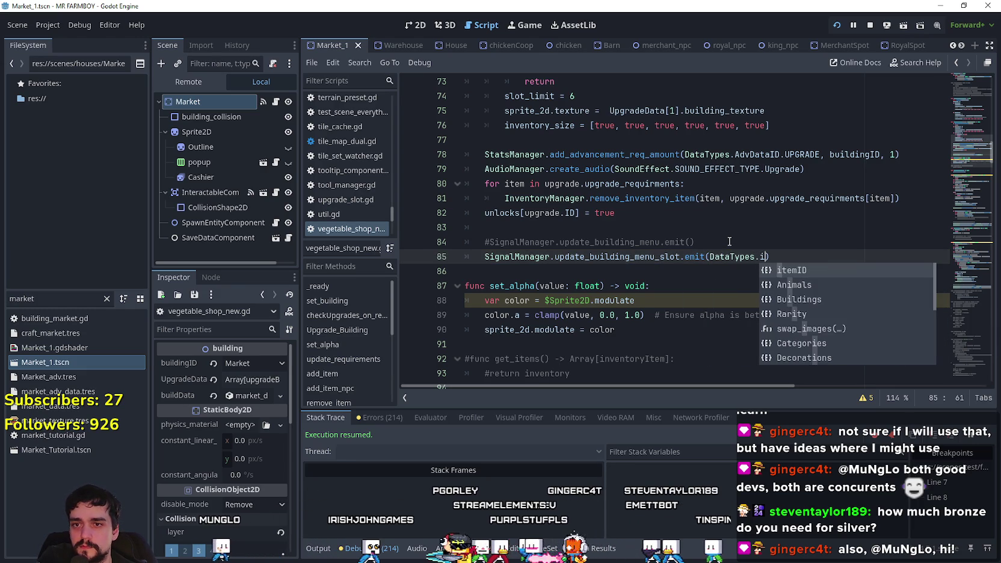
type("slo")
key("Return")
type(".")
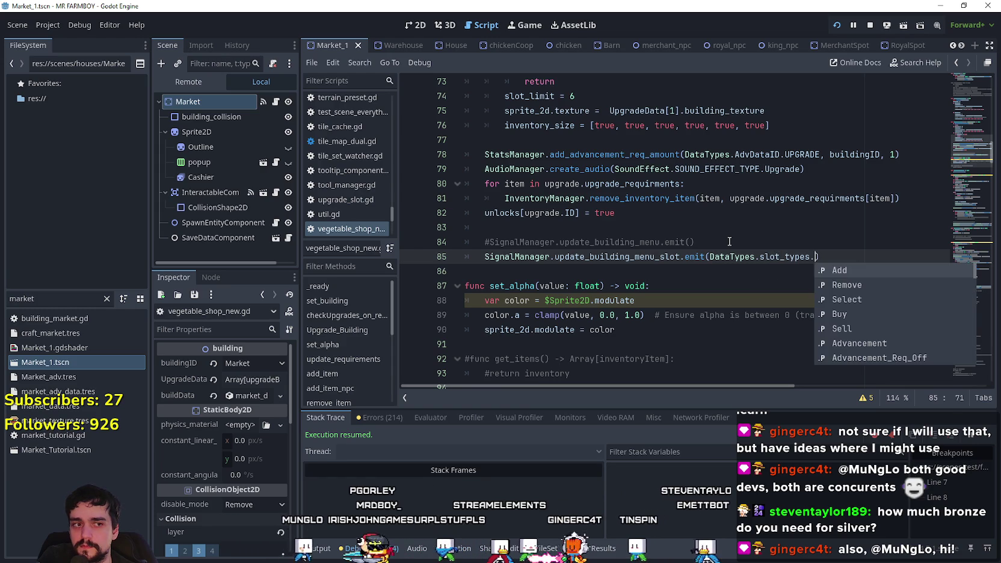
key("Down")
key("Down")
key("Down")
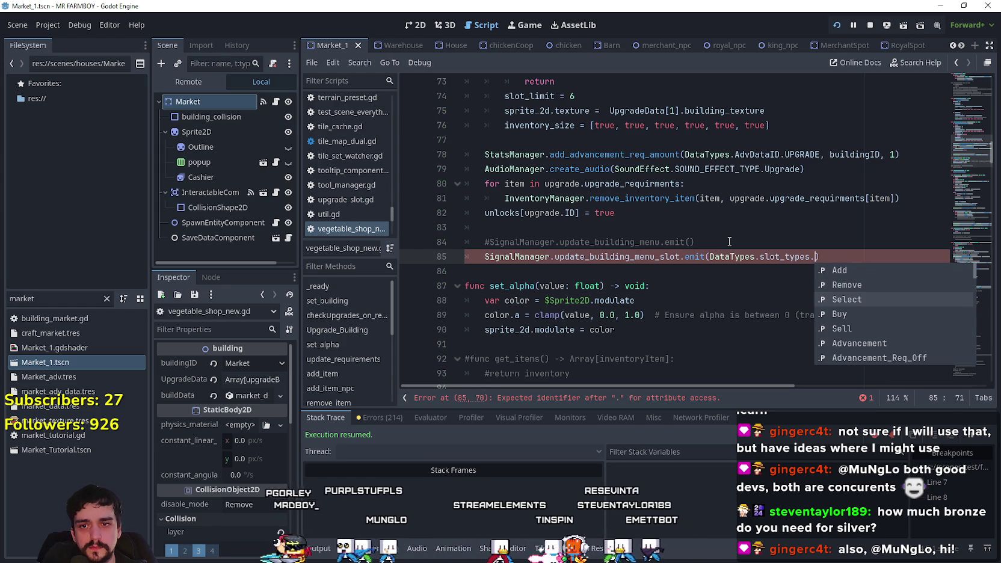
key("Down")
key("Down")
key("Down")
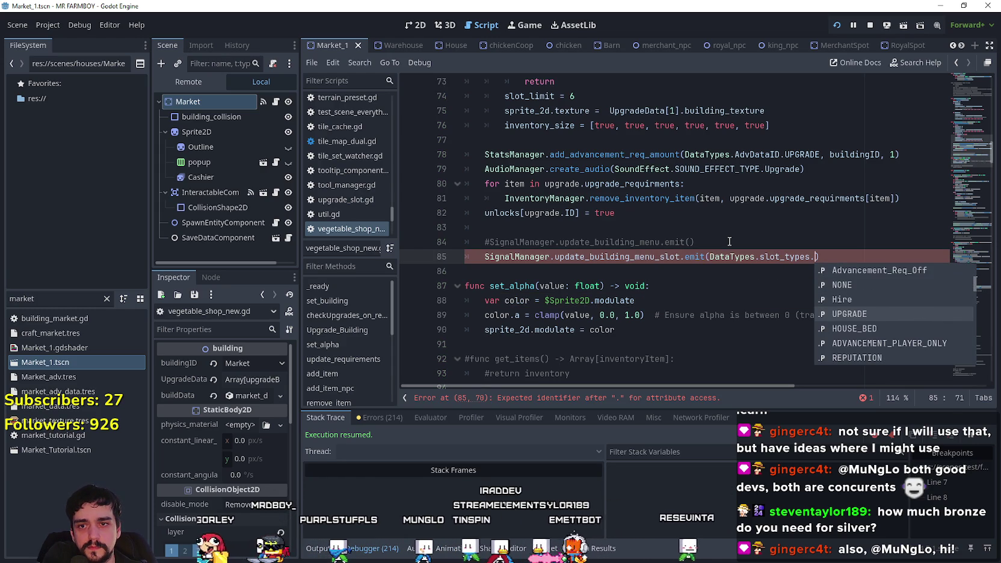
key("Return")
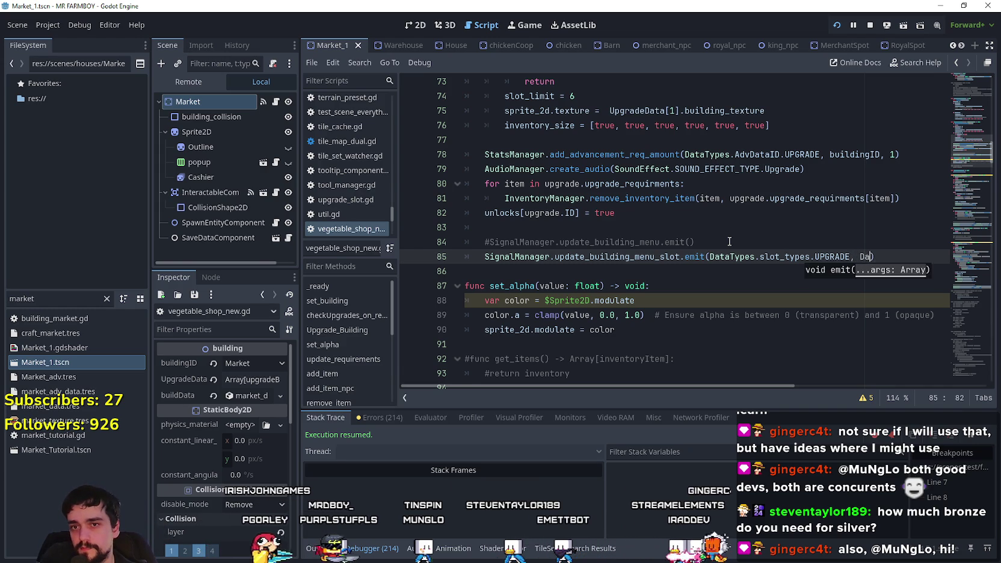
key("Return")
type("itemID.")
type("Ma")
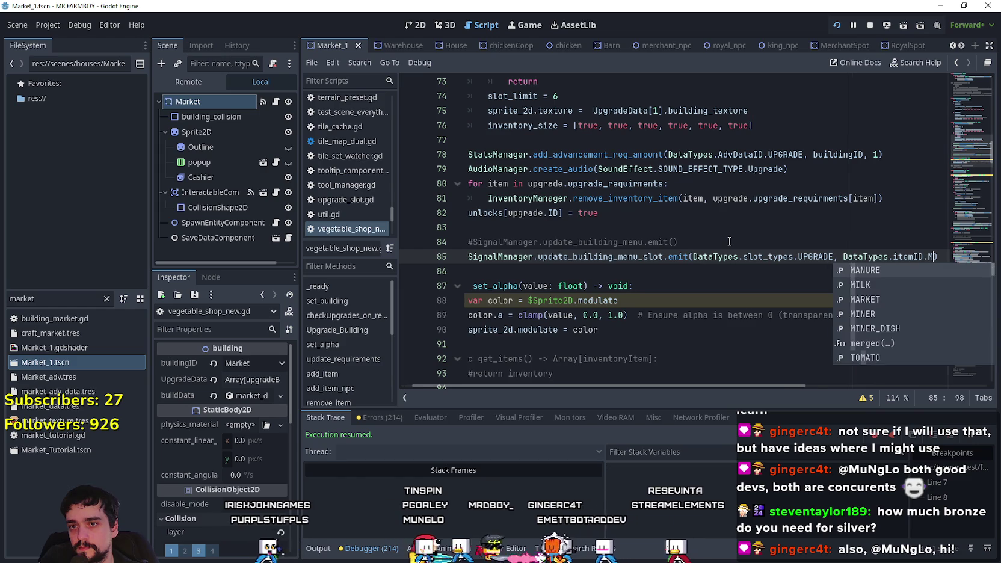
key("BackSpace")
type("M")
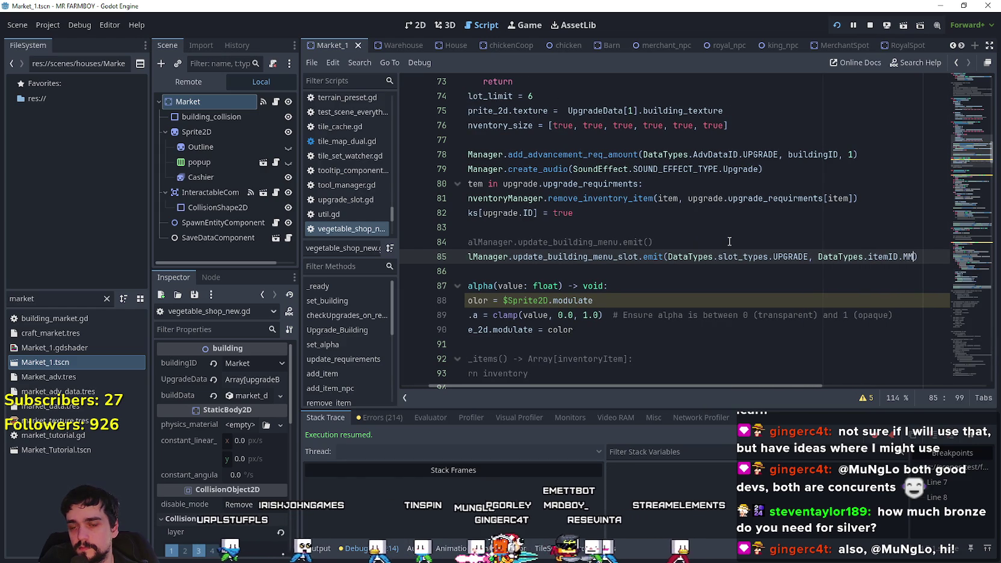
type("ark")
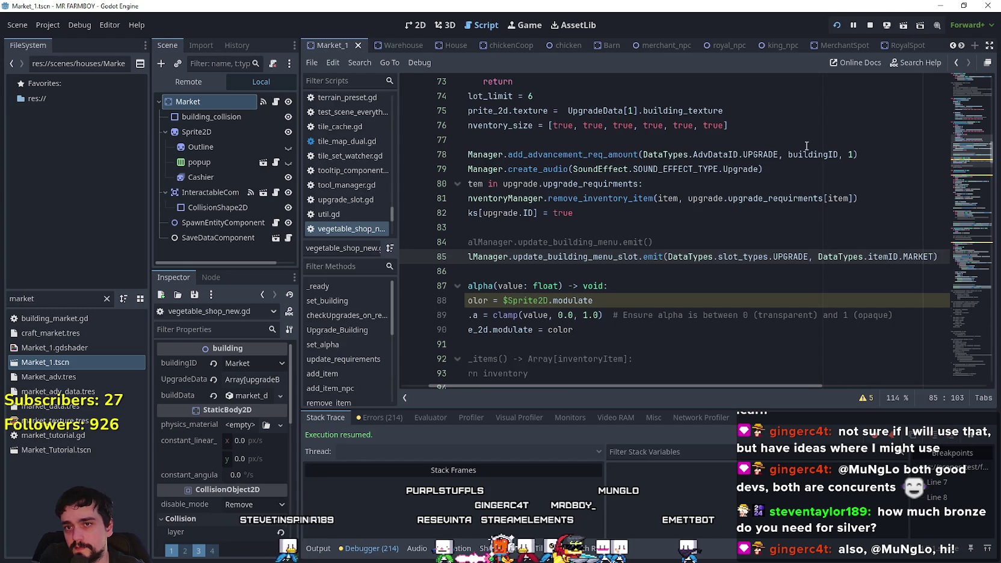
Replace DataTypes.itemID.MARKET with buildingID on line 85, matching line 78.
left_click(806, 155)
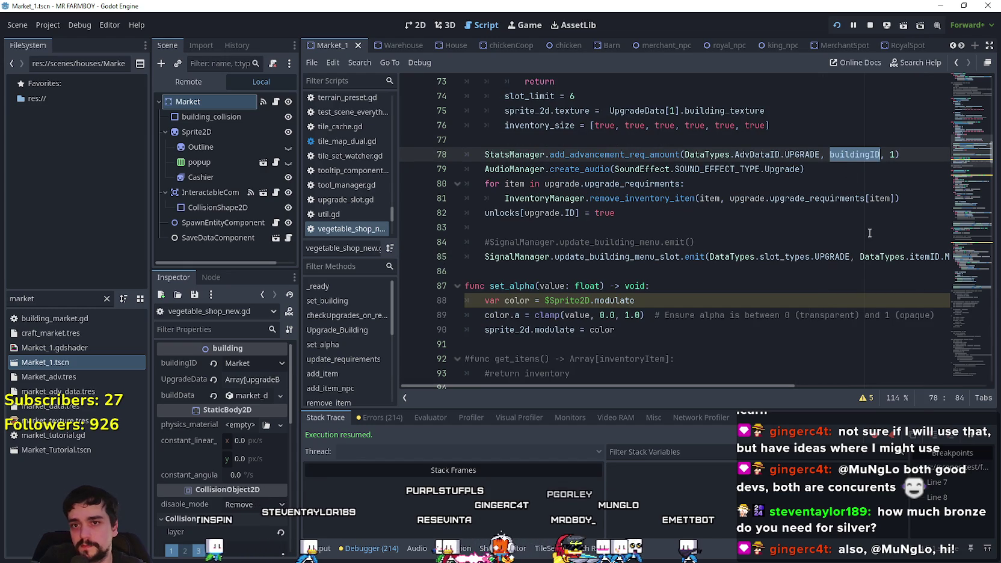
left_click(637, 242)
scroll("up", 3)
scroll("down", 3)
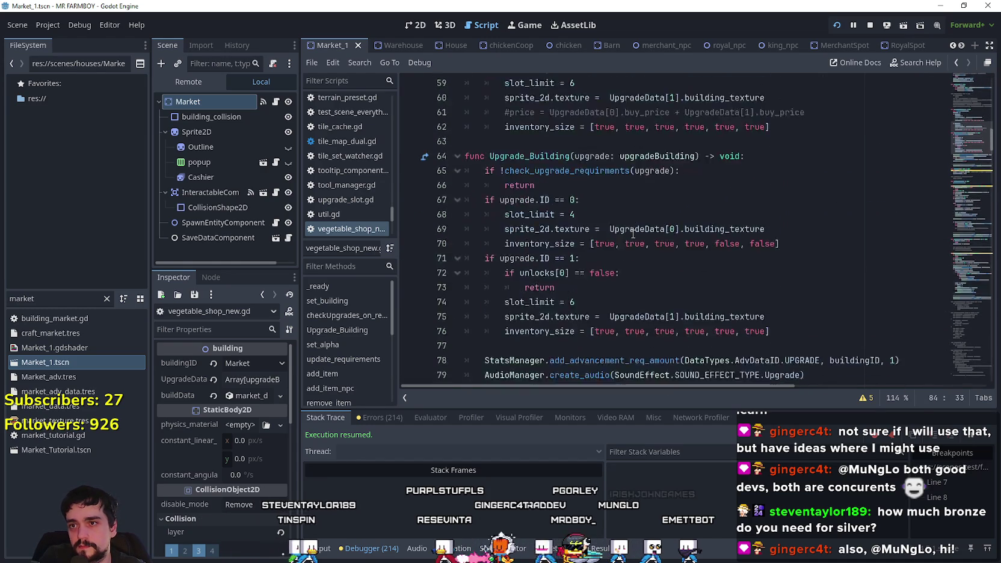
scroll("down", 3)
left_click_drag(875, 169, 969, 171)
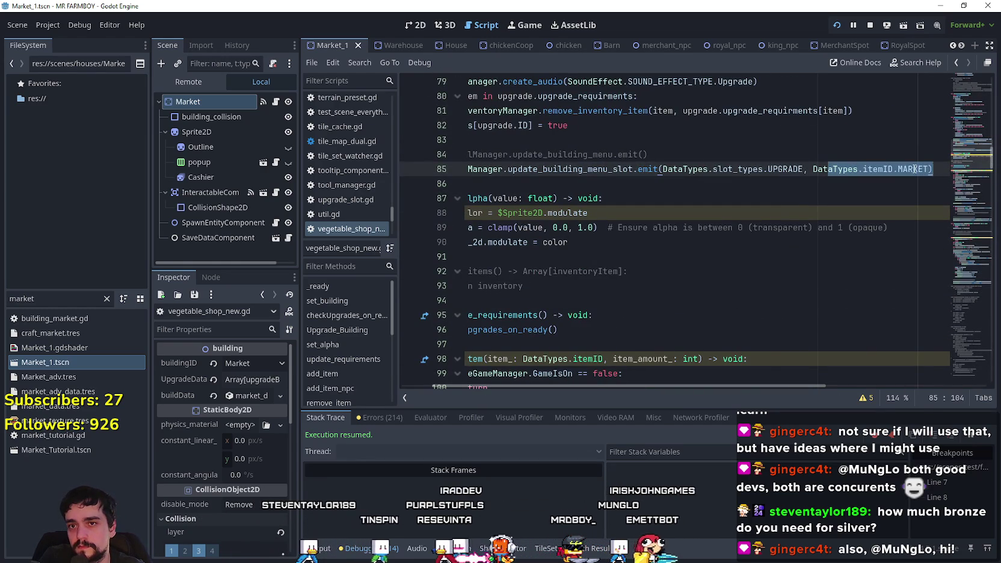
type("buildingID)")
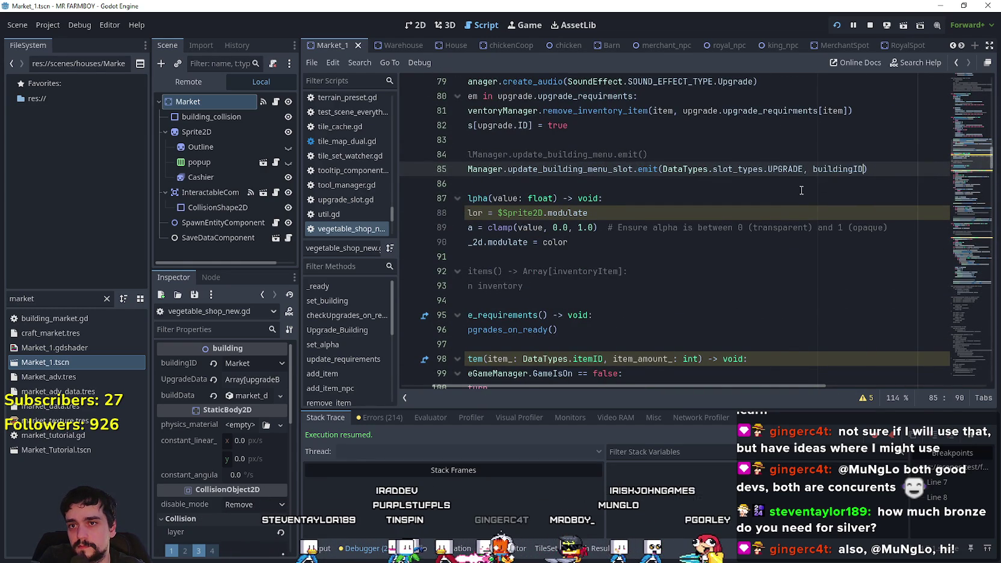
left_click(787, 185)
left_click(917, 169)
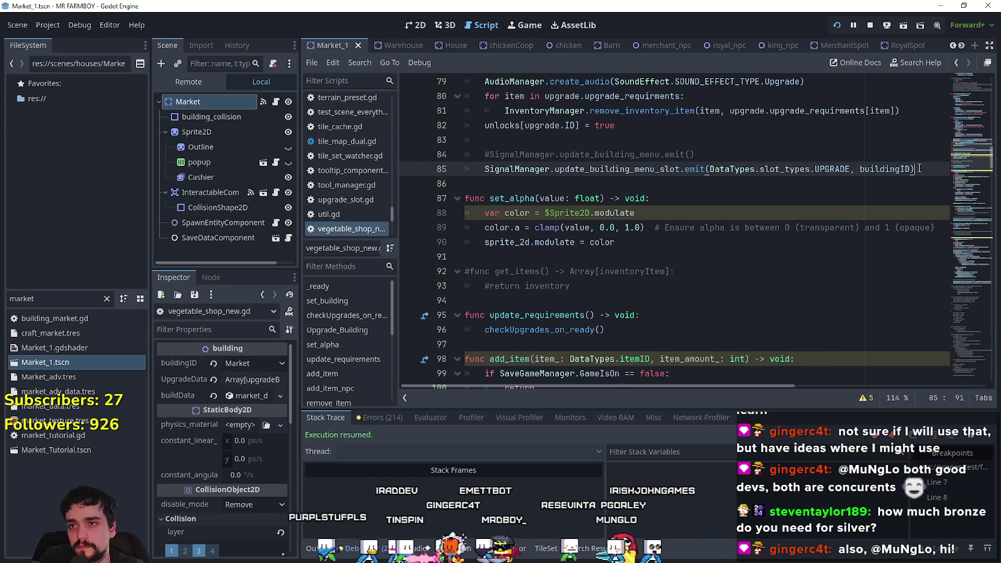
left_click(835, 167)
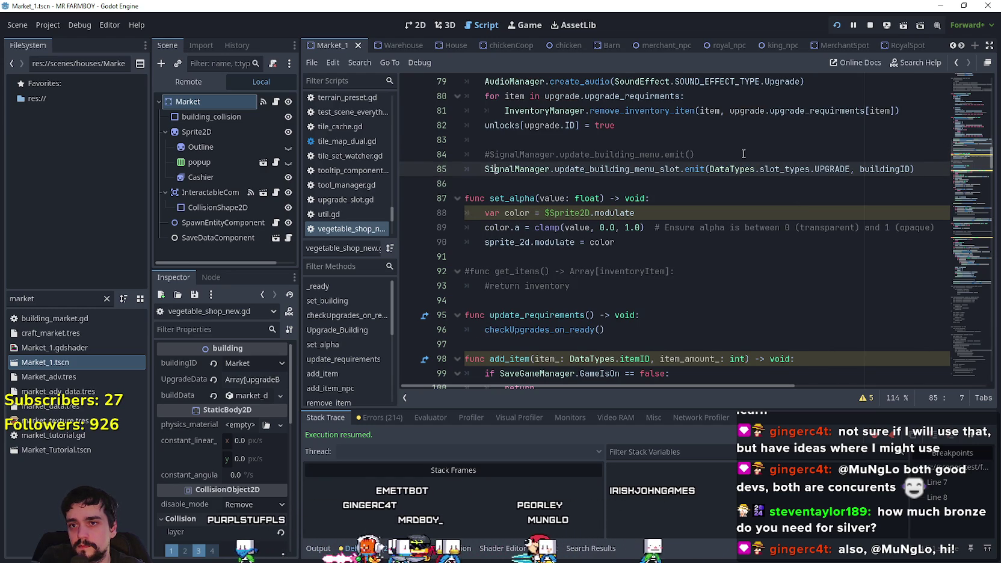
left_click_drag(836, 168, 731, 174)
left_click(742, 171)
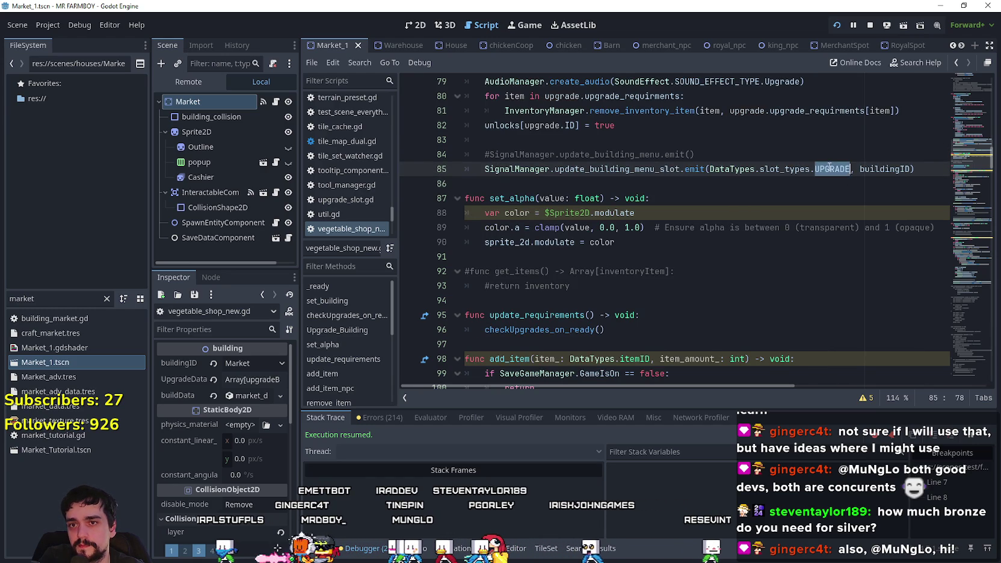
Open game_screen.tscn and BuildingPanel's building_panel.gd at update_building_menu_slots.
type("game_s")
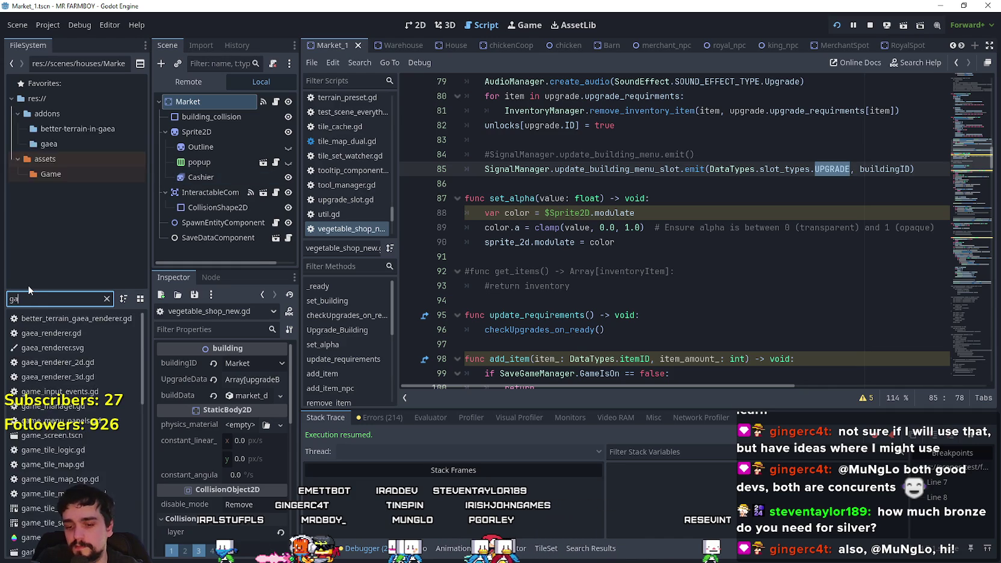
double_click(66, 320)
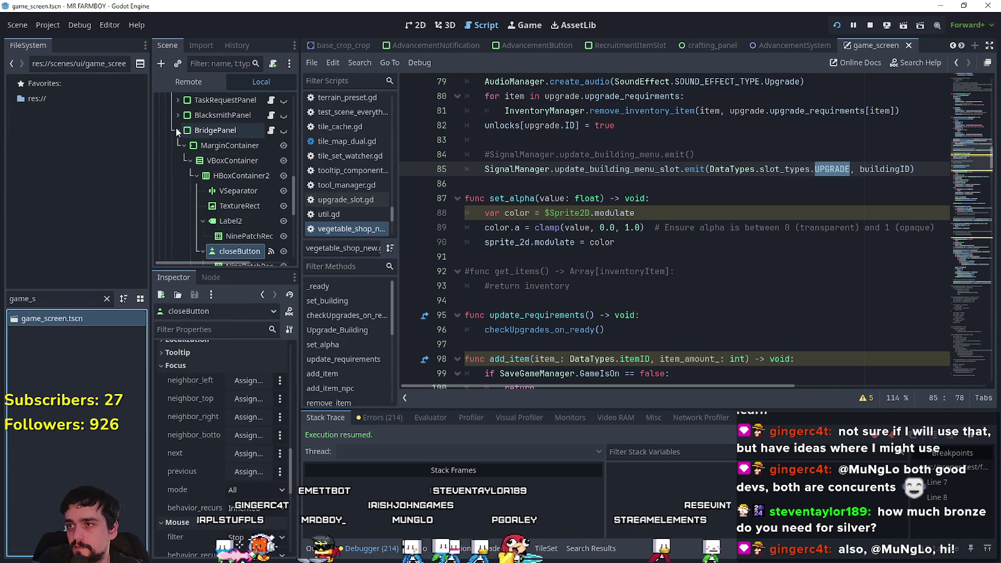
left_click(178, 130)
scroll("up", 3)
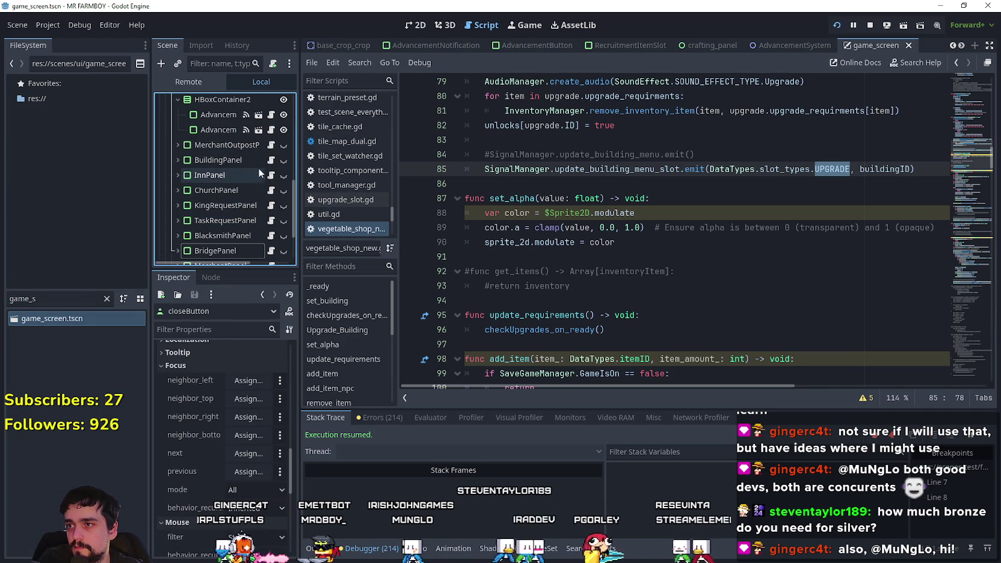
left_click(271, 160)
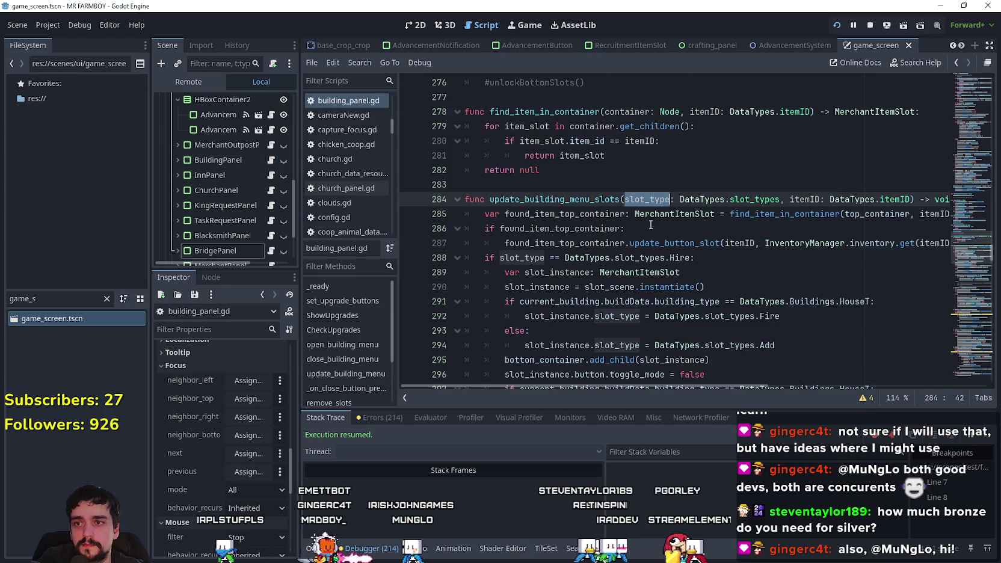
left_click(571, 243)
scroll("down", 3)
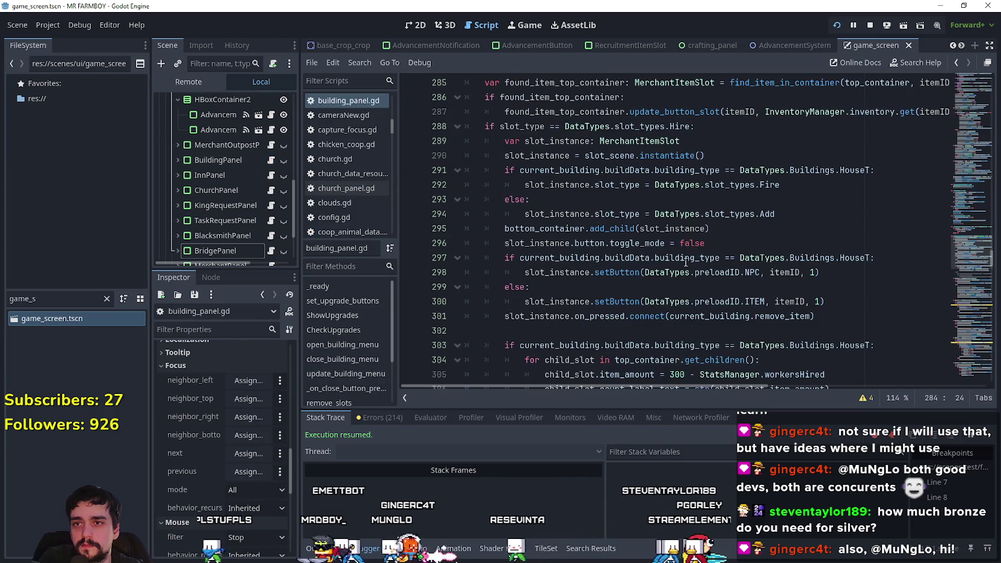
scroll("up", 3)
left_click(738, 218)
left_click(829, 195)
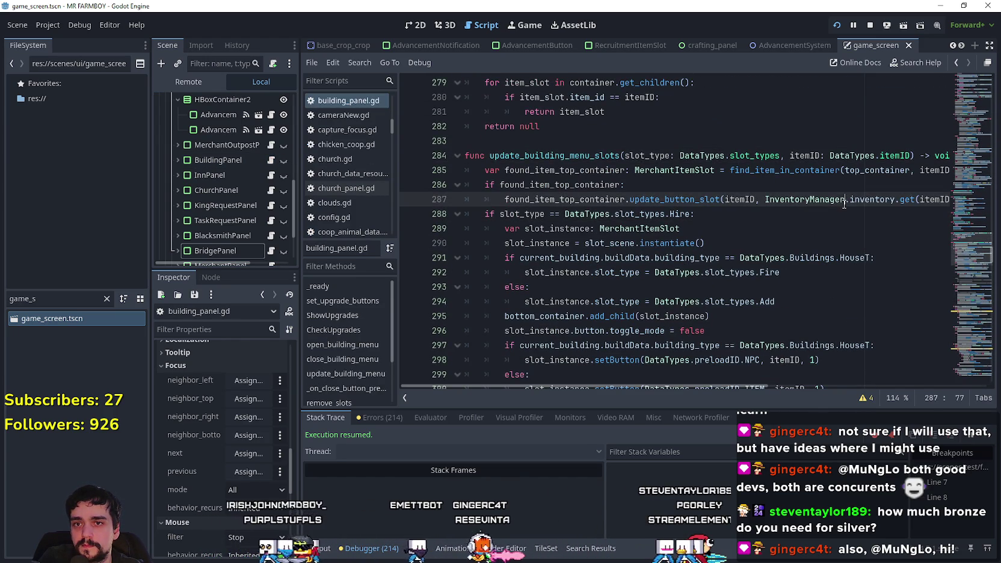
Add a blank line 288 after line 287, deleting the unfinished if statement.
key("End")
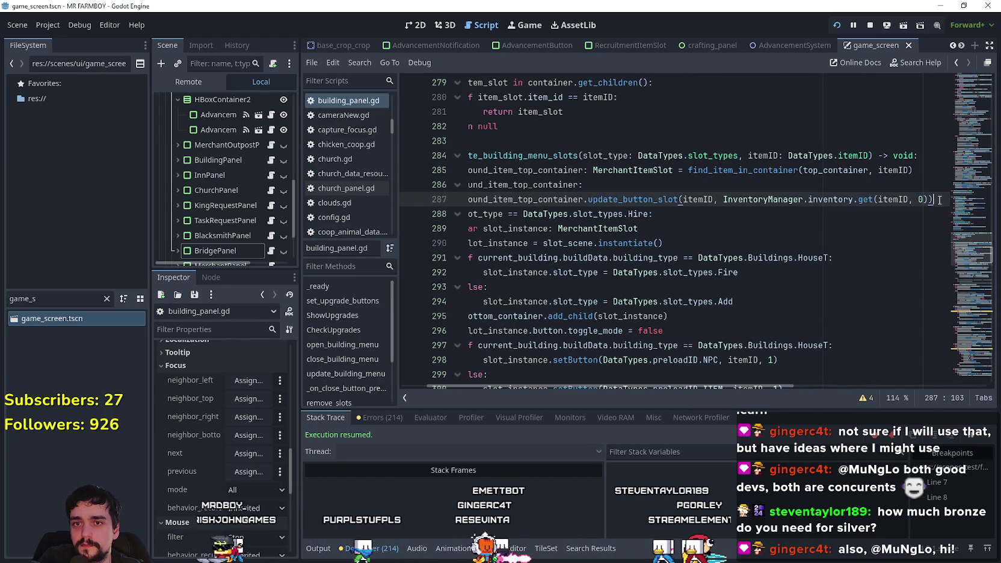
key("Return")
key("shift+Home")
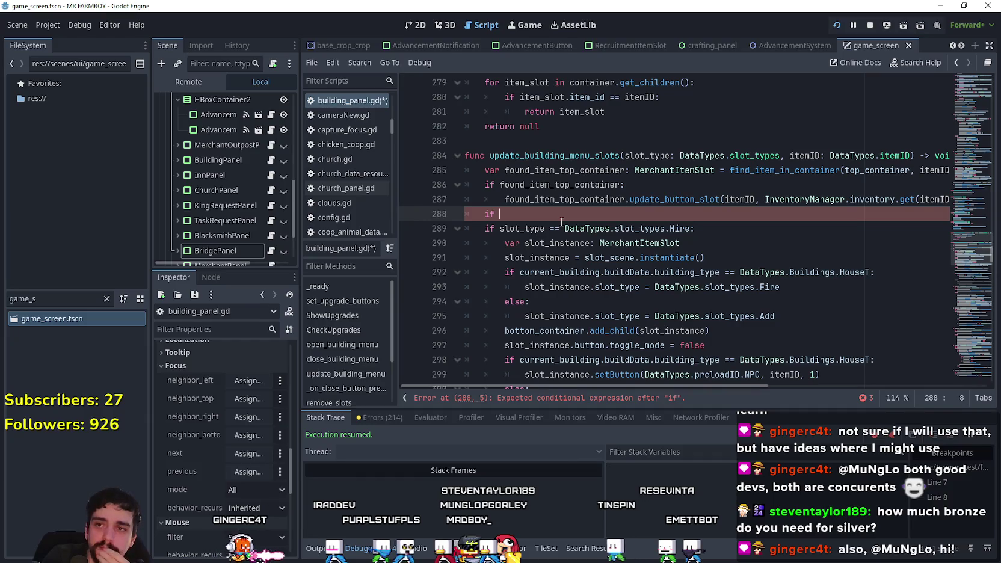
scroll("down", 3)
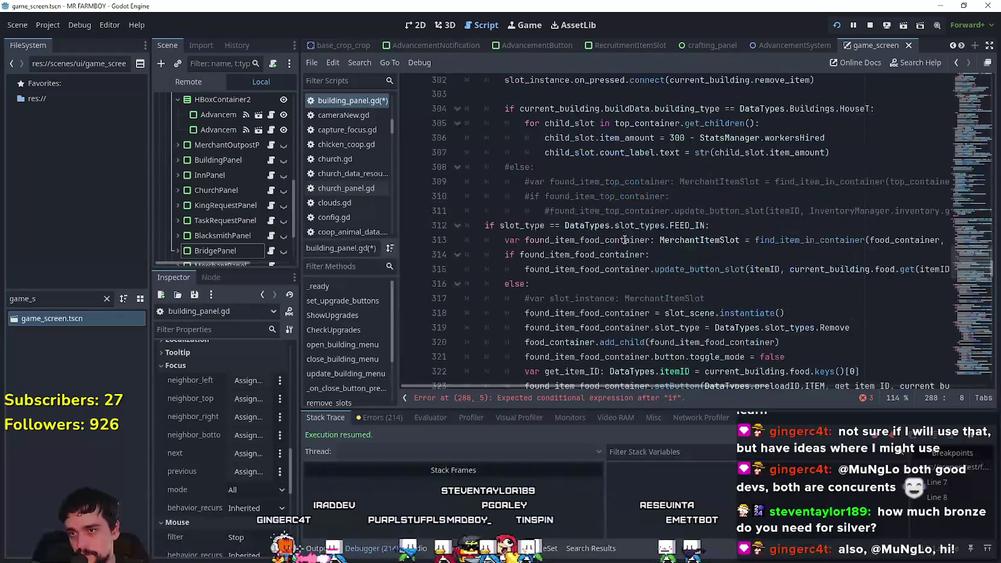
scroll("up", 3)
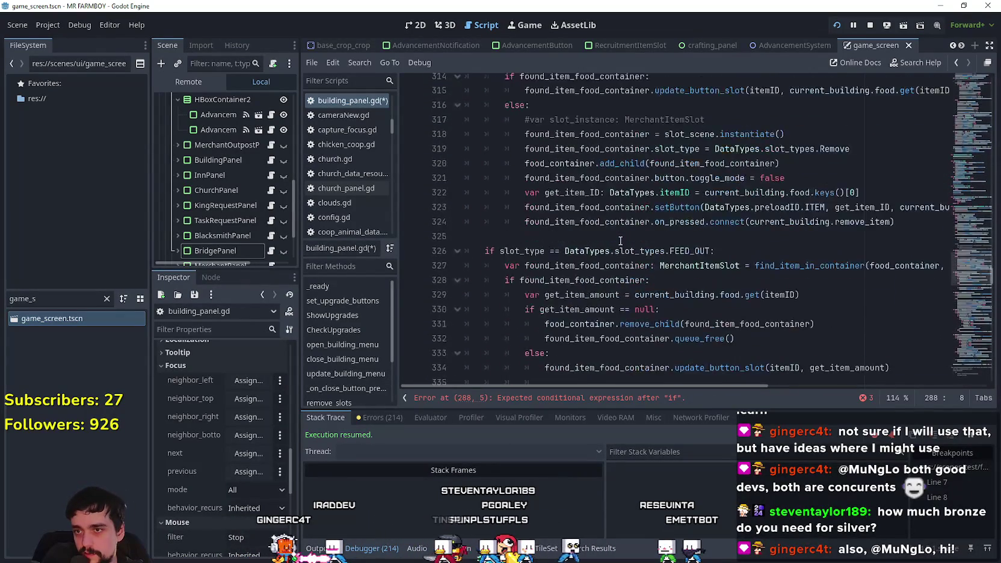
scroll("up", 3)
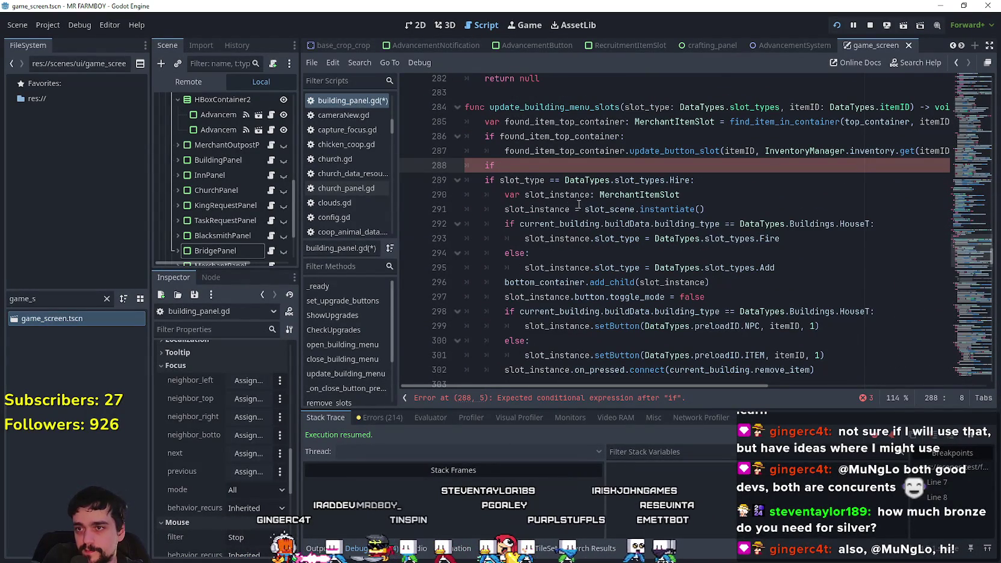
left_click_drag(519, 167, 445, 164)
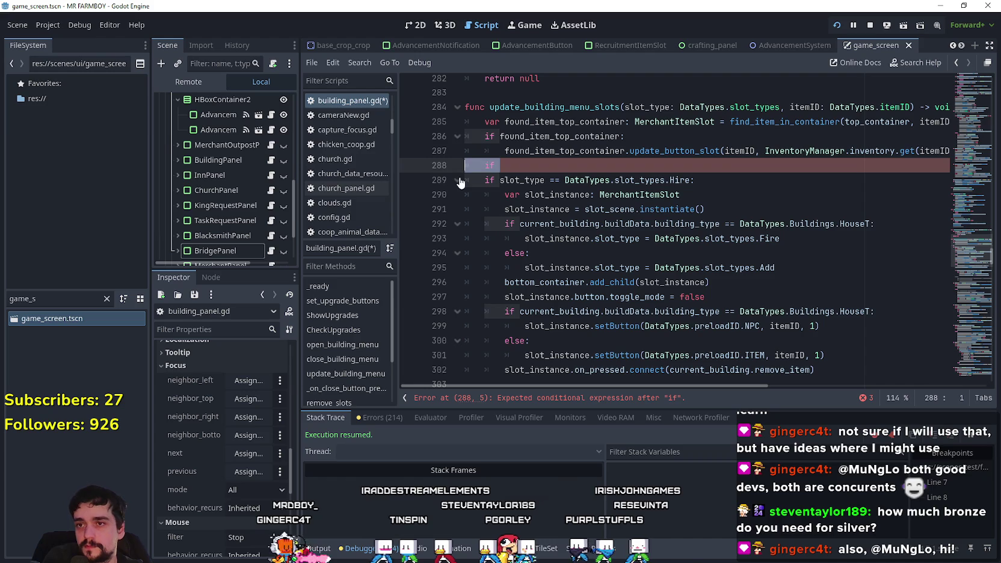
key("BackSpace")
scroll("down", 3)
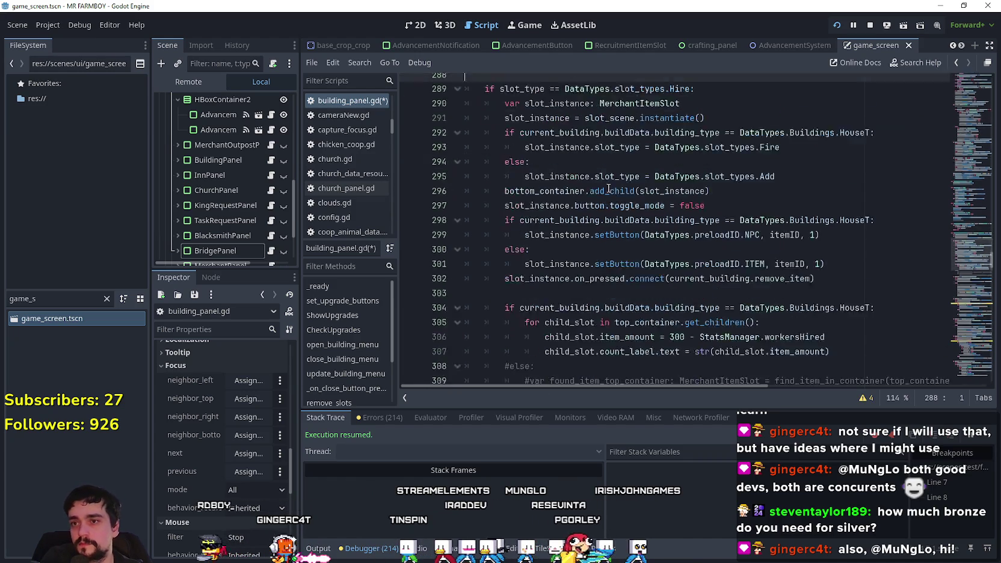
scroll("down", 3)
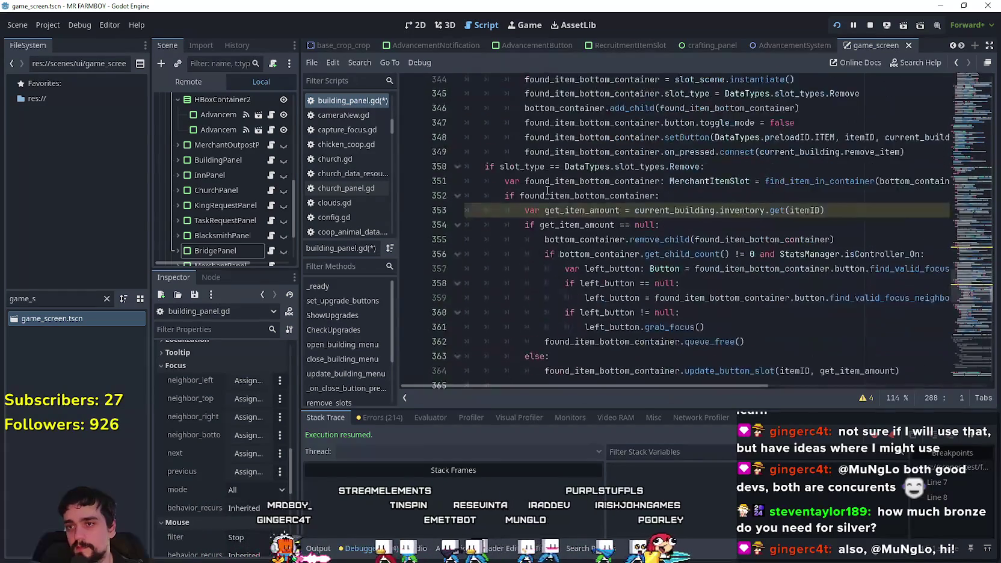
scroll("down", 3)
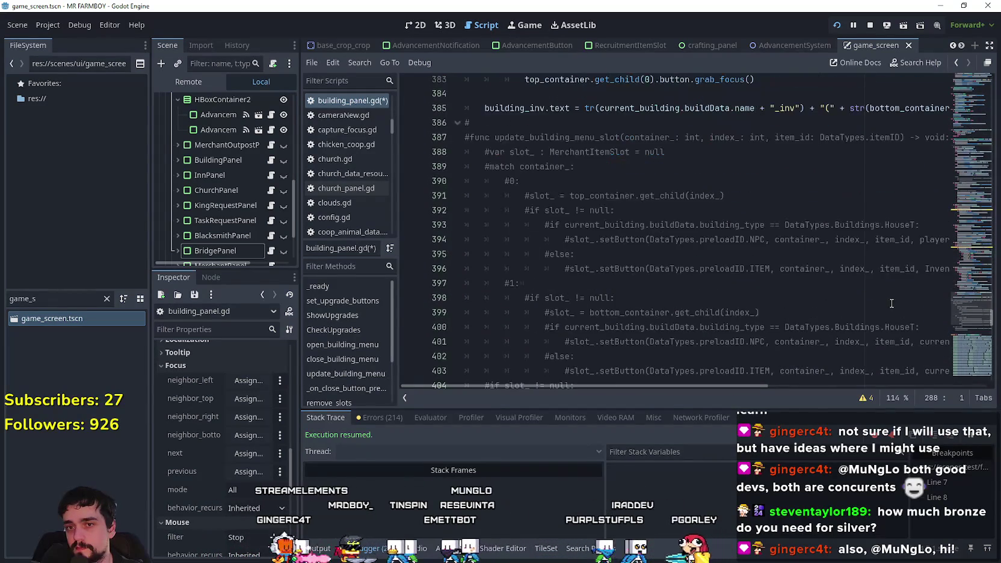
scroll("up", 3)
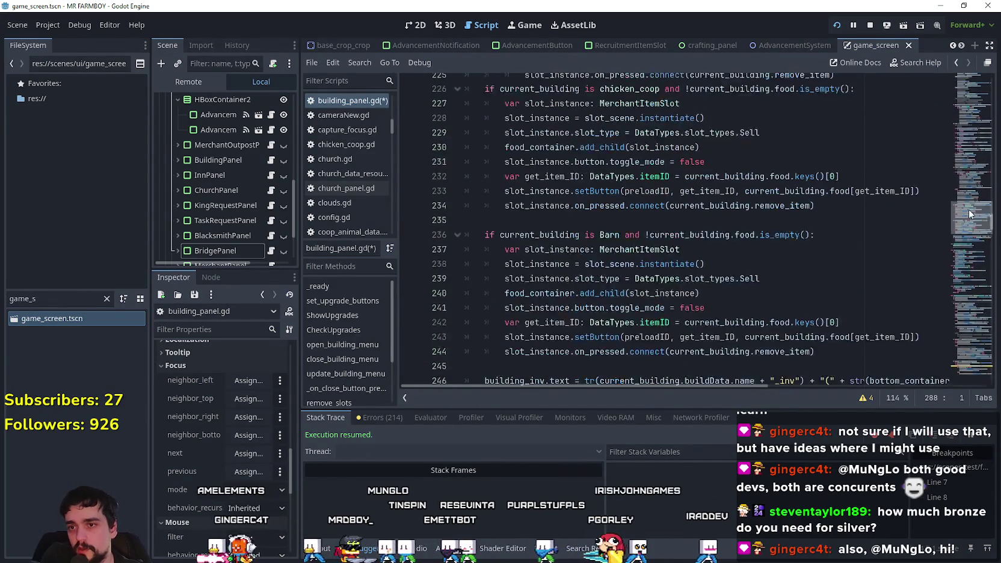
left_click(968, 198)
left_click_drag(968, 198, 964, 250)
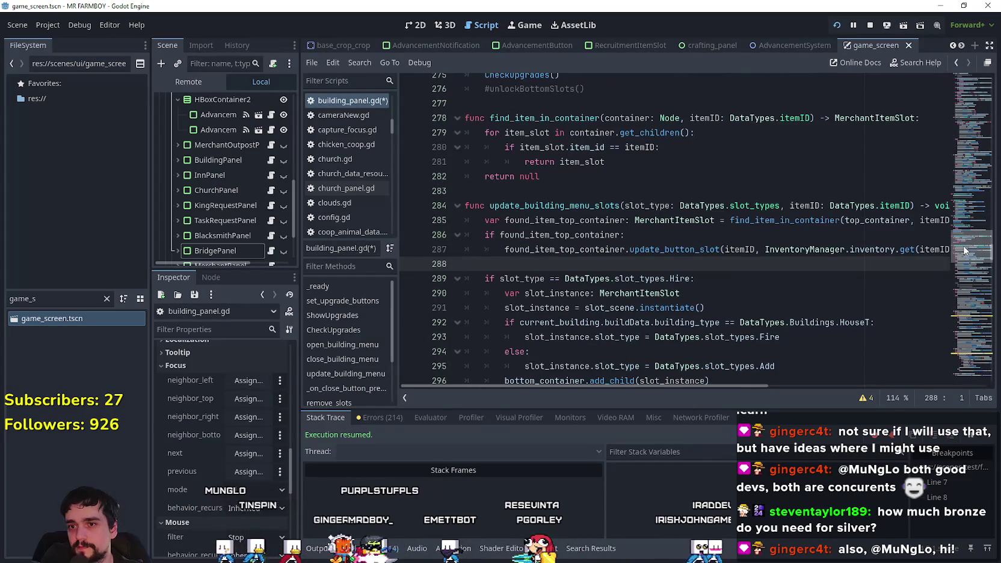
Remove blank line 288 and add a new indented line under the function header.
key("BackSpace")
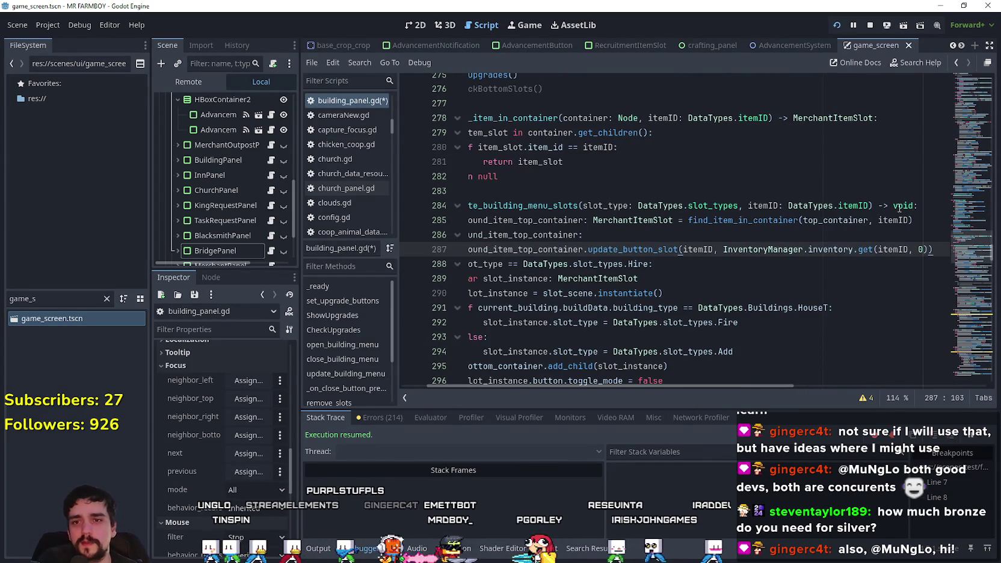
left_click(922, 207)
left_click(730, 267)
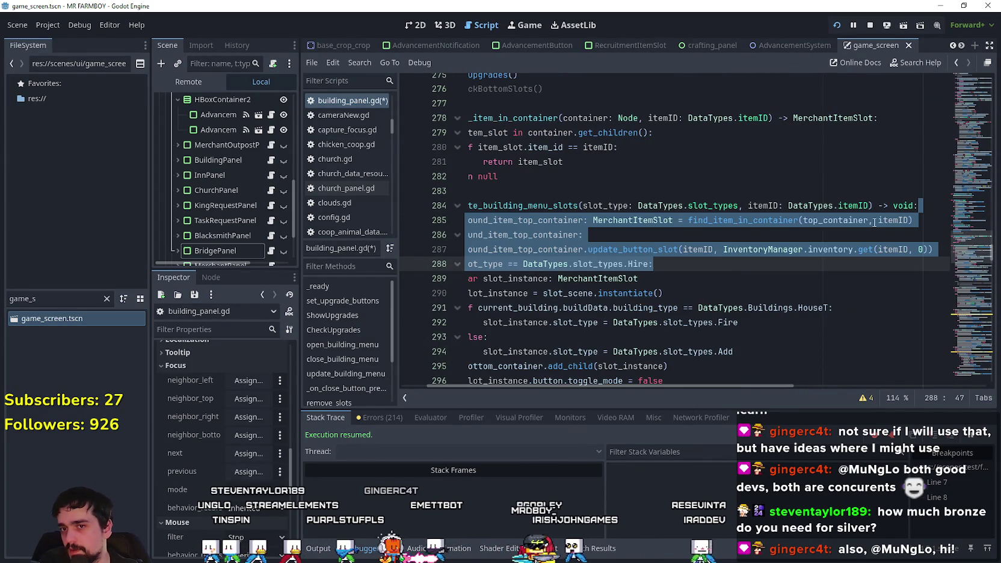
left_click(931, 200)
key("Return")
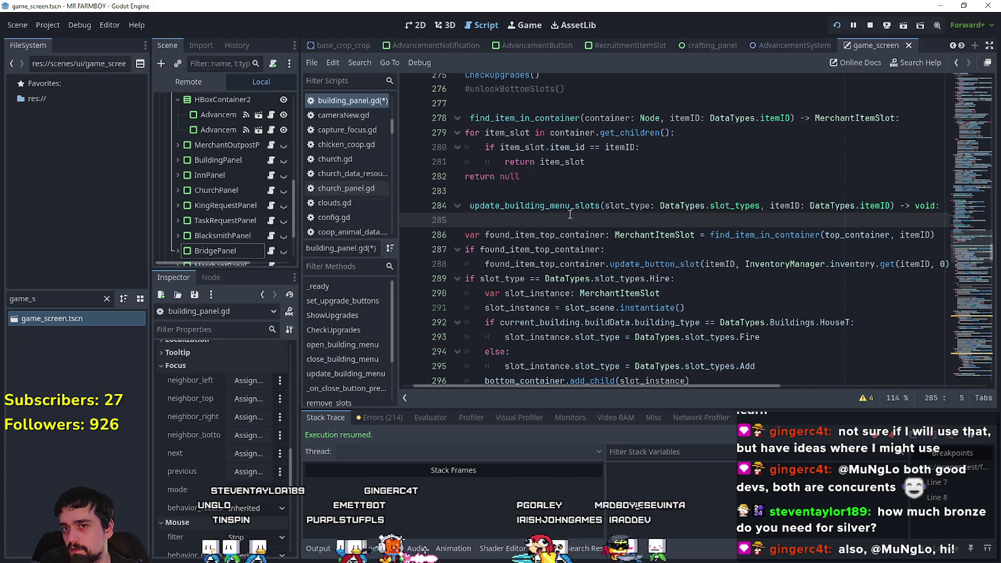
scroll("left", 3)
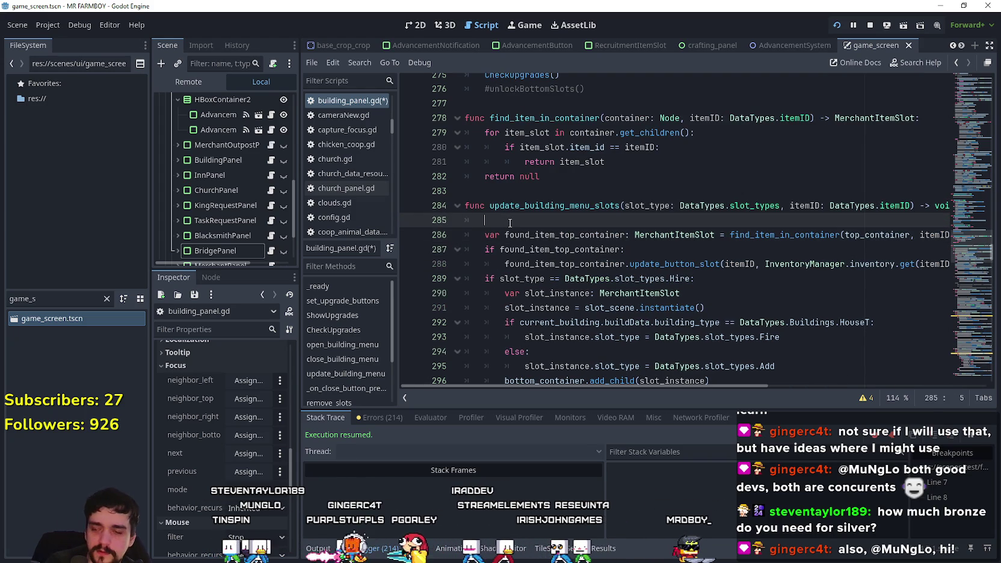
double_click(555, 232)
left_click(544, 221)
type("if")
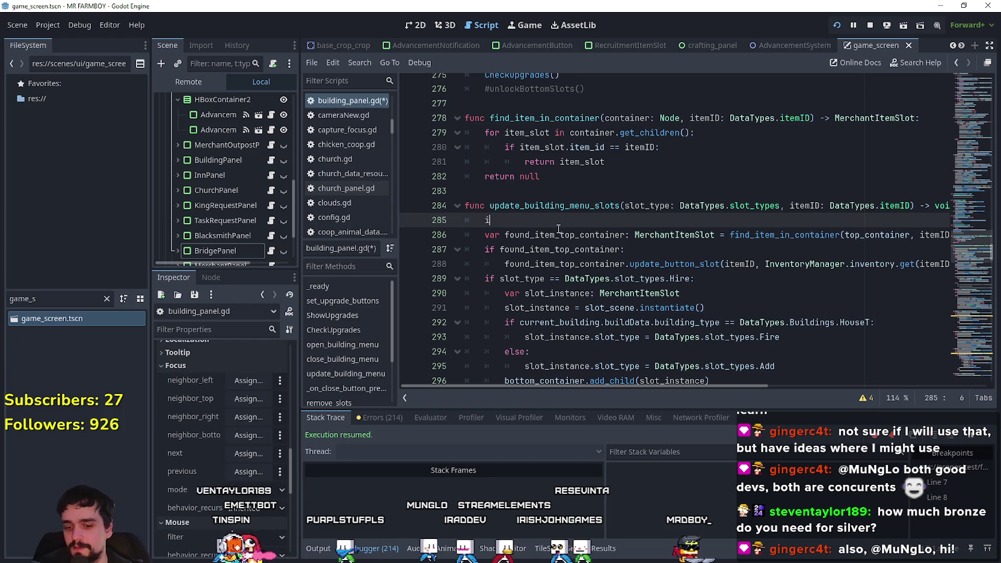
key("ctrl+space")
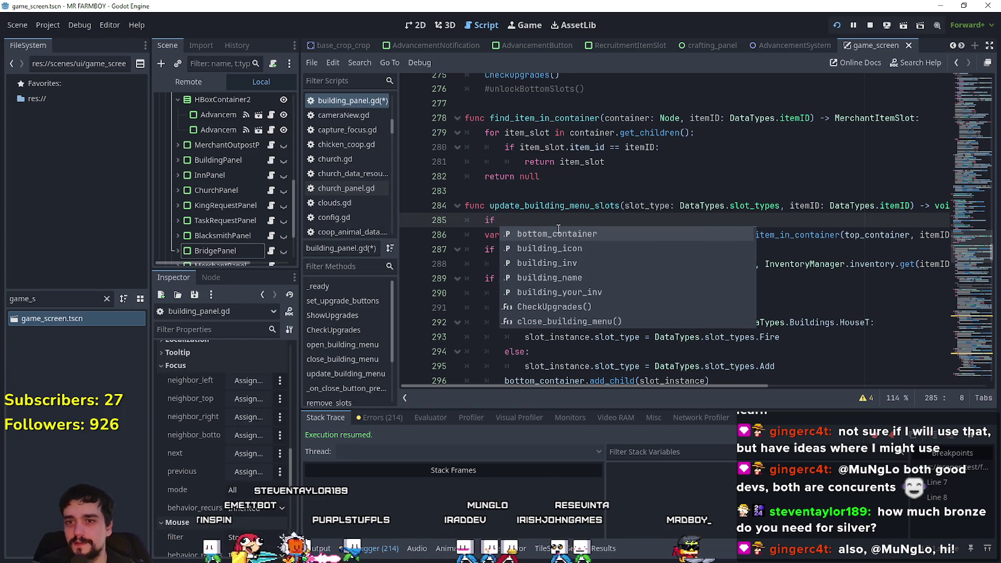
left_click(583, 217)
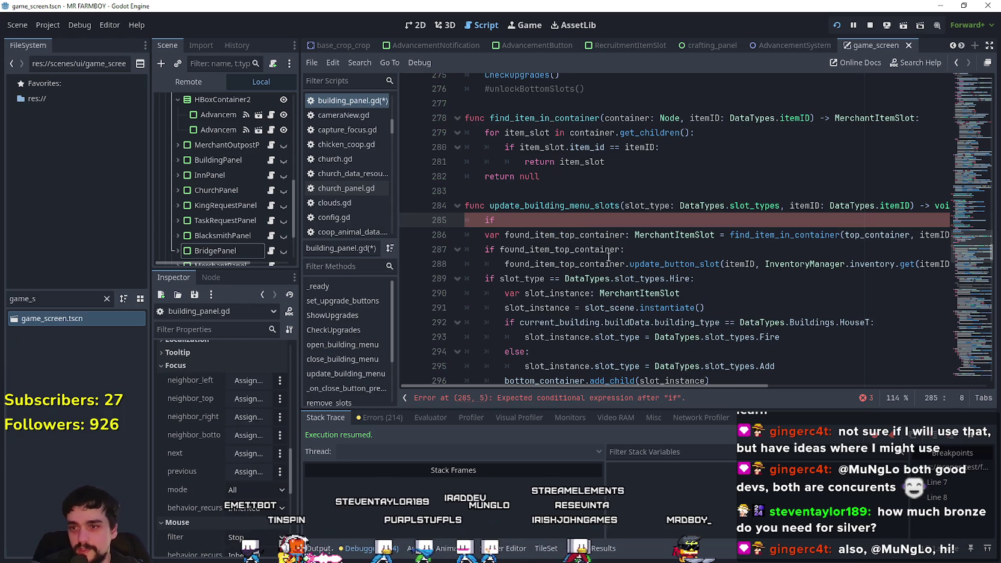
Adapt the copied Hire condition into 'if slot_type == DataTypes.slot_types.UPGRADE:' returning early.
left_click_drag(695, 279, 485, 278)
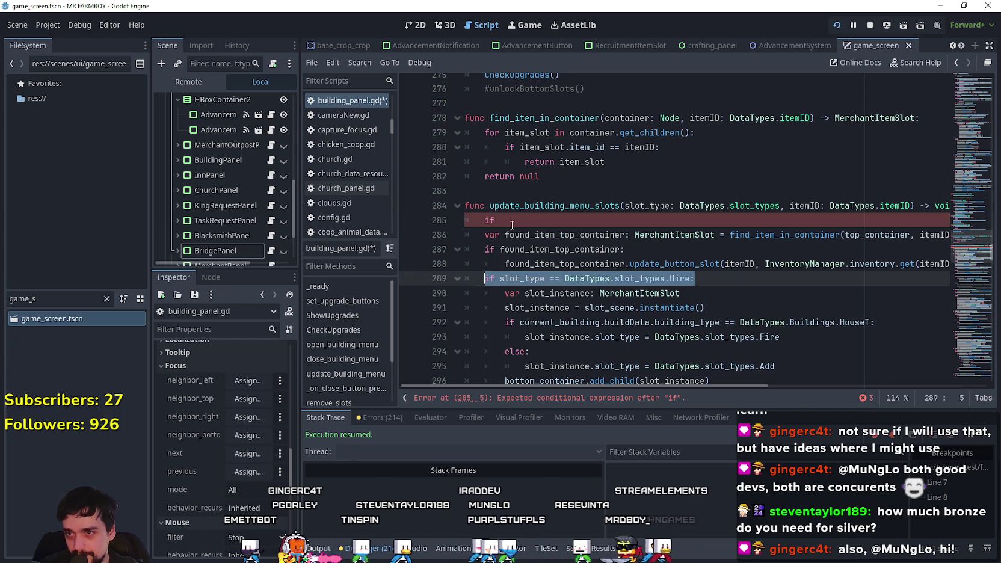
key("ctrl+c")
left_click(512, 227)
key("shift+Home")
key("ctrl+v")
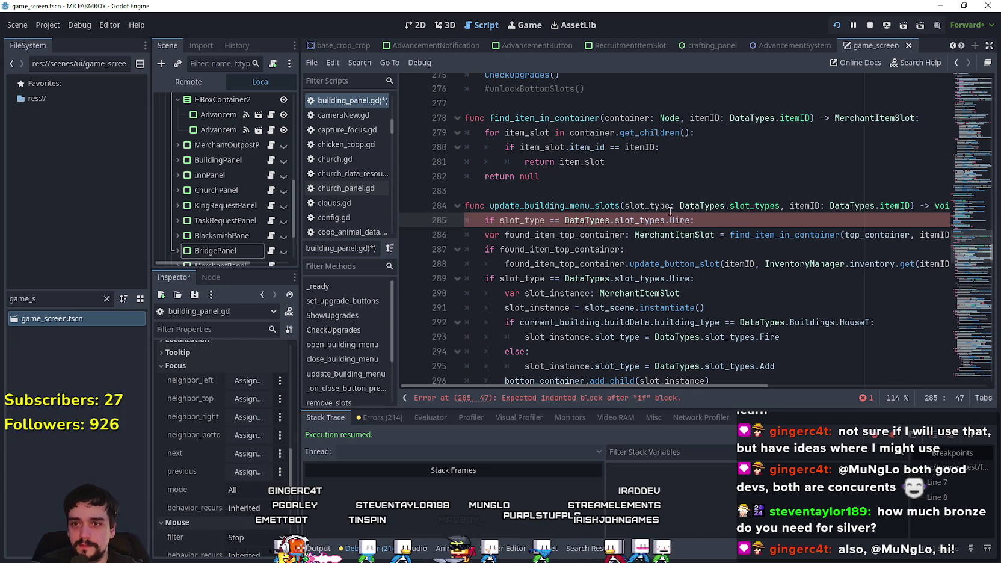
type("PGRADE:")
key("Return")
type("return")
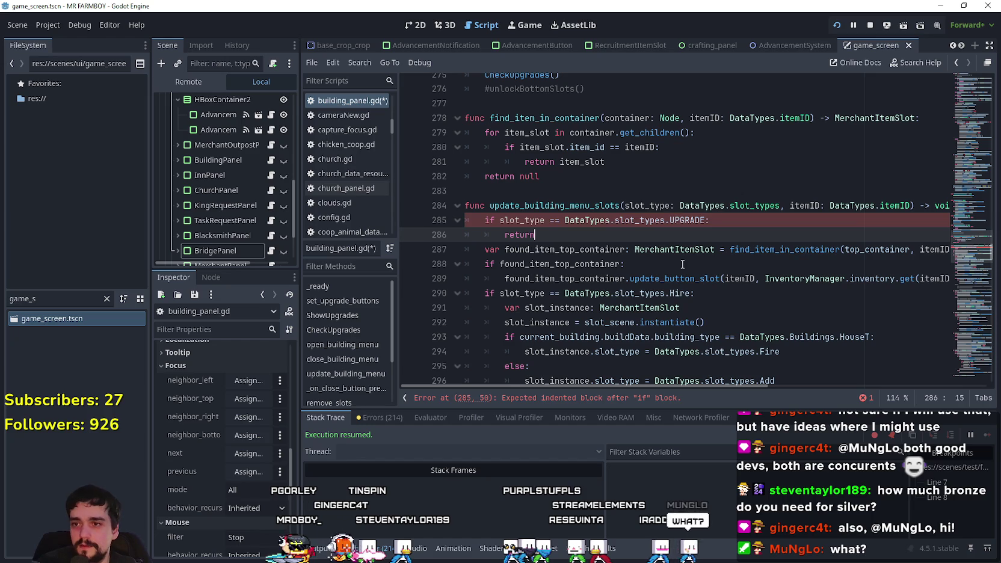
left_click(763, 222)
key("Return")
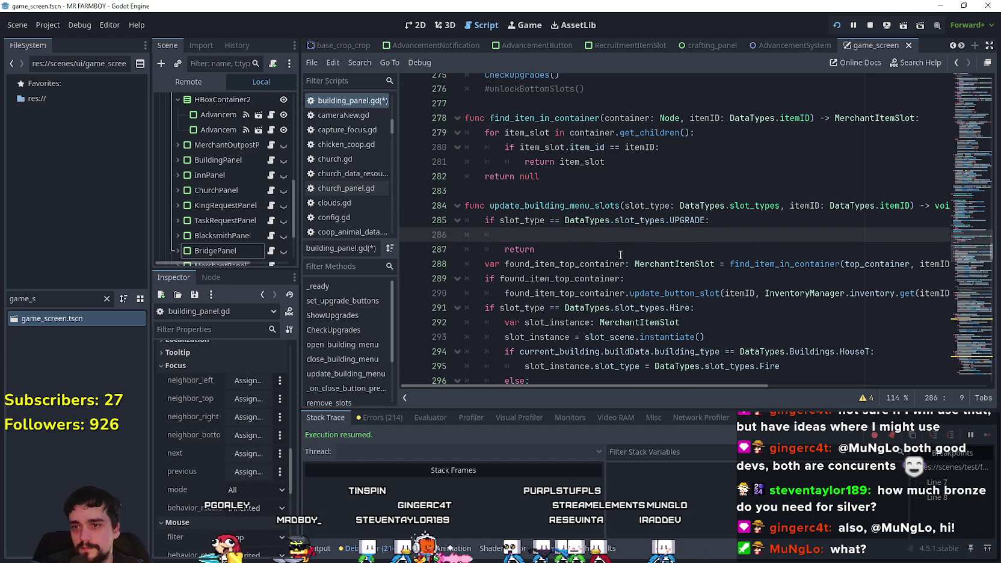
left_click_drag(721, 387, 631, 373)
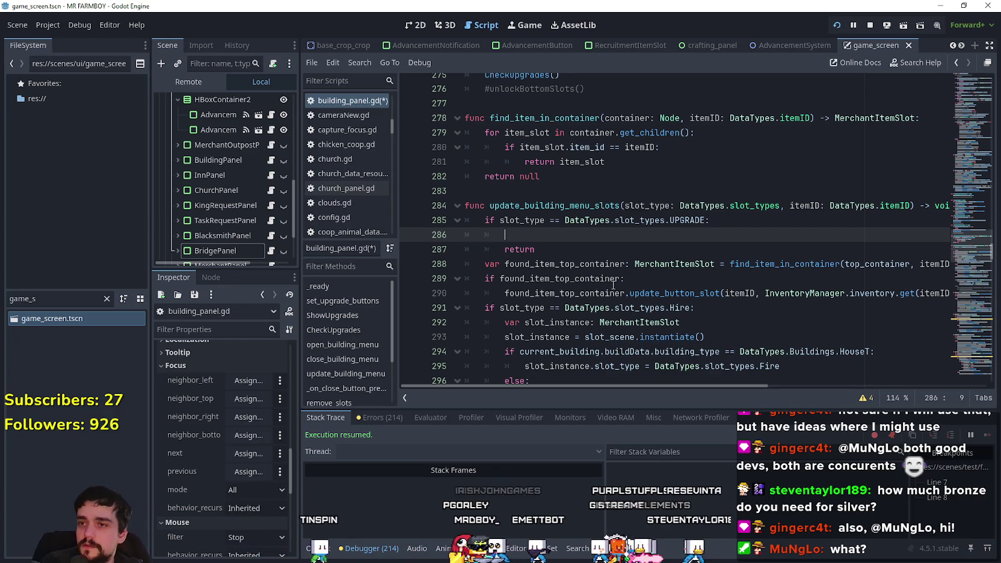
scroll("up", 3)
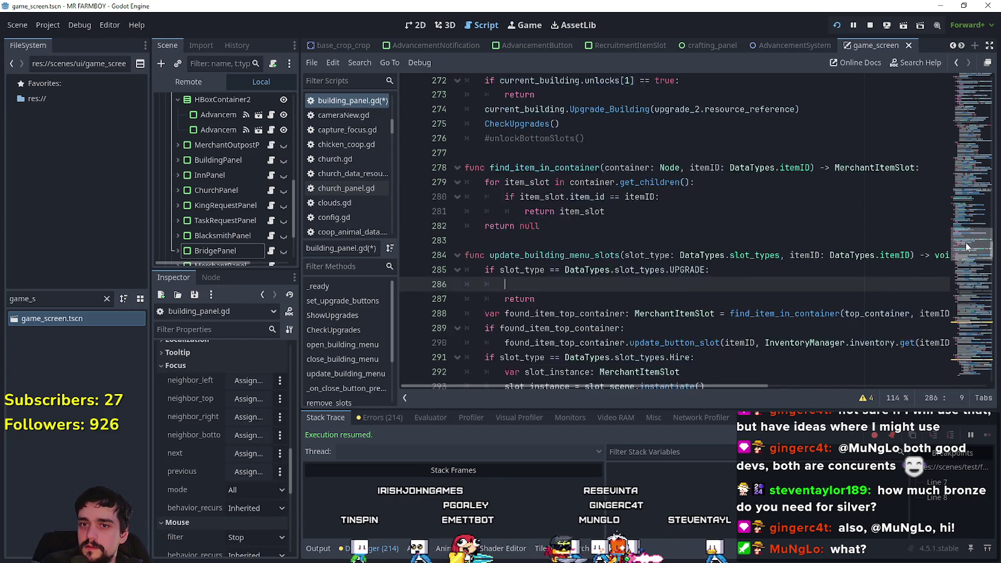
Review the CheckUpgrades function around line 58 of building_panel.gd.
scroll("up", 3)
left_click_drag(971, 228, 975, 101)
scroll("down", 3)
double_click(529, 187)
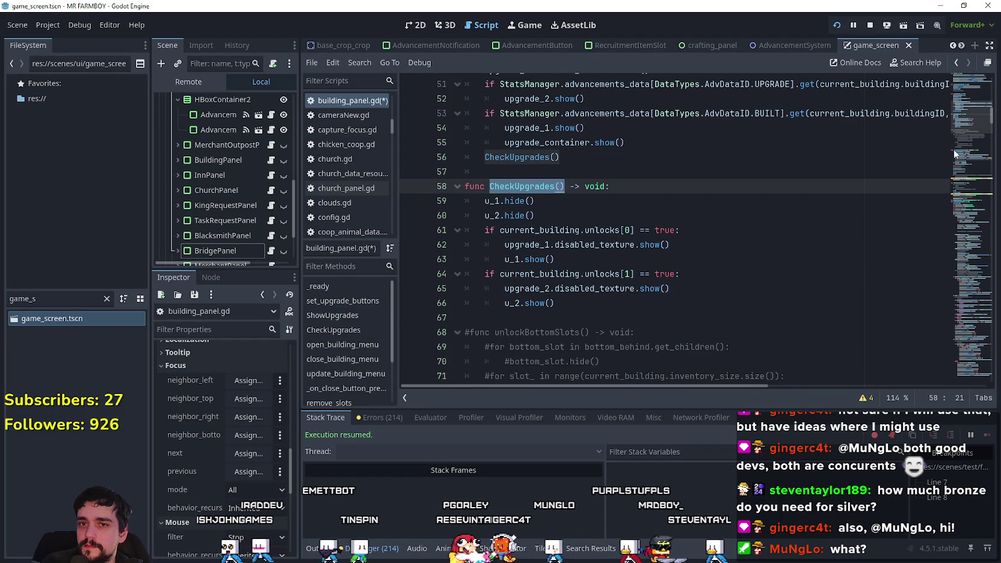
left_click_drag(960, 116, 960, 153)
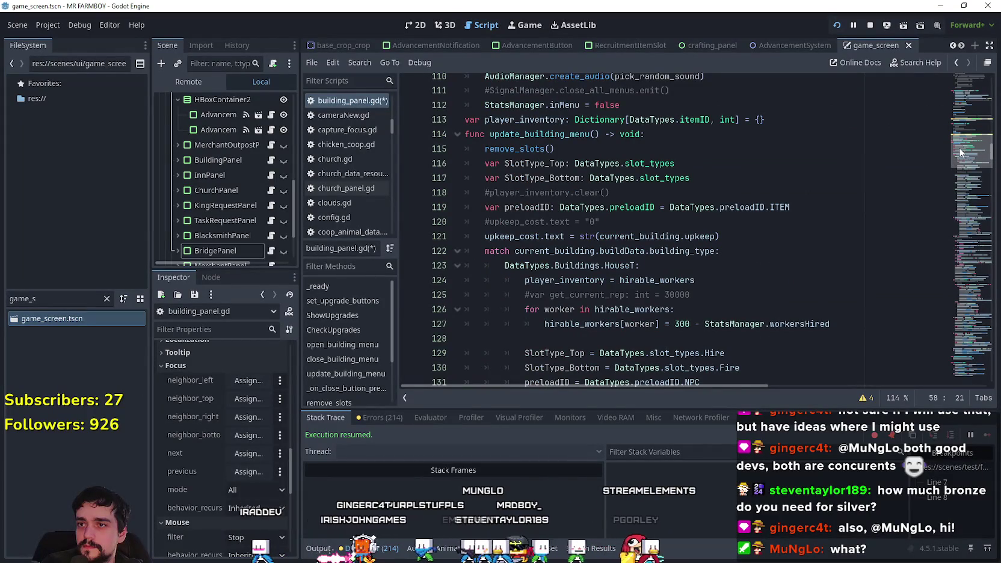
left_click_drag(956, 151, 952, 248)
Call CheckUpgrades() above return in the UPGRADE branch and save building_panel.gd.
left_click(613, 237)
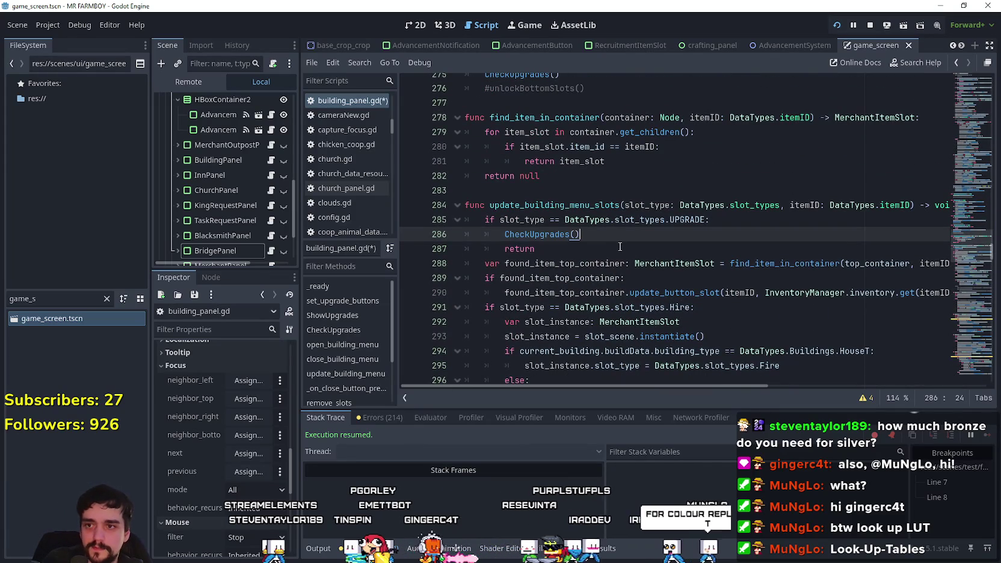
left_click(622, 246)
key("ctrl+s")
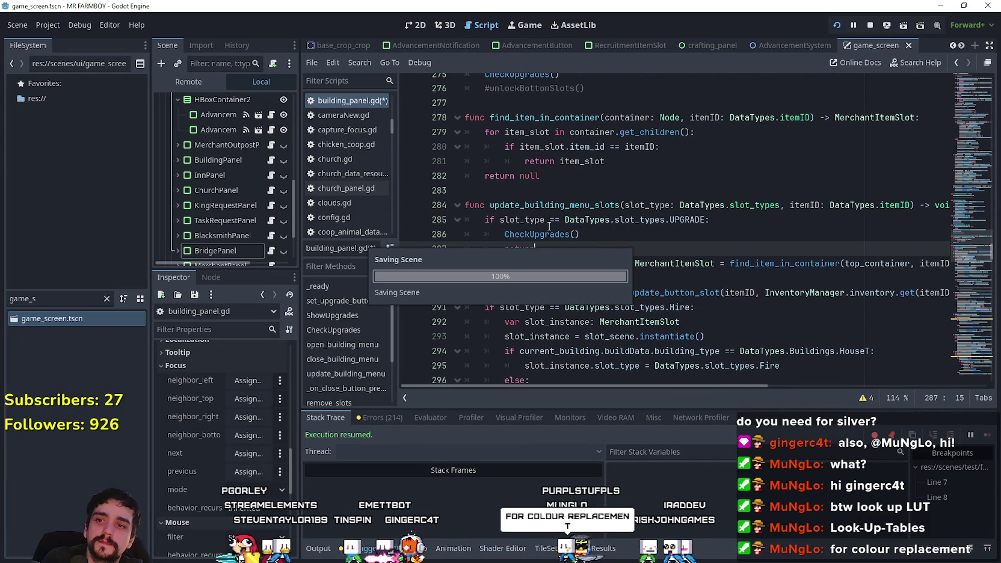
left_click(453, 215)
left_click(585, 248)
key("ctrl+s")
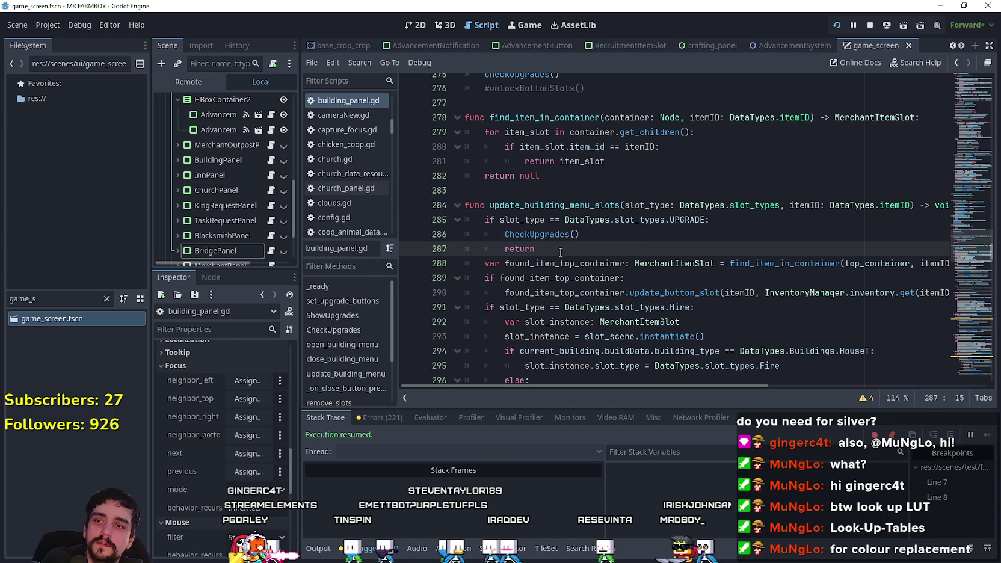
Open InnPanel's inn_panel.gd from the Scene dock and browse its code near line 69.
left_click(440, 224)
left_click(584, 250)
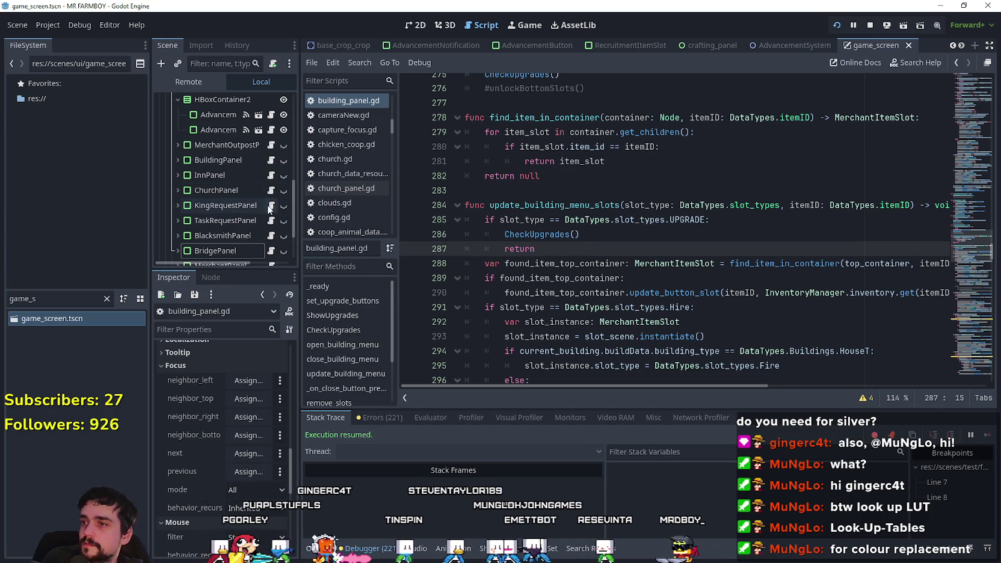
scroll("down", 3)
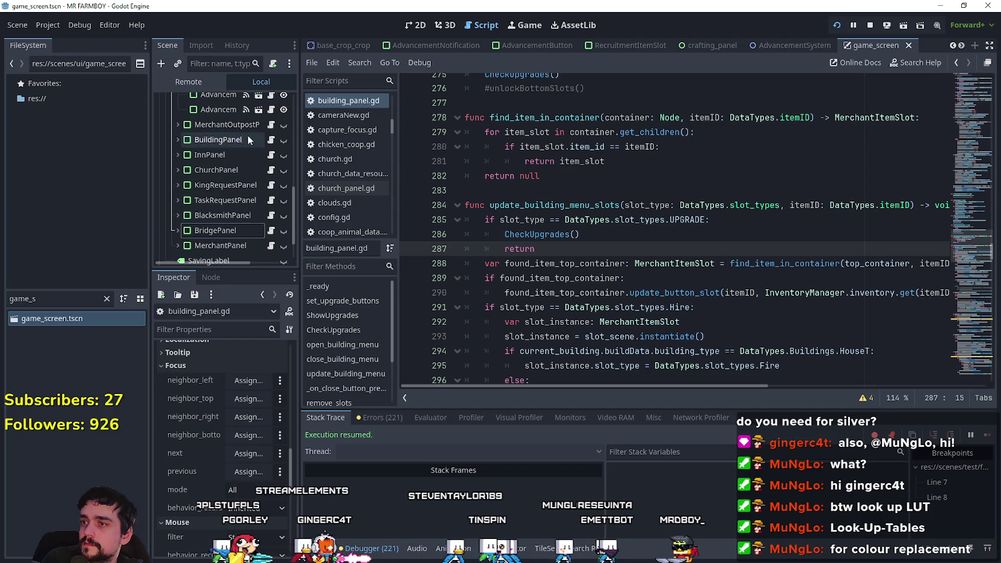
scroll("down", 3)
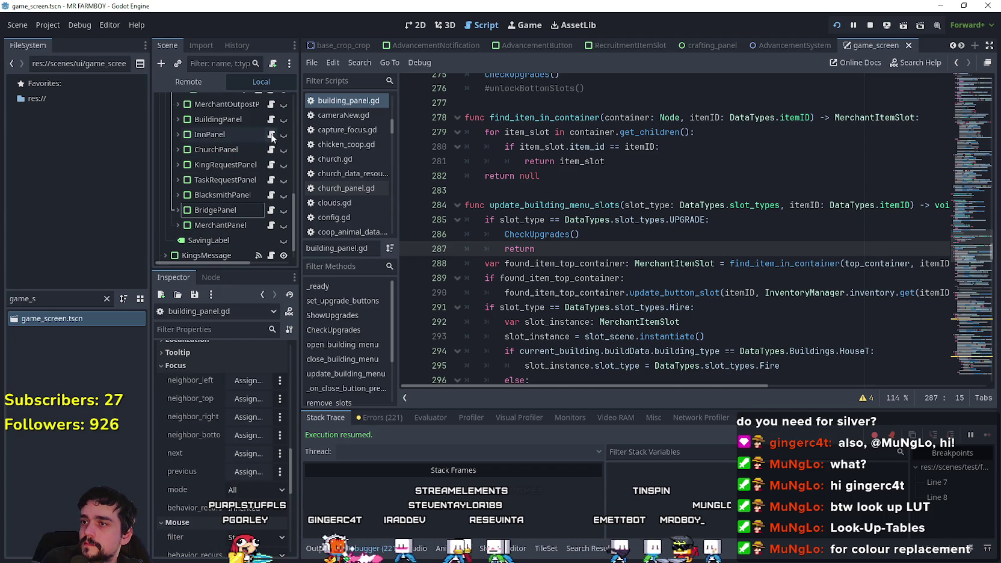
left_click(271, 134)
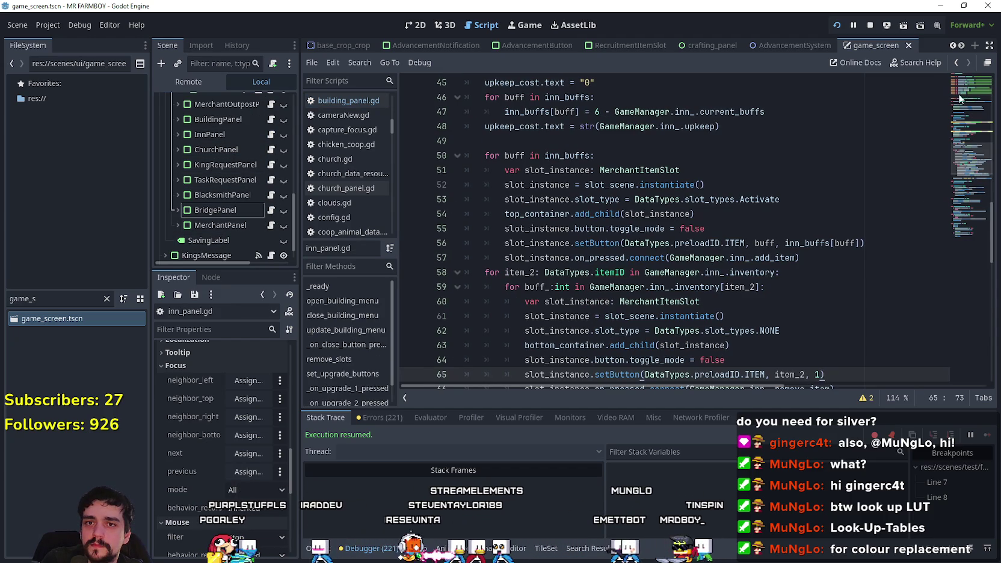
scroll("down", 3)
left_click_drag(971, 185, 962, 200)
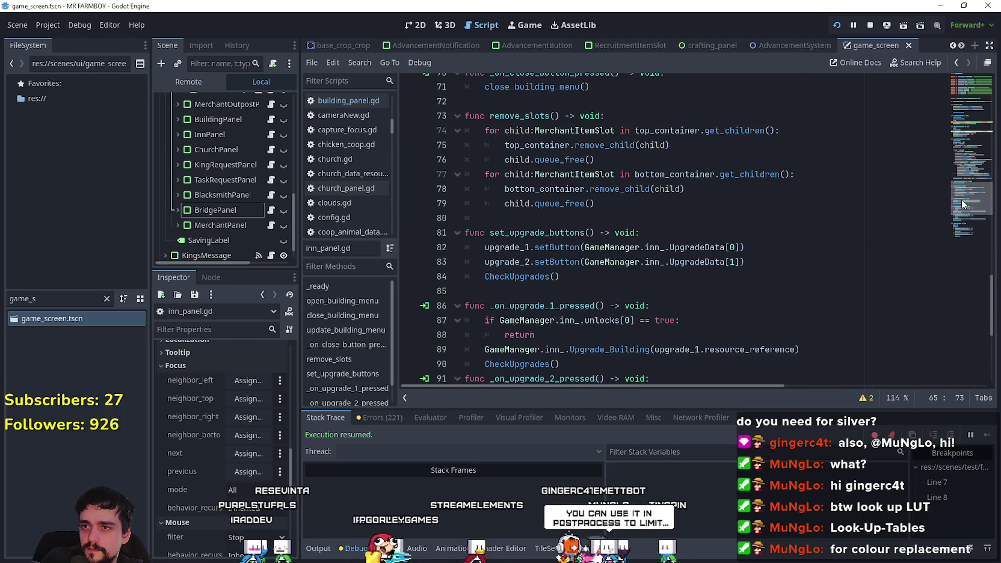
scroll("up", 3)
left_click(664, 222)
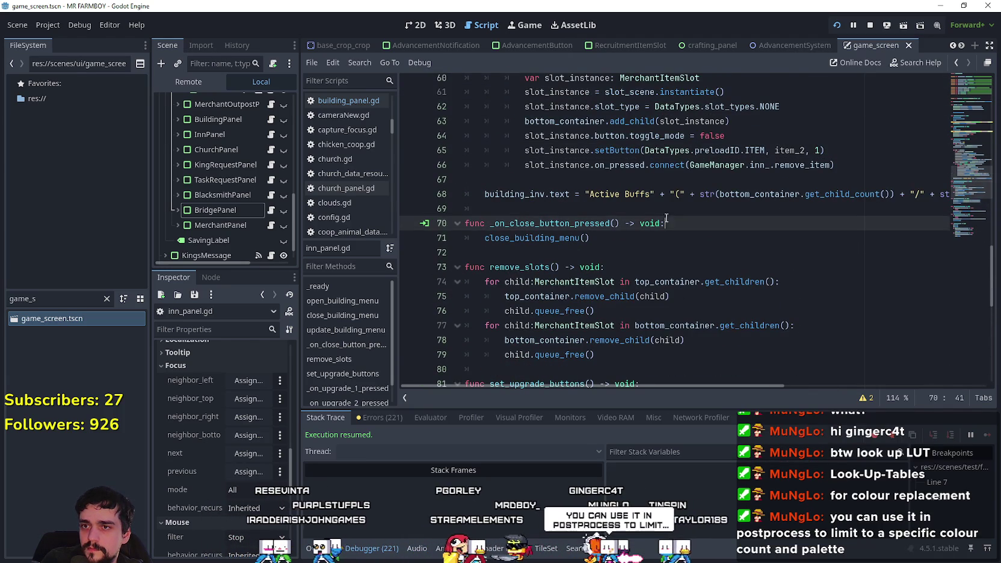
left_click(667, 205)
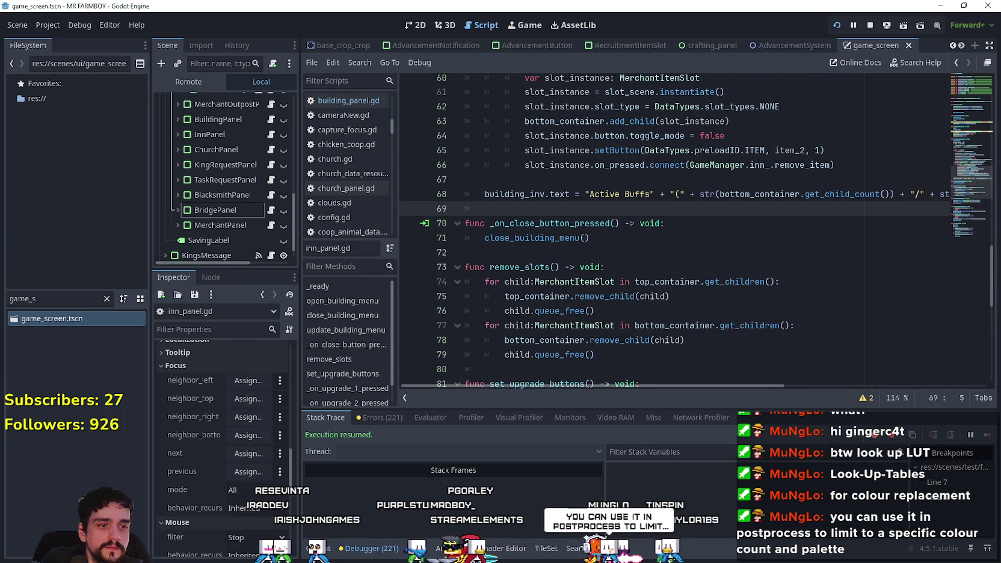
key("alt+Tab")
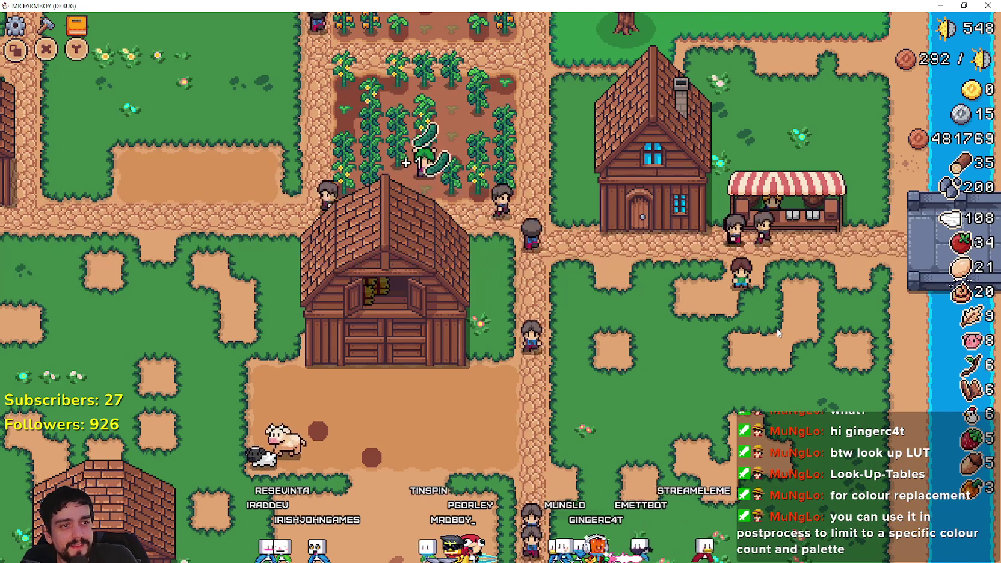
Walk the farmer up, down to the house door, then left to the path junction.
key("Up")
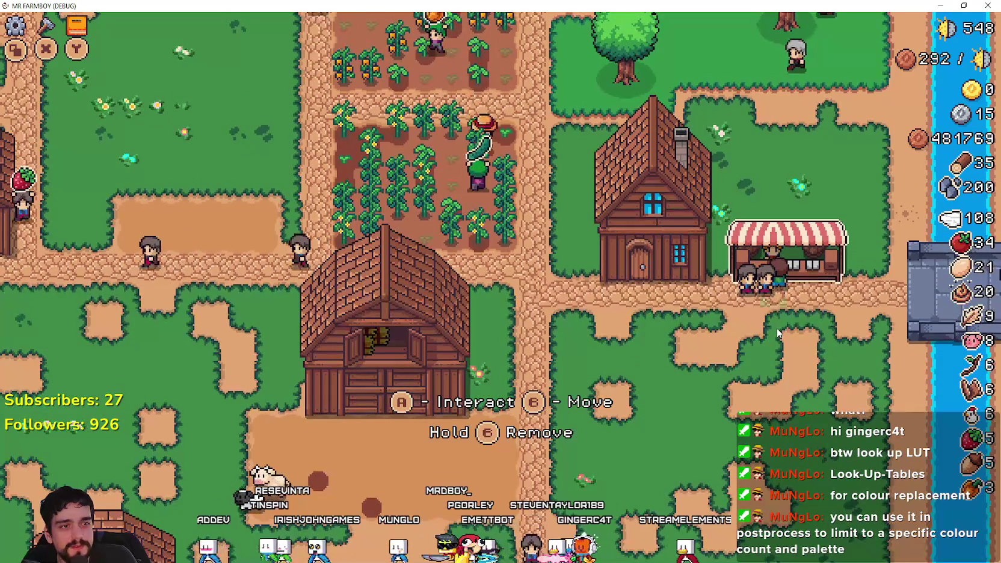
key("Down")
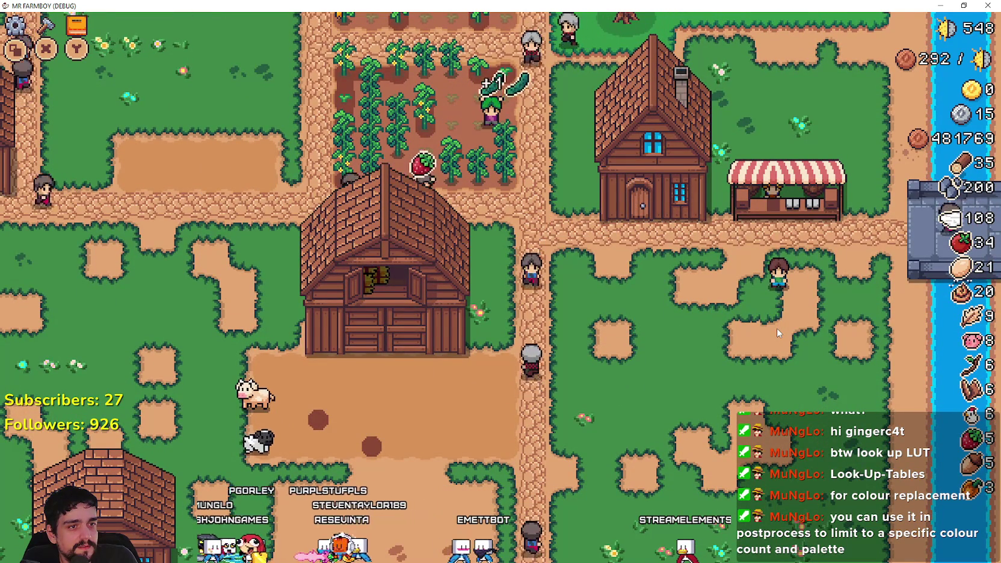
key("Up")
key("Left")
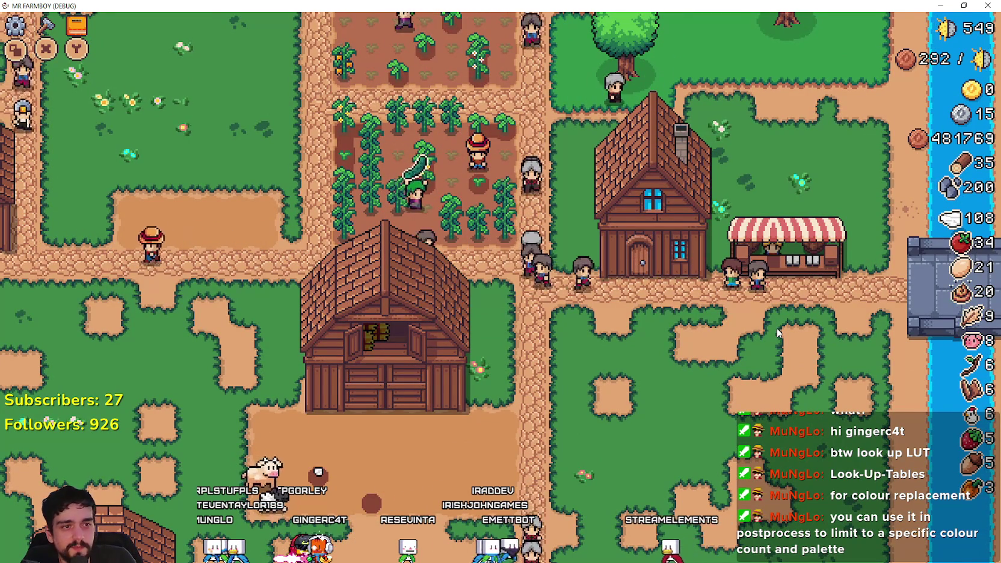
scroll("up", 3)
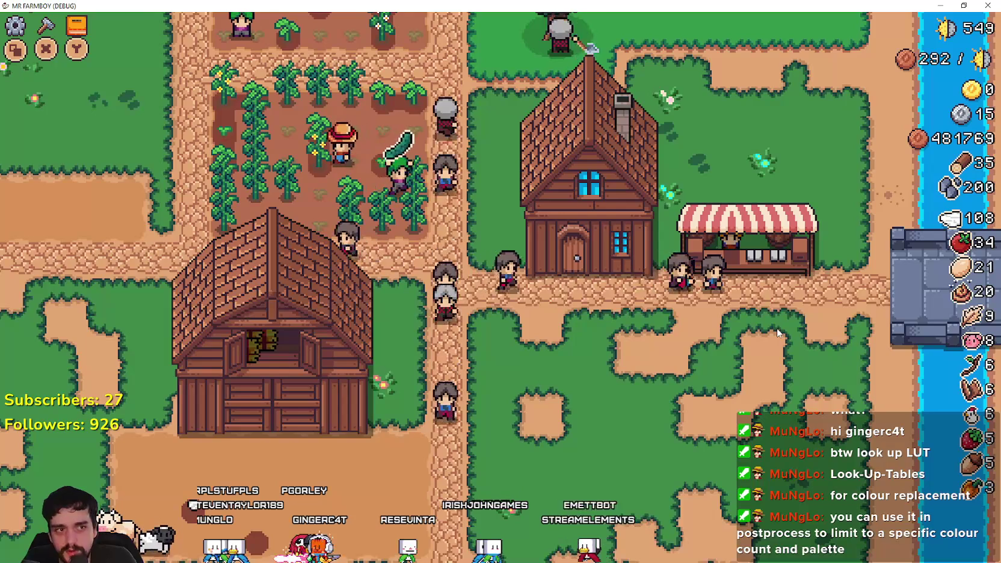
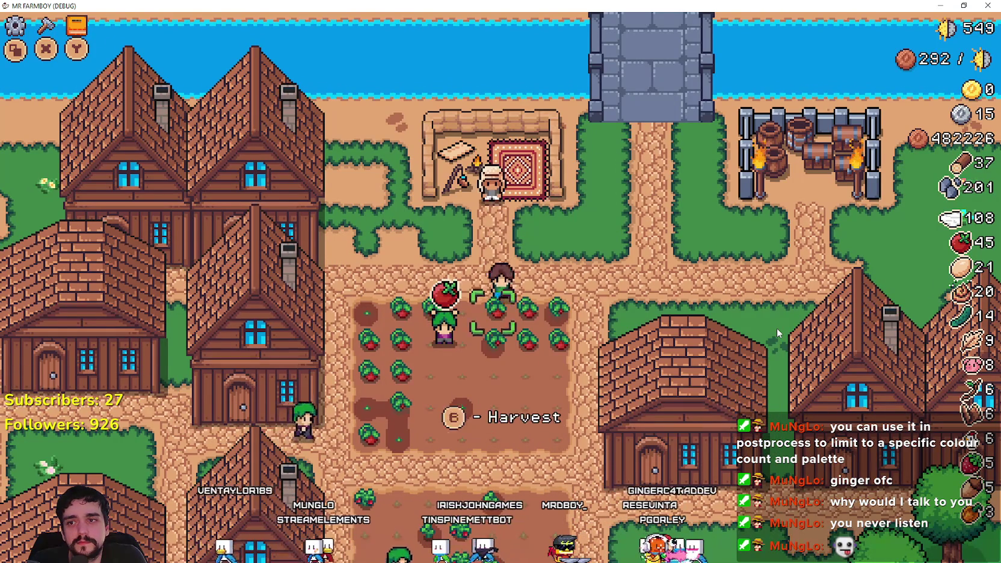
Walk the farmer down and left through the village, across and past the wheat field.
key("s")
key("a")
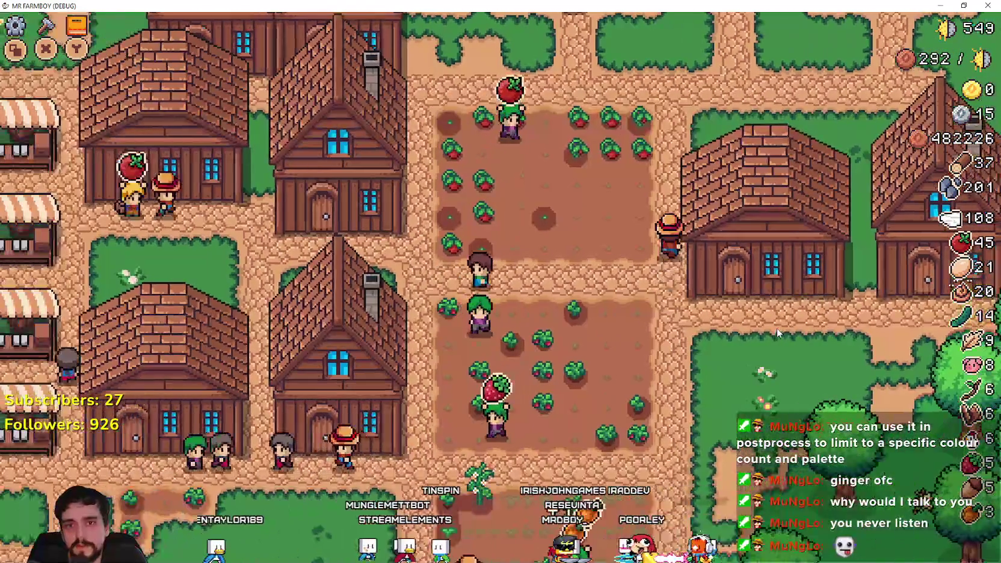
key("w")
key("a")
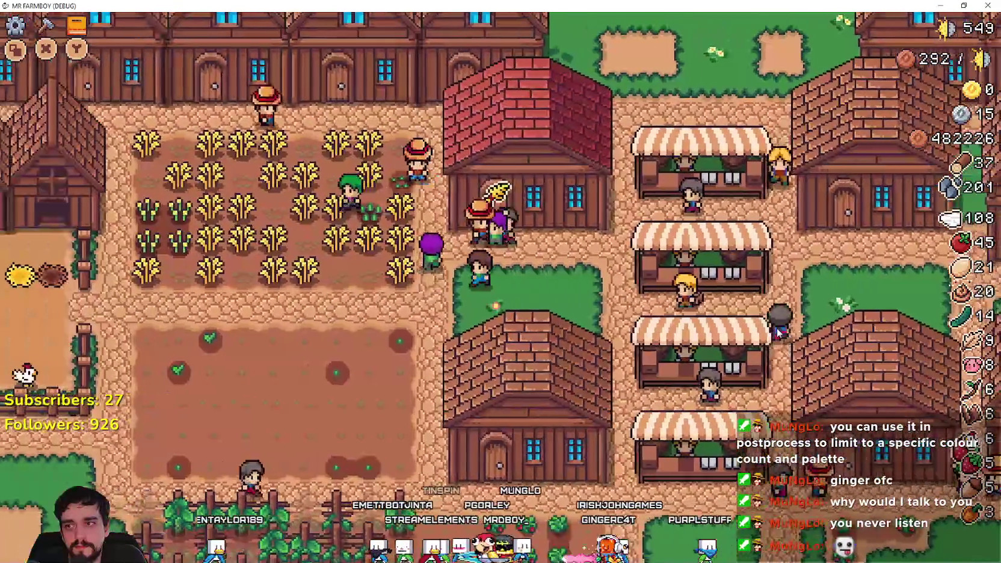
key("a")
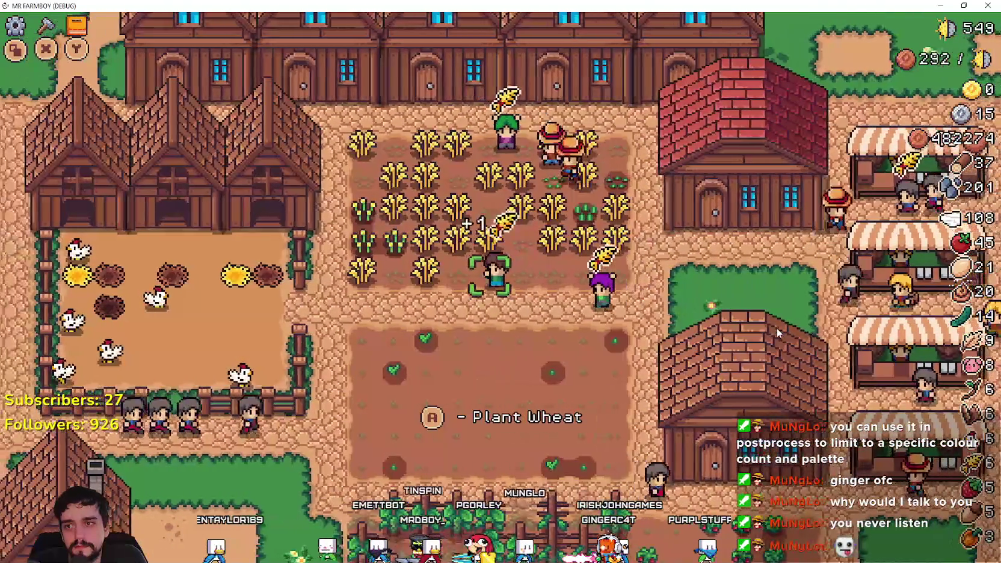
key("s")
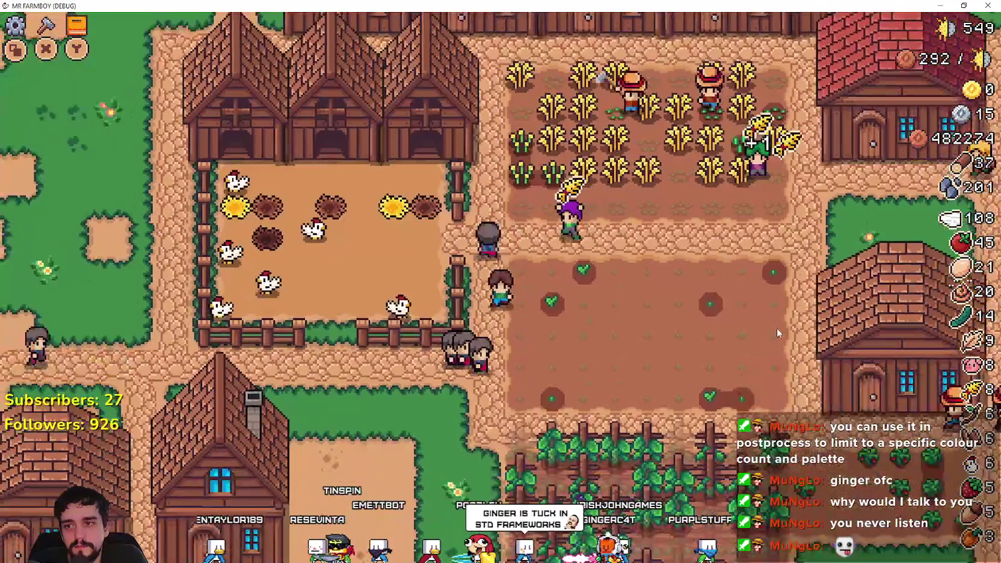
Walk right past the market stalls, harvest a strawberry, then return to the Godot editor.
key("d")
key("d")
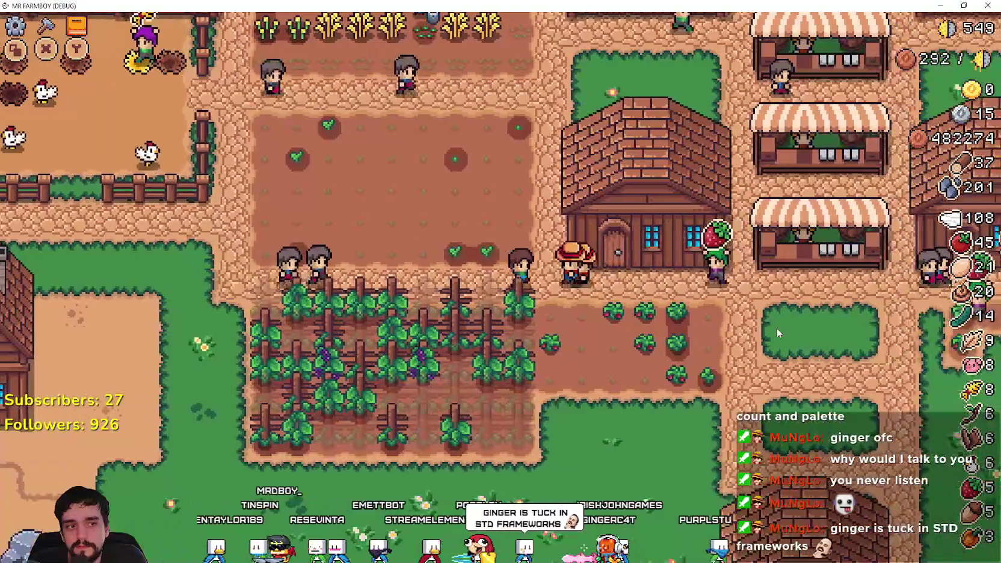
key("d")
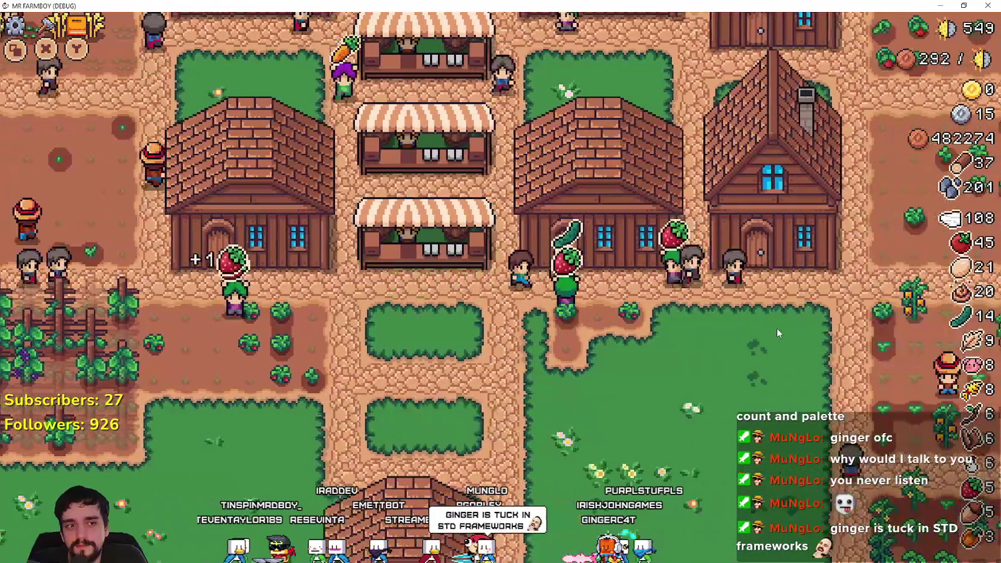
key("d")
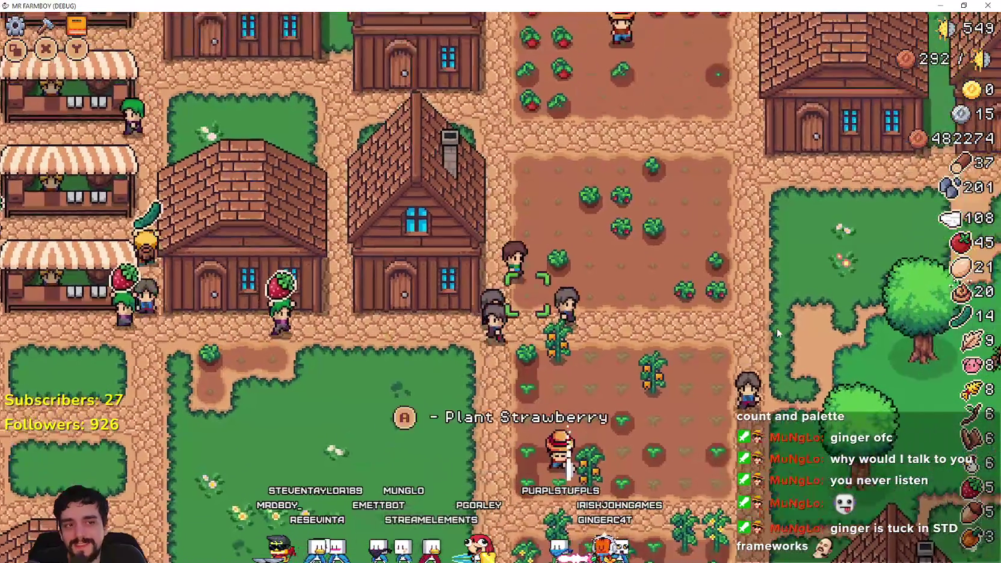
key("w")
key("a")
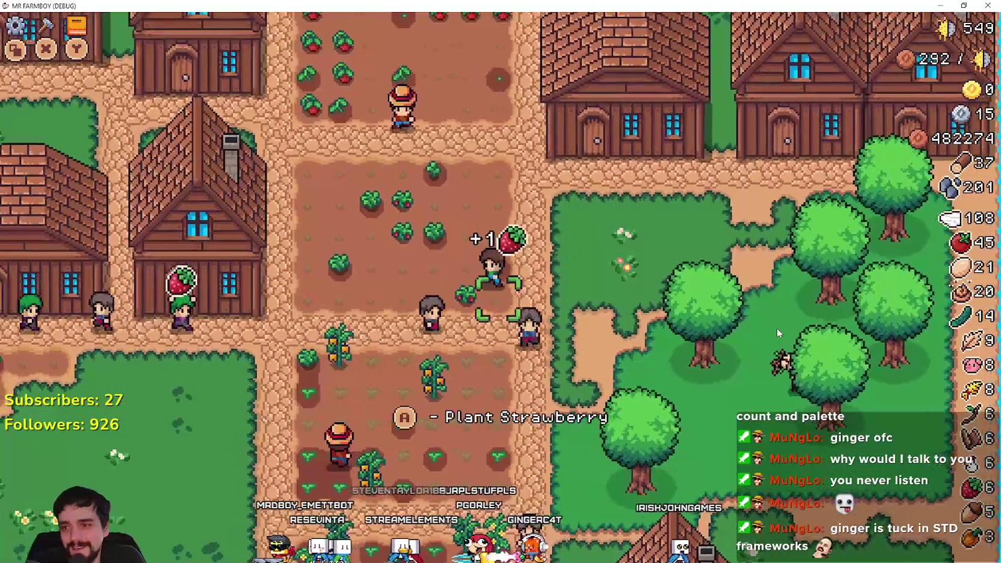
key("w")
key("e")
key("a")
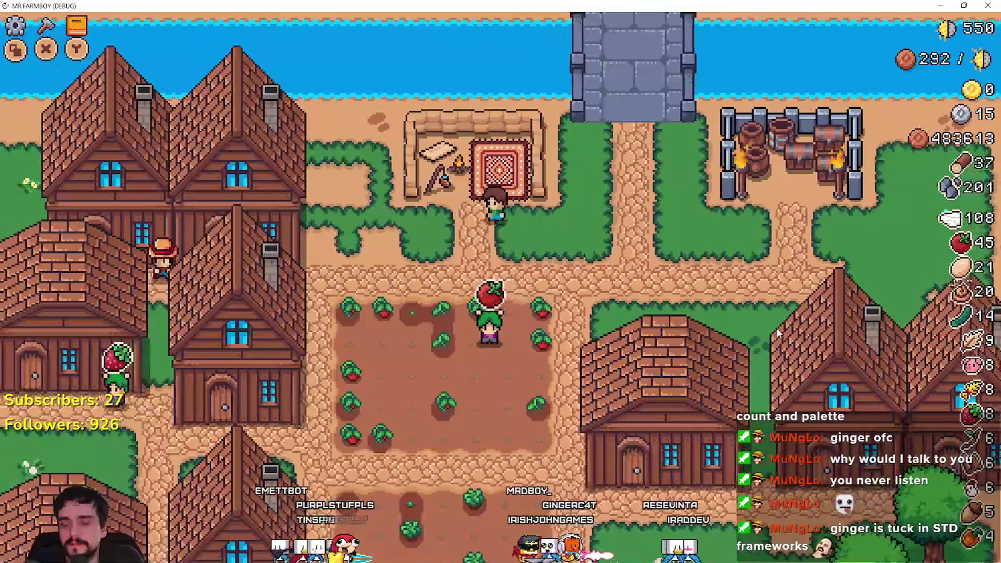
key("alt+Tab")
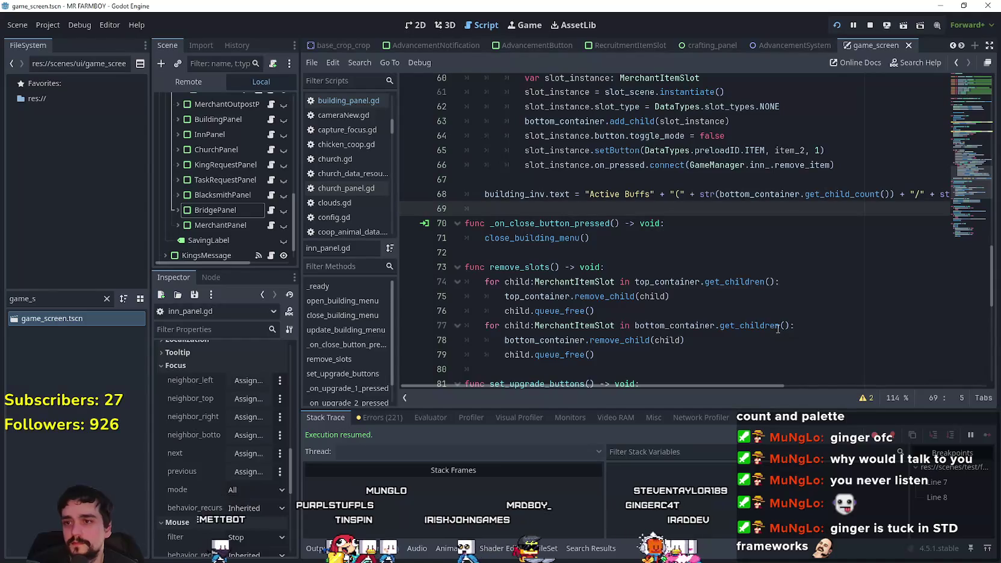
In the Remote scene tree, open InventoryManager's inventory dictionary on its second page.
left_click(187, 83)
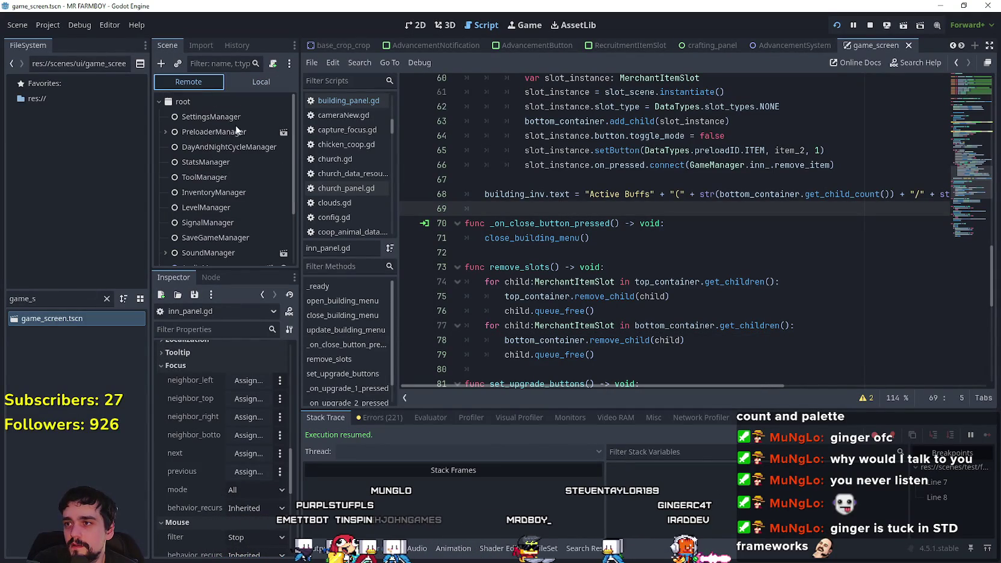
left_click(222, 193)
left_click(248, 364)
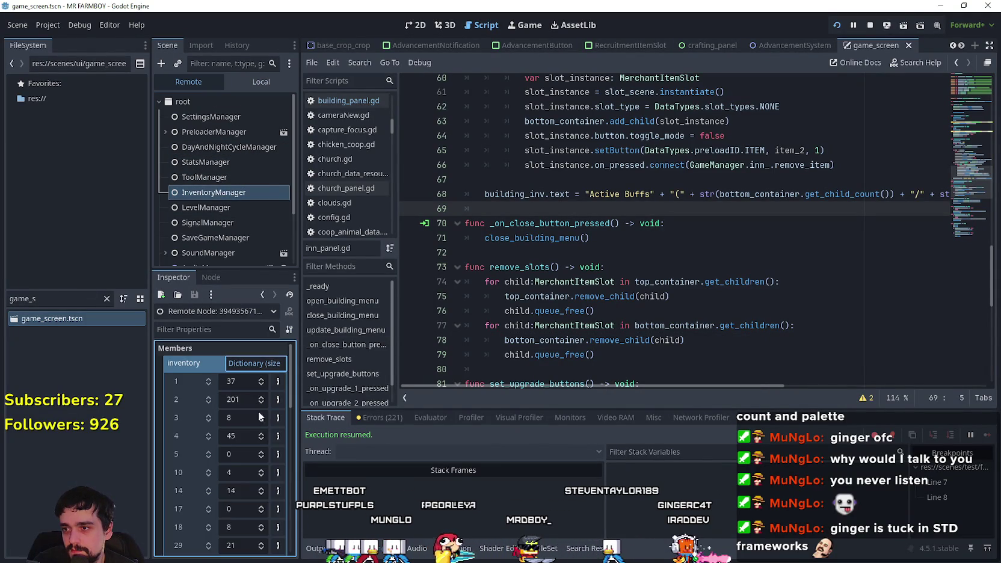
scroll("down", 3)
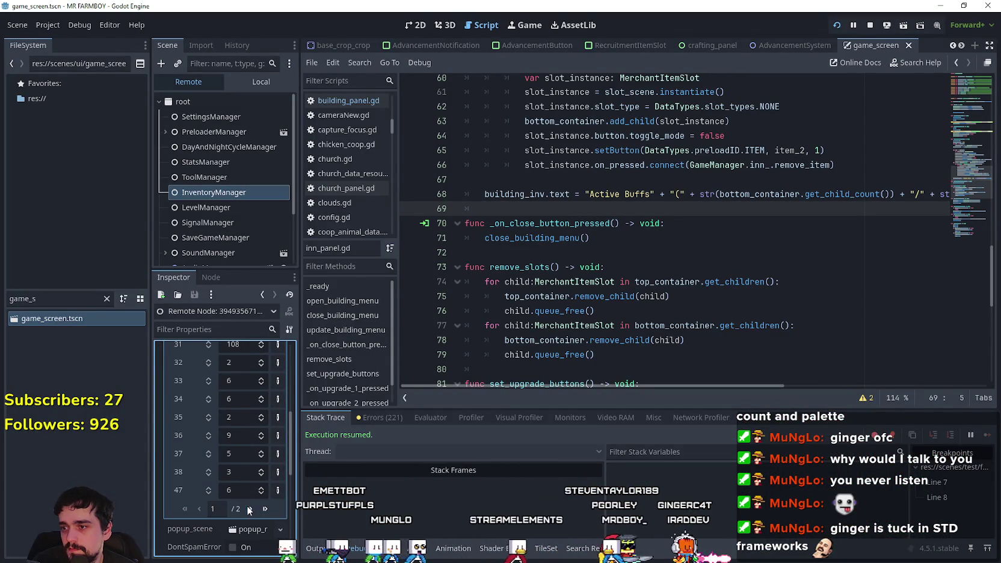
left_click(249, 508)
scroll("up", 3)
Set inventory keys 58 and 79 to 4343435 and 54545, then bring the game back.
left_click(246, 455)
type("43434354")
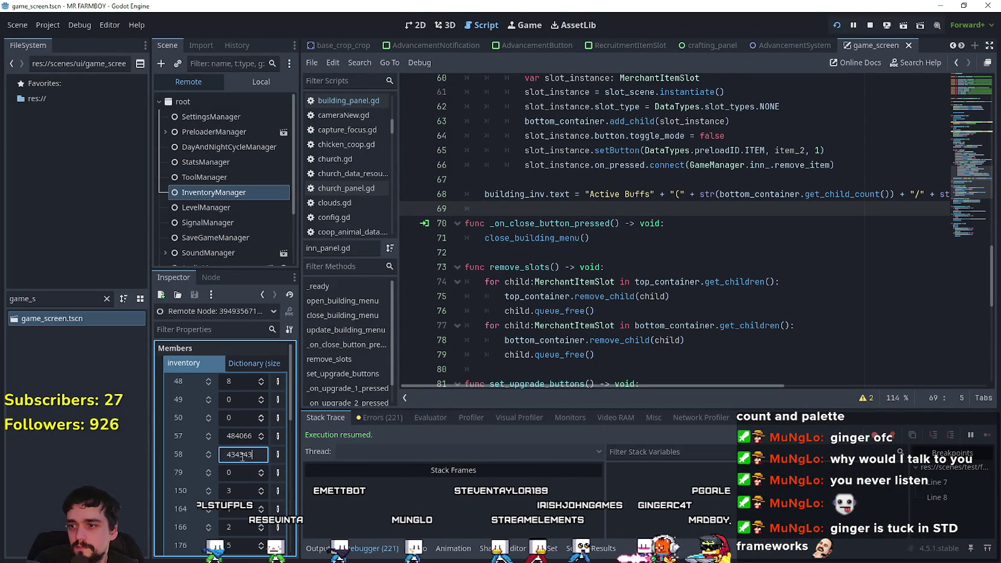
left_click(244, 473)
type("54545")
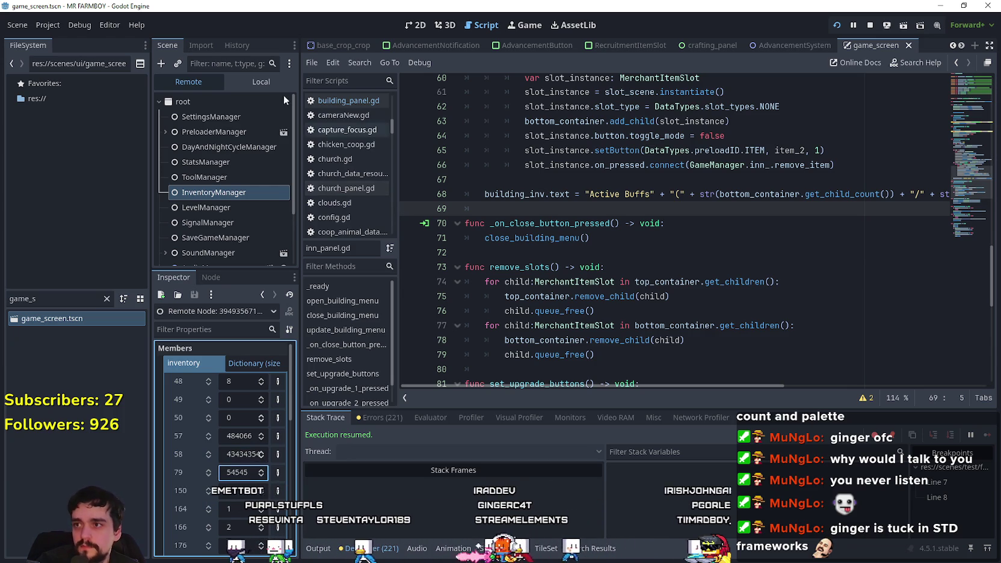
left_click(262, 87)
key("alt+Tab")
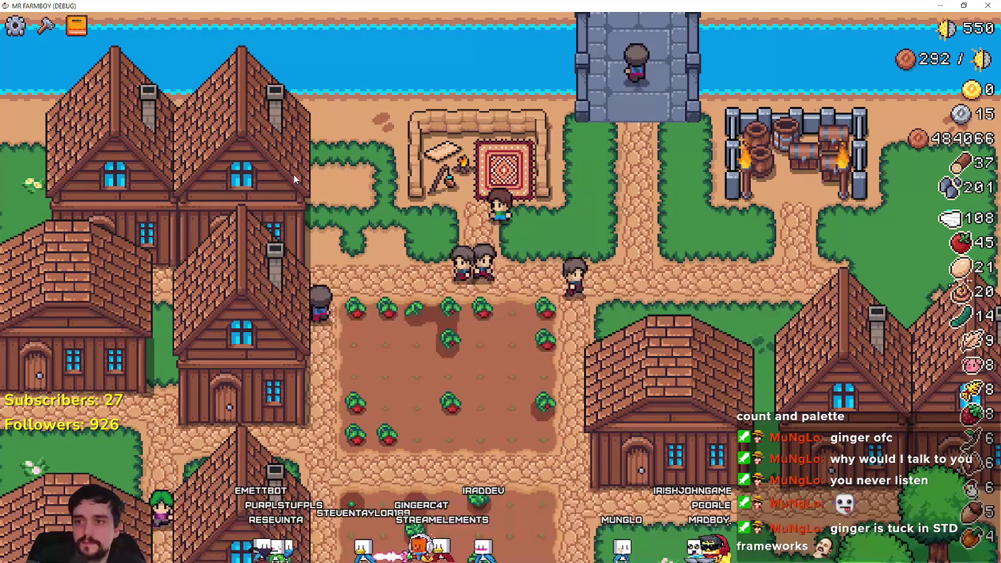
Walk to the warehouse and buy Upgrade 1, raising stock capacity from 1/2 to 1/4.
key("Down")
key("Right")
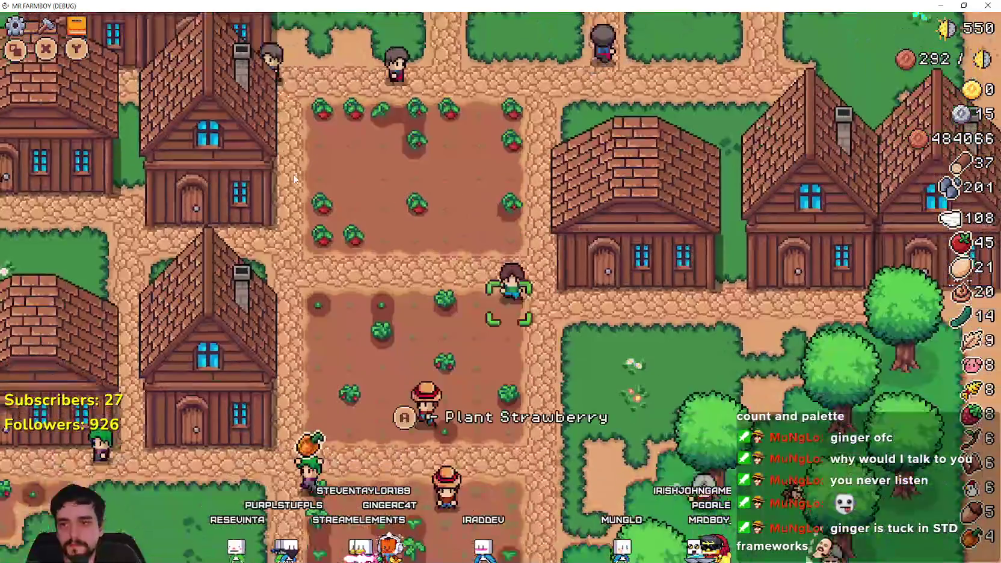
key("e")
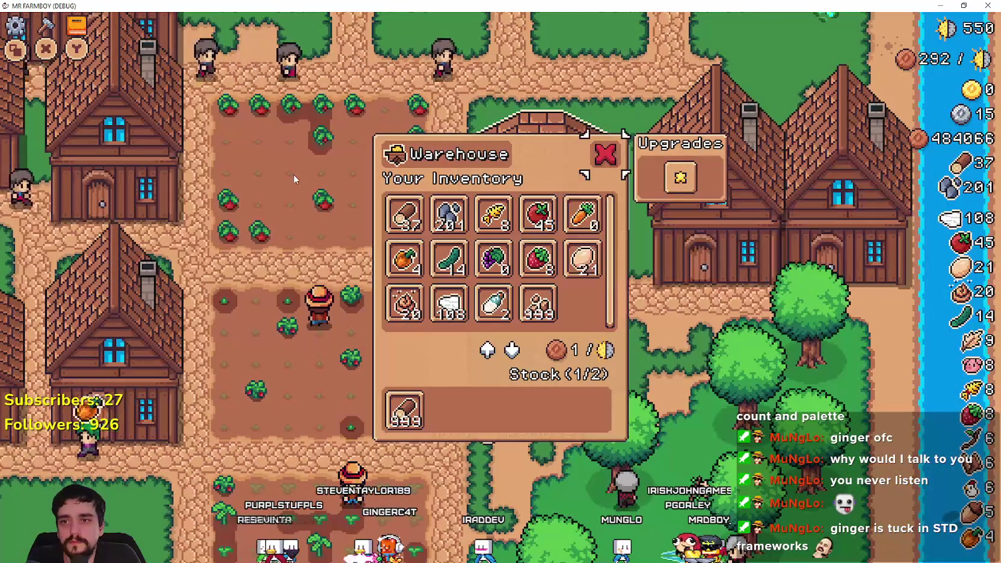
key("Return")
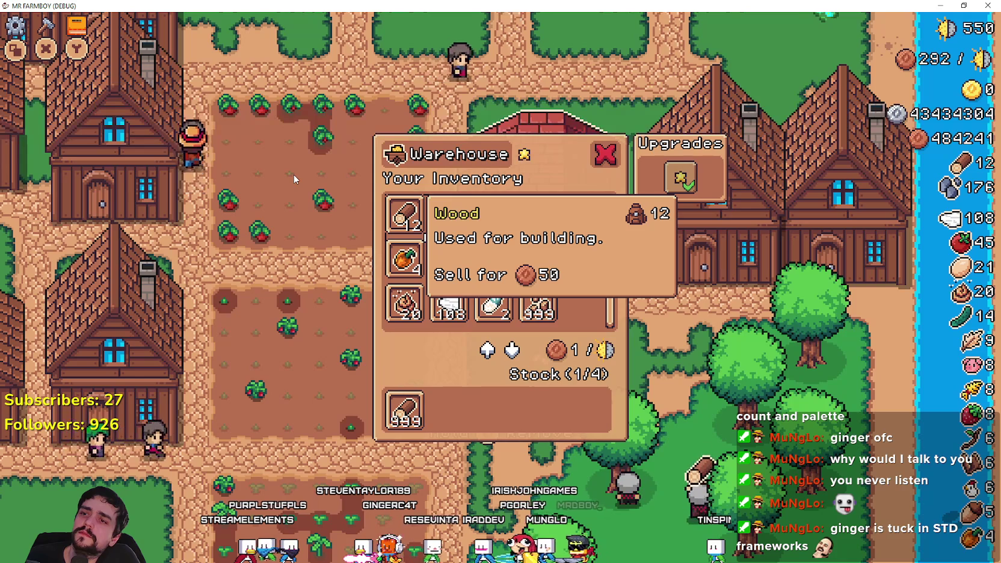
key("Right")
key("Right")
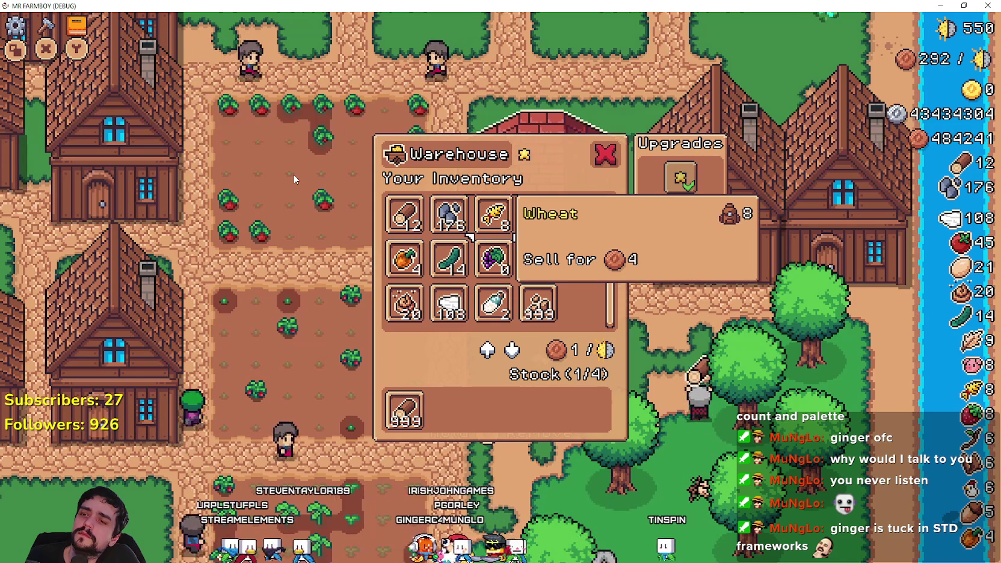
key("Right")
key("Right")
key("Right")
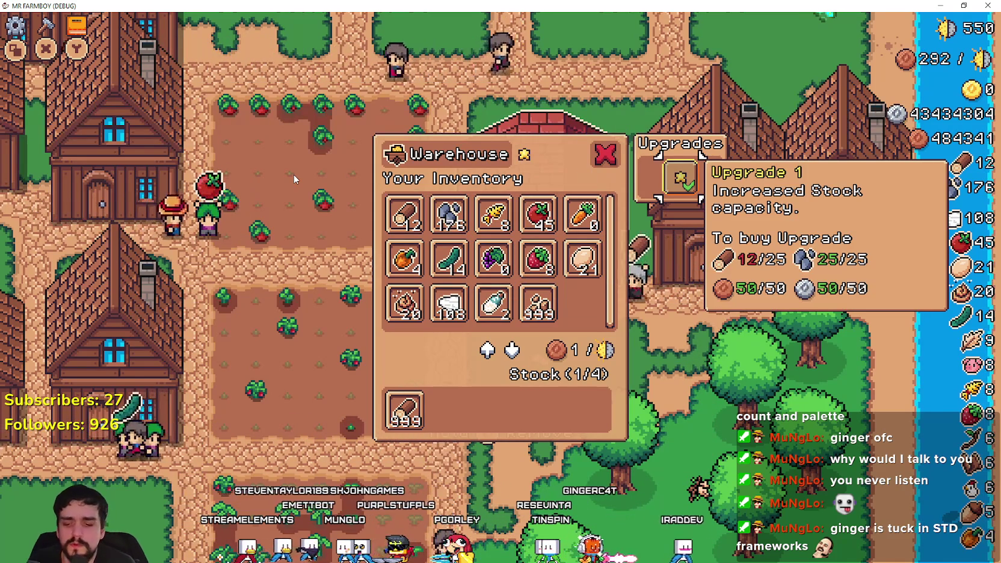
key("alt+Tab")
scroll("up", 3)
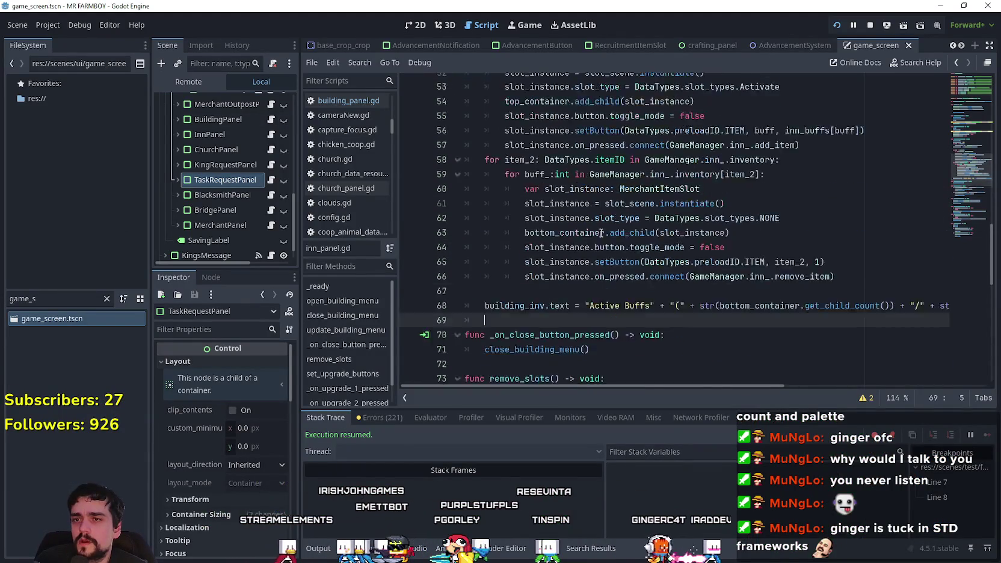
Save the scene, open building_panel.gd at line 287's return, then open the red house's panel in-game.
key("ctrl+s")
left_click(275, 122)
left_click(275, 122)
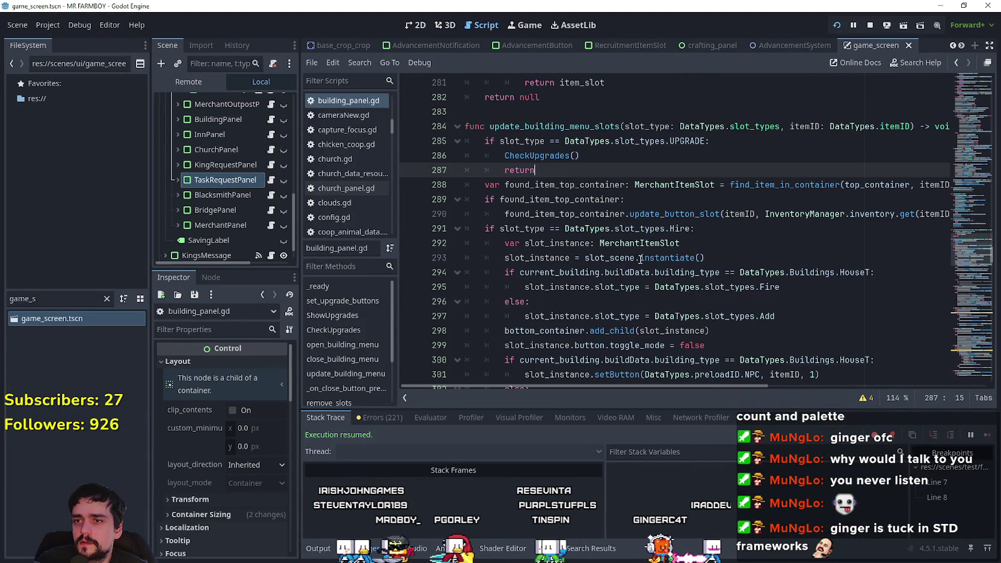
key("Down")
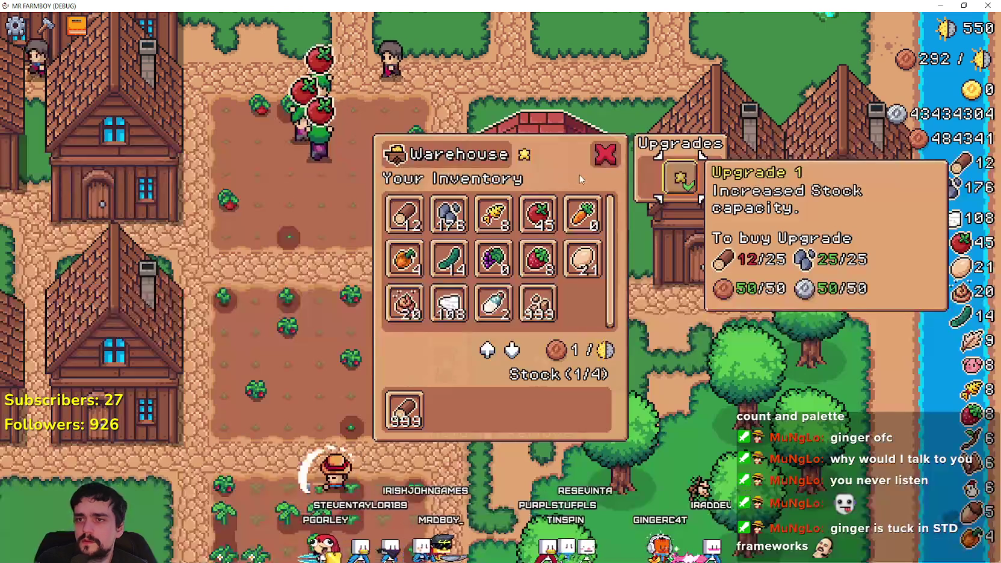
key("Escape")
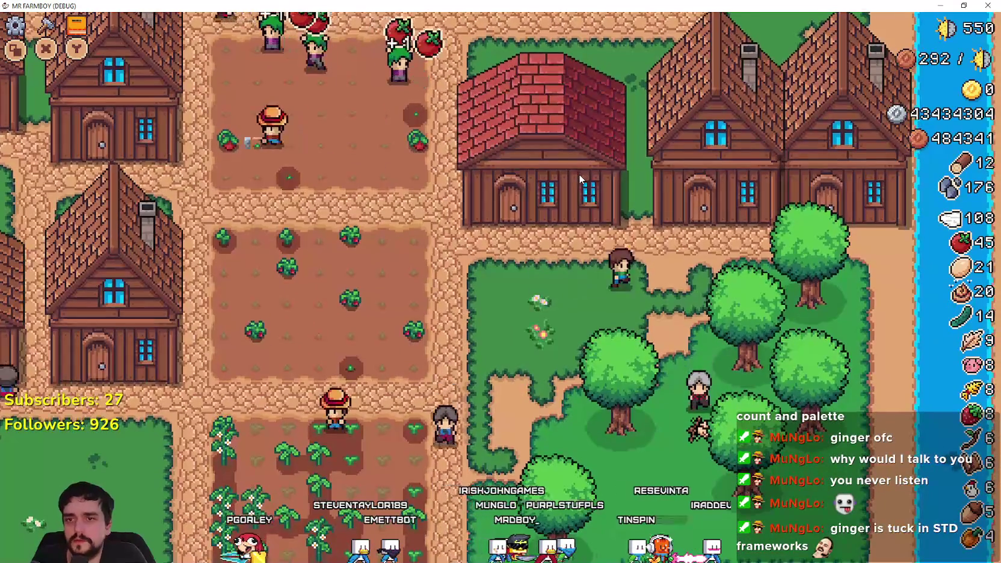
left_click(578, 174)
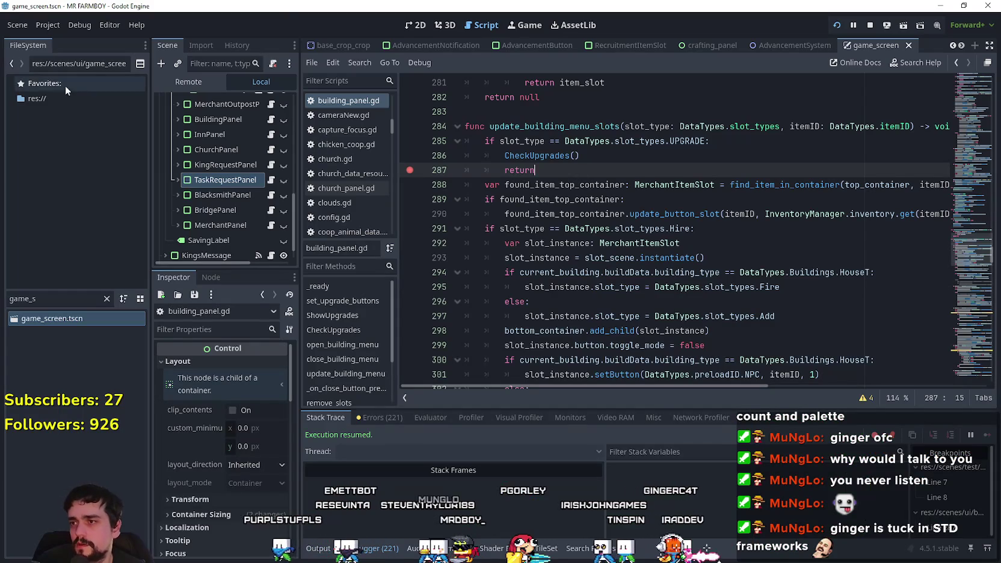
Open Market_1.tscn's vegetable_shop_new.gd, review the upgrade emit on line 85, and save.
type("market")
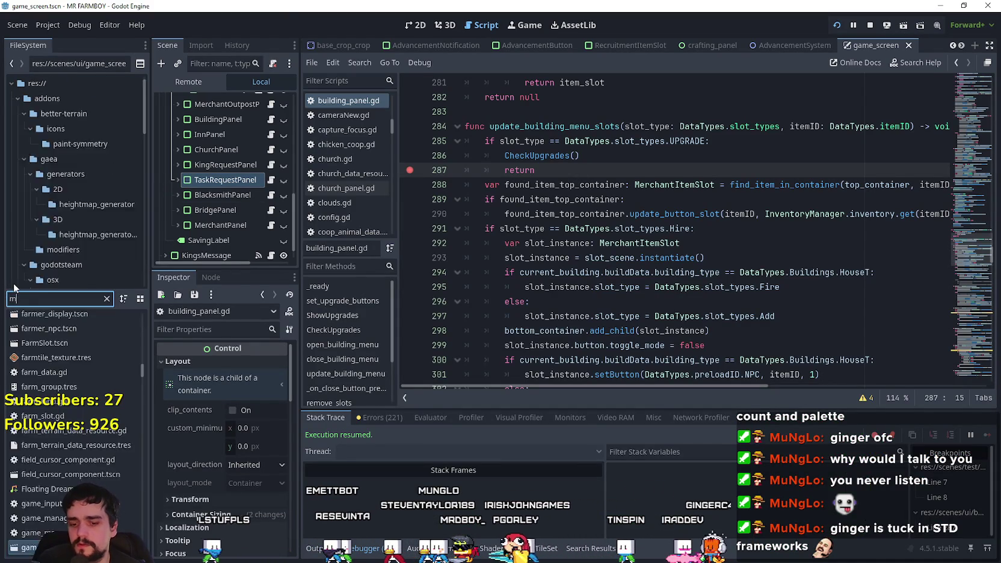
double_click(60, 366)
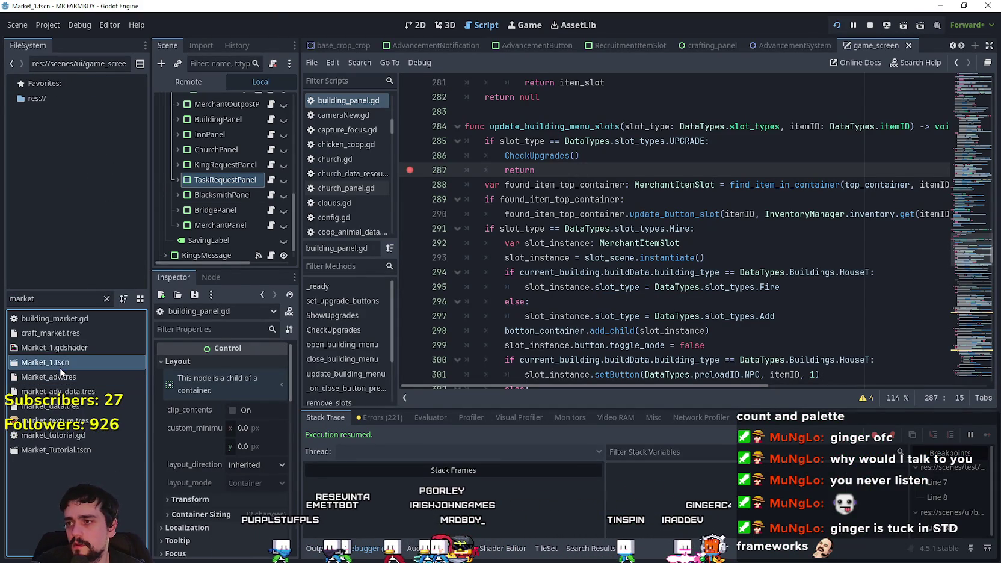
left_click(276, 102)
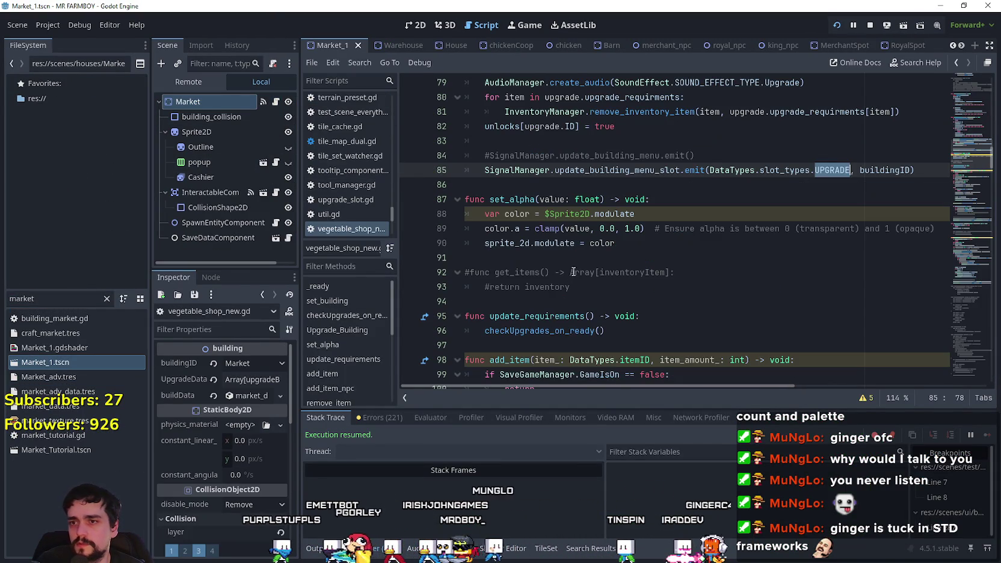
left_click(553, 181)
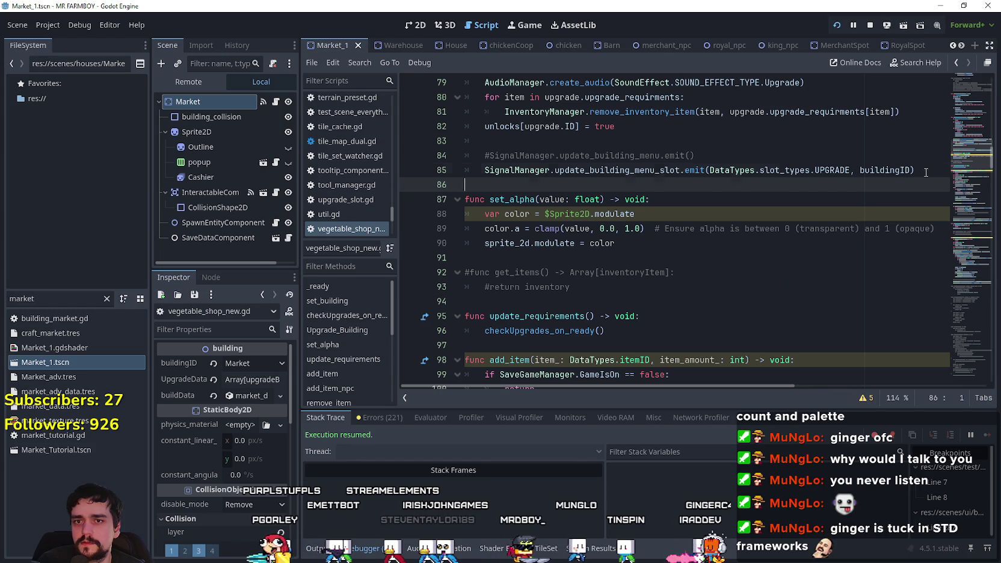
left_click_drag(925, 173, 469, 170)
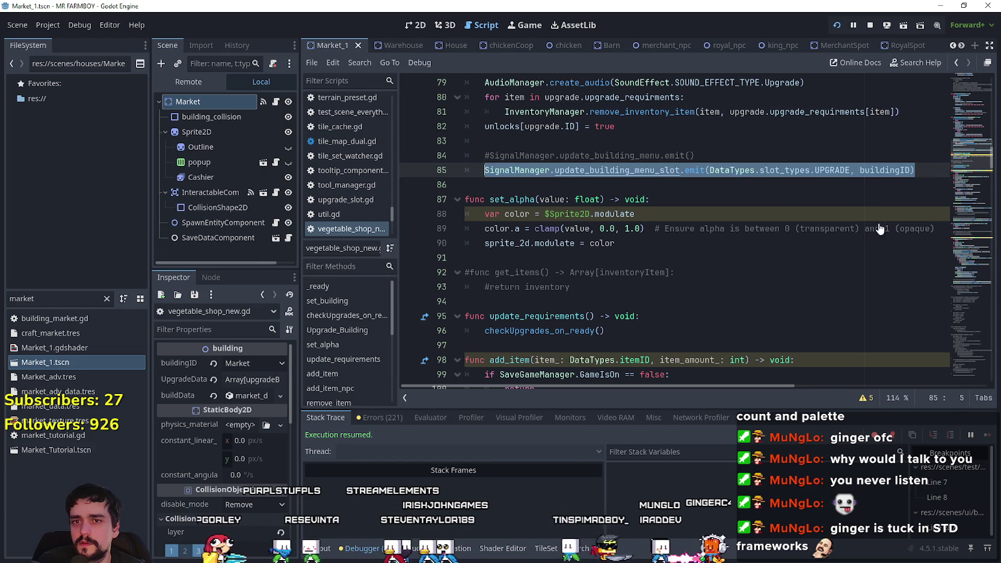
left_click_drag(974, 143, 966, 160)
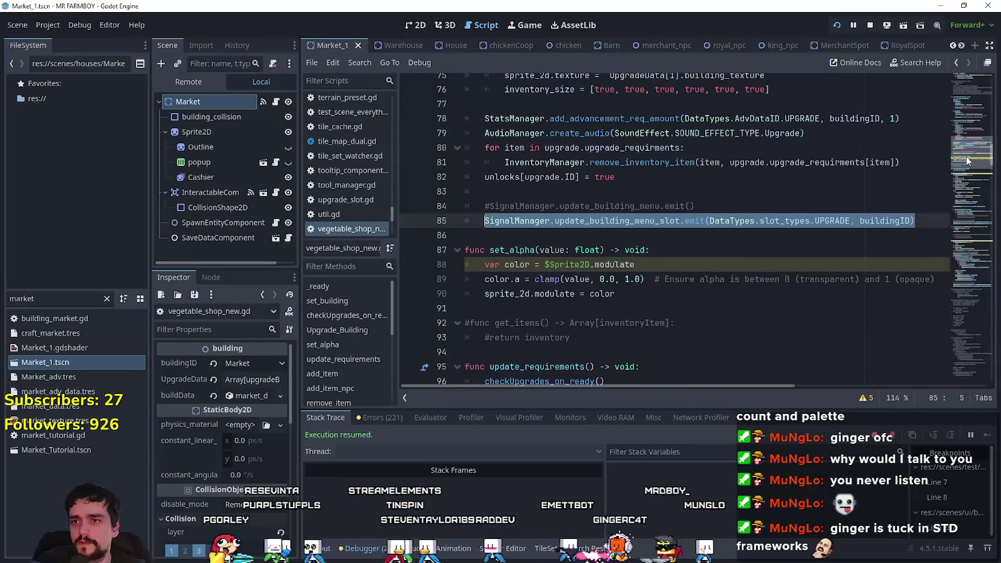
left_click_drag(918, 221, 464, 222)
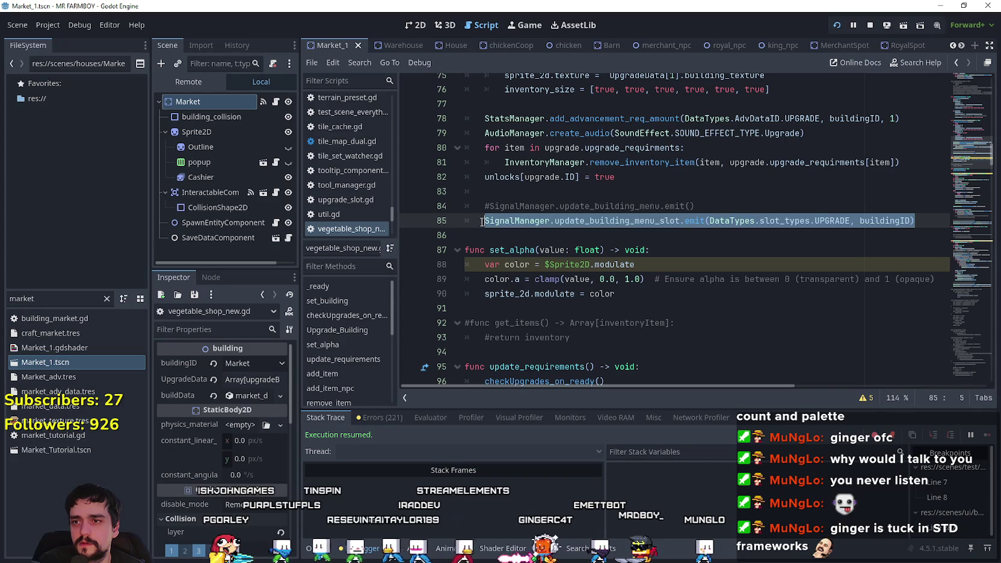
left_click(521, 193)
key("ctrl+s")
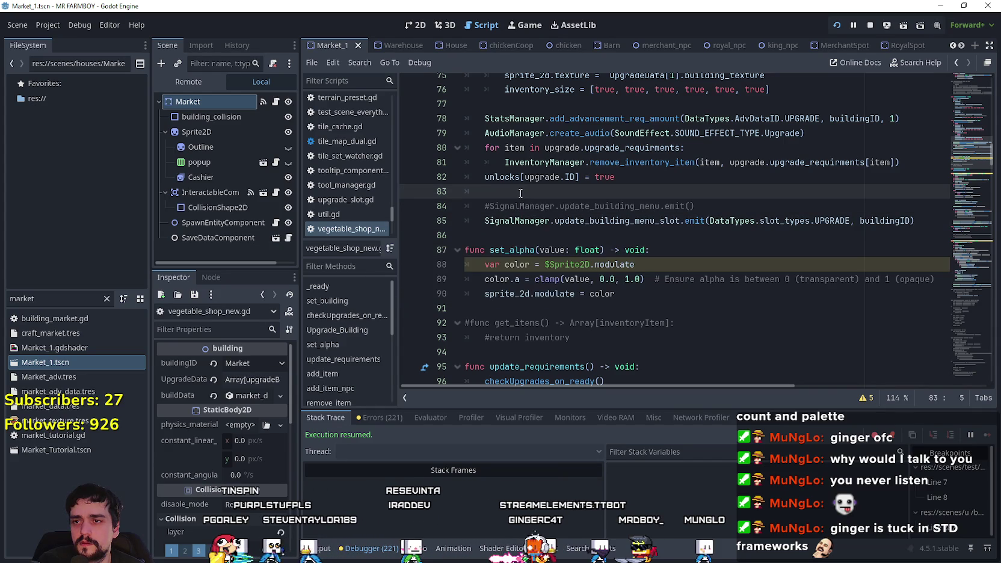
left_click(507, 233)
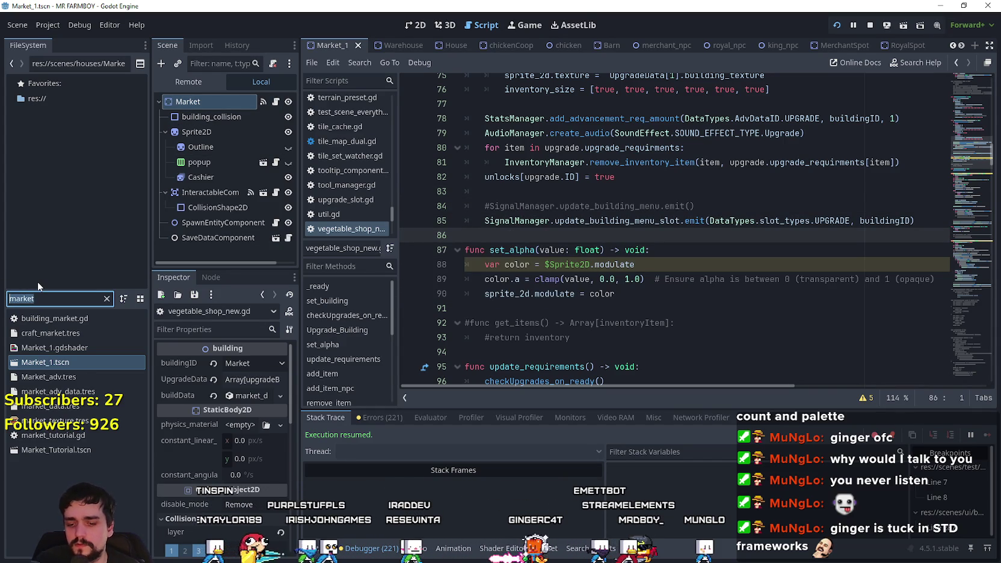
Open House.tscn and scroll through house.gd's add_npcs worker-spawning code.
type("house")
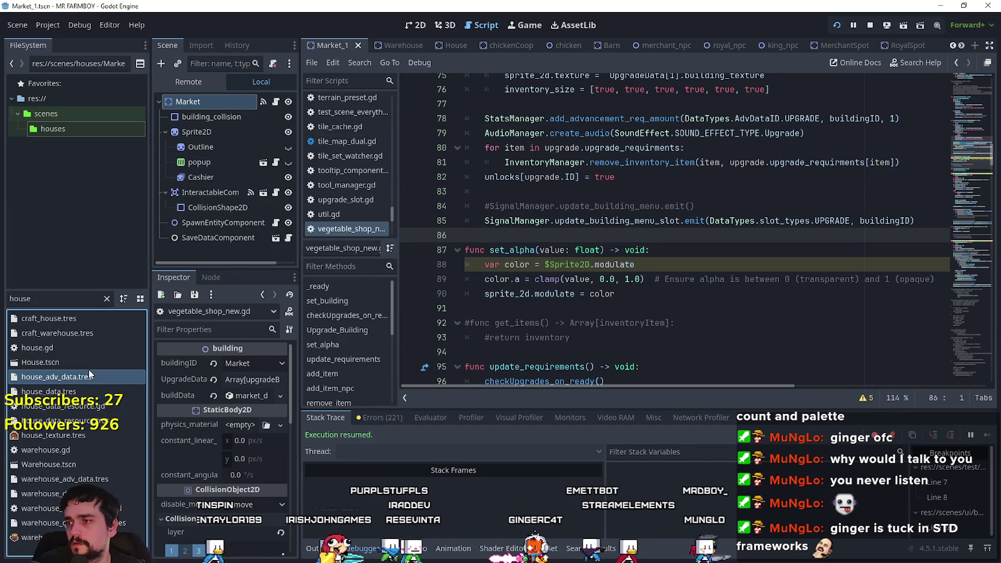
double_click(87, 366)
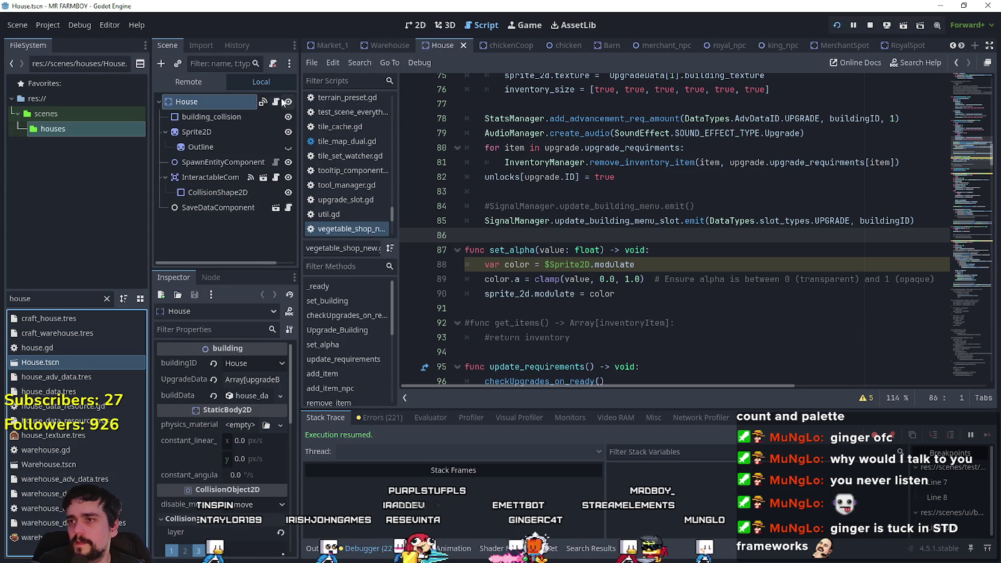
left_click_drag(964, 188, 948, 142)
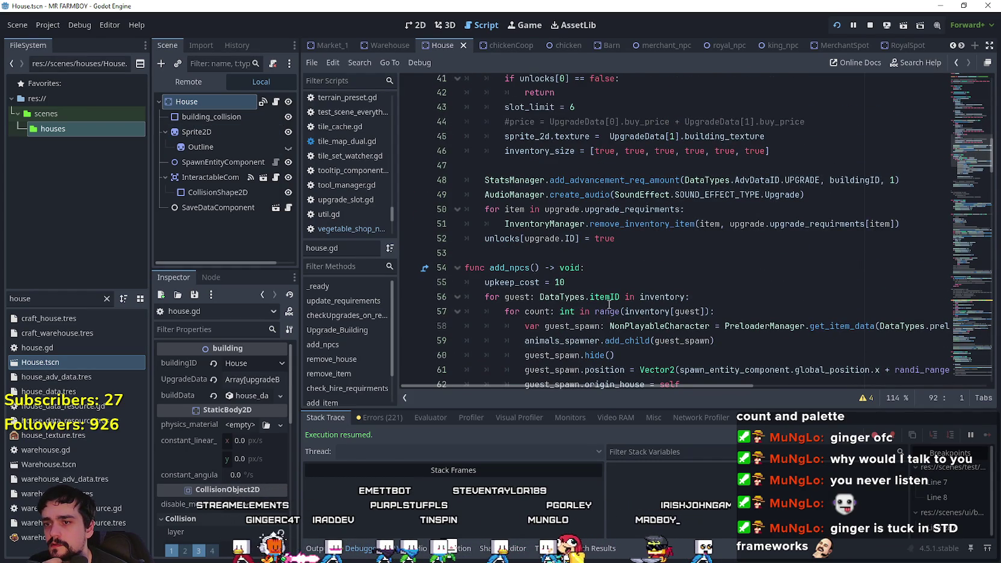
scroll("down", 3)
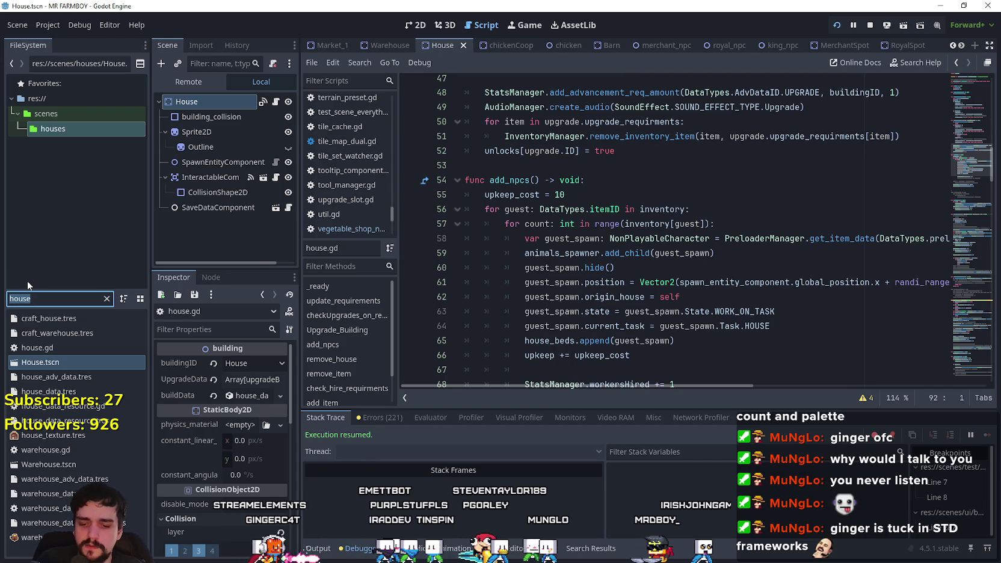
Filter FileSystem for 'market', reopen vegetable_shop_new.gd at line 85, and launch the game.
type("wa")
key("BackSpace")
key("BackSpace")
type("market")
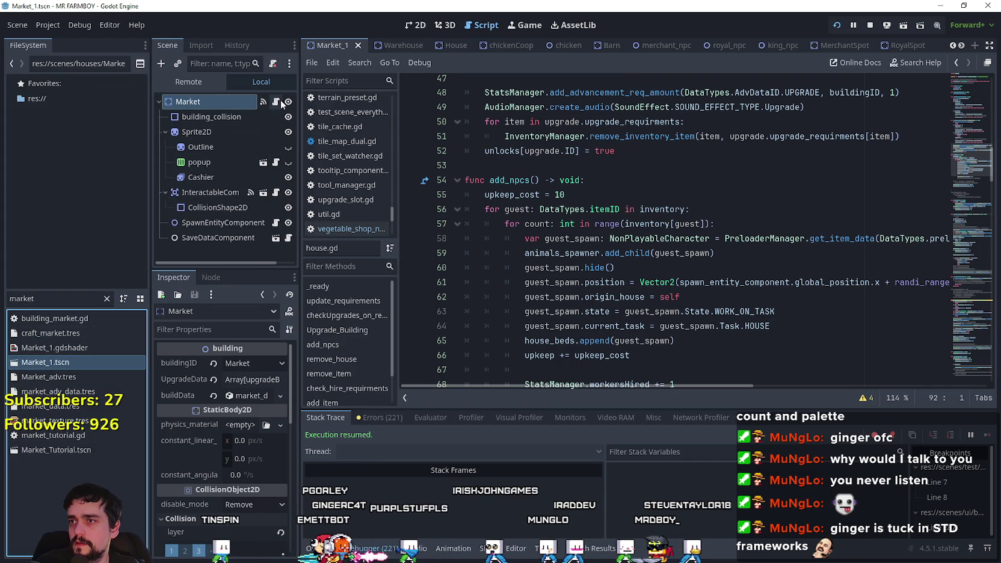
left_click(276, 102)
left_click(482, 231)
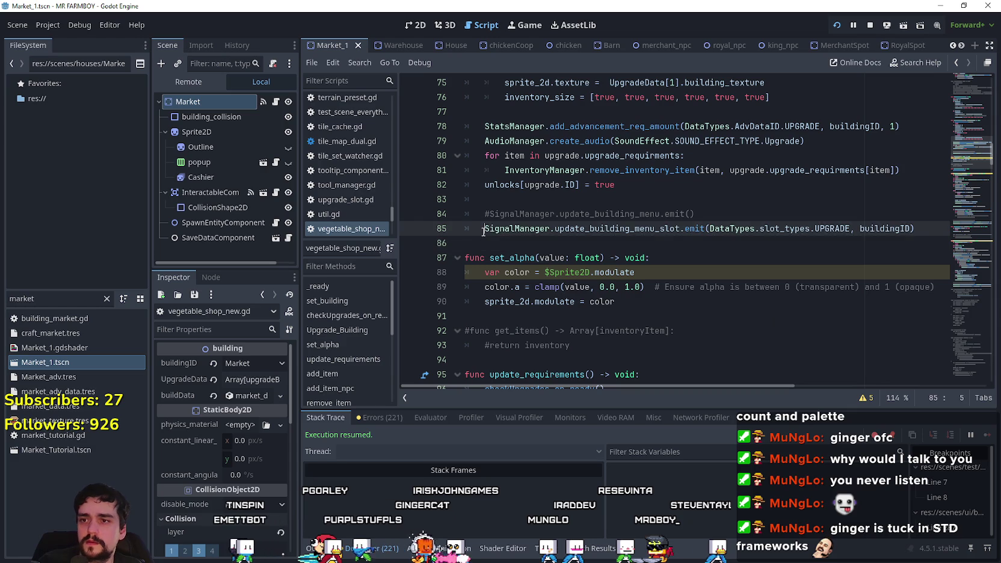
type("#")
key("ctrl+s")
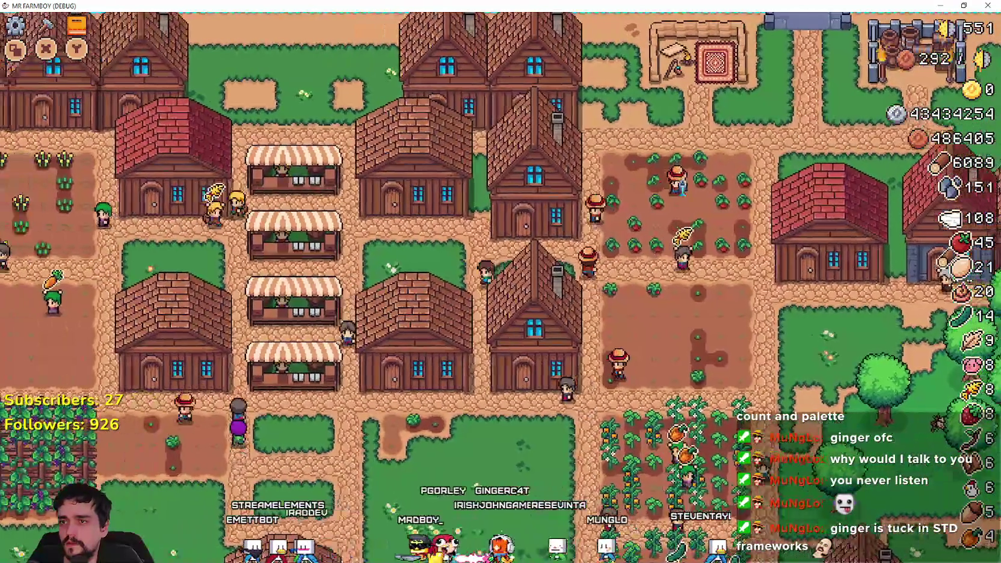
Buy the Warehouse stock upgrade, raising capacity to 2/4.
left_click(458, 282)
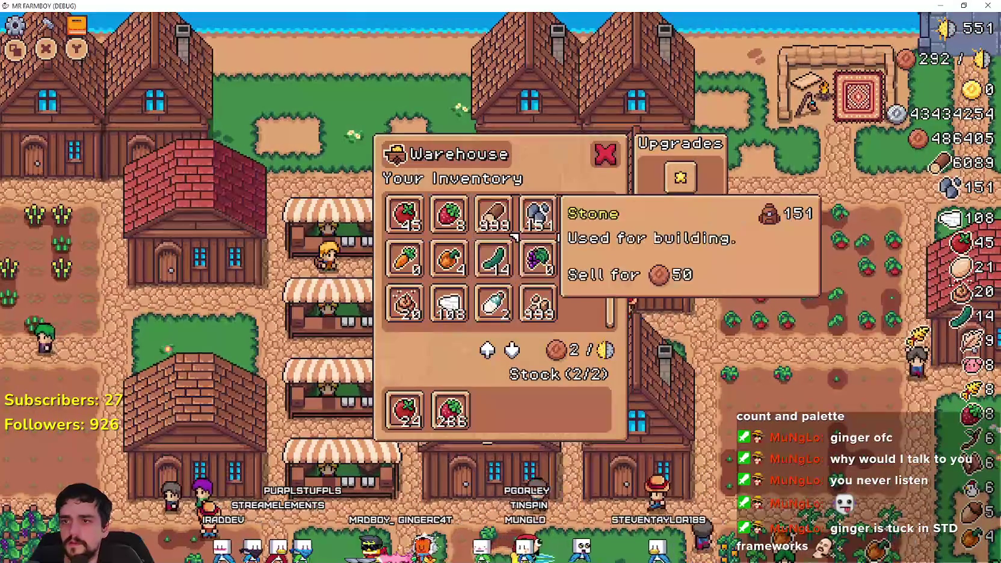
left_click(680, 177)
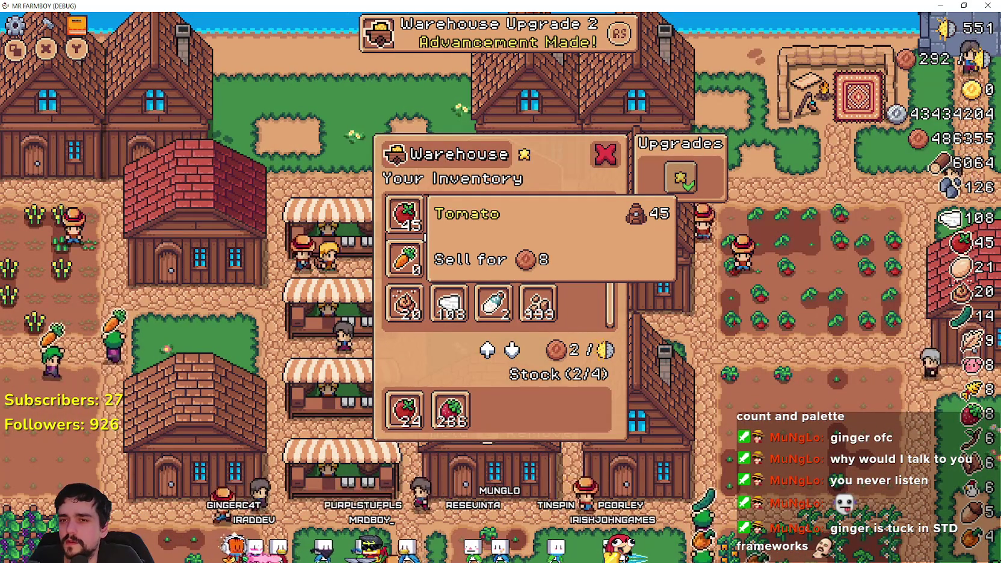
key("alt+Tab")
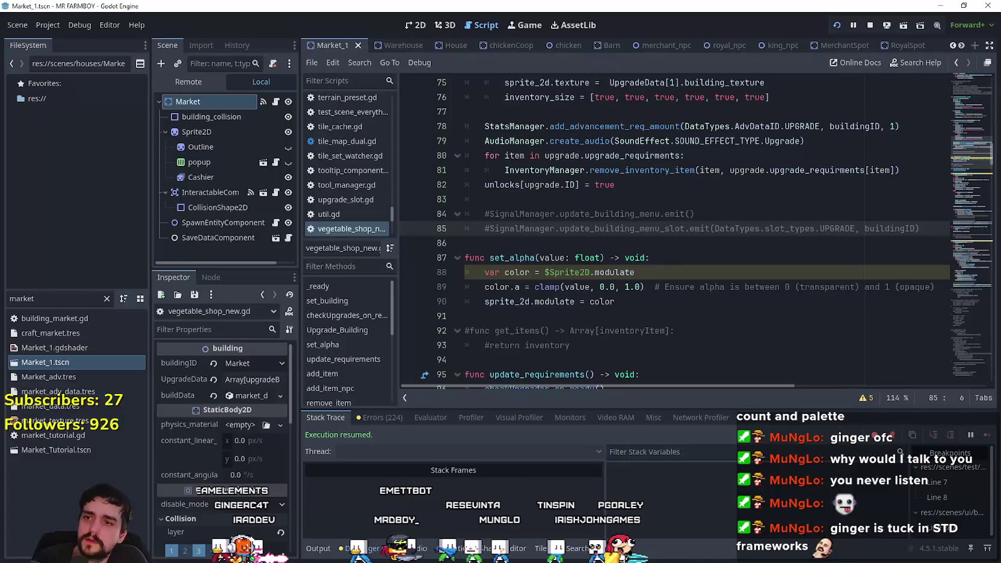
key("alt+Tab")
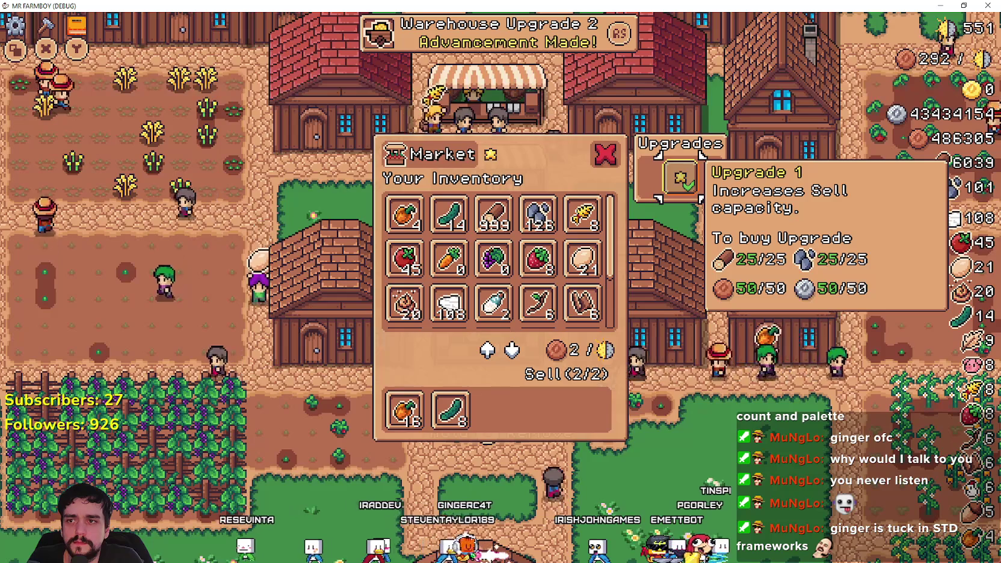
Open the Market panel, then view and close the Advancements and crafting panels.
left_click(605, 154)
left_click(76, 24)
key("Escape")
key("c")
key("Escape")
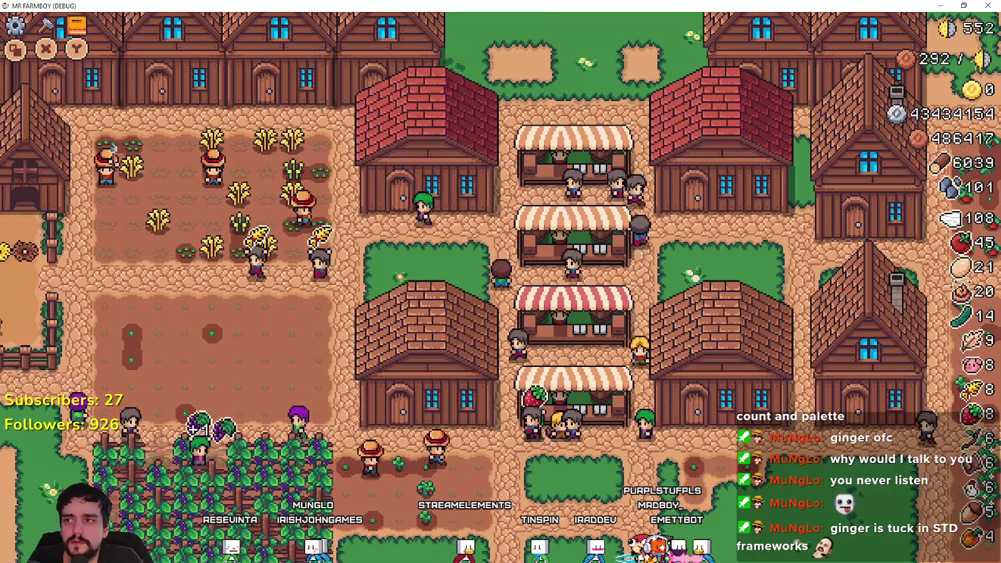
Check the pause options, then browse the Market's inventory window to its upgrades.
key("Escape")
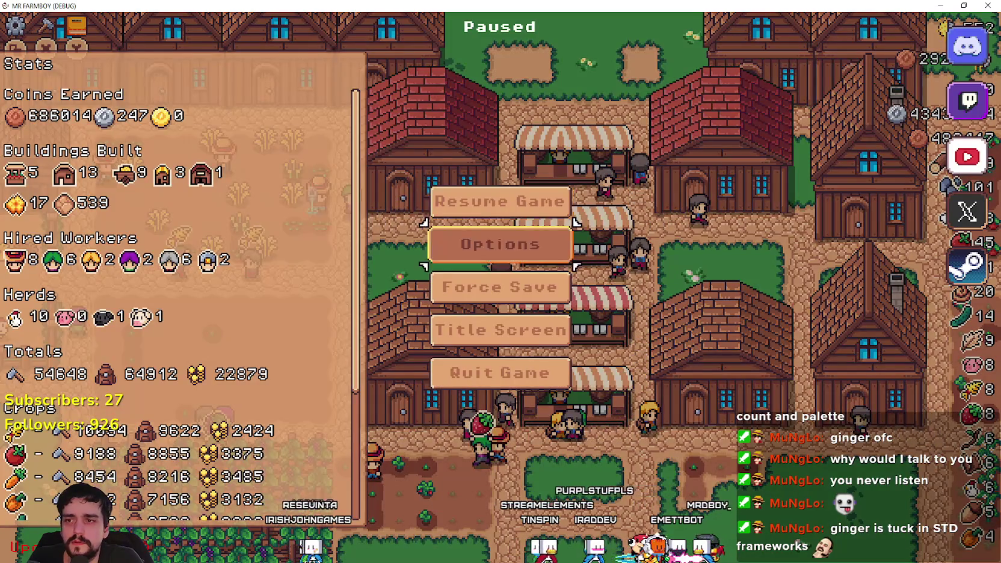
key("Return")
key("Return")
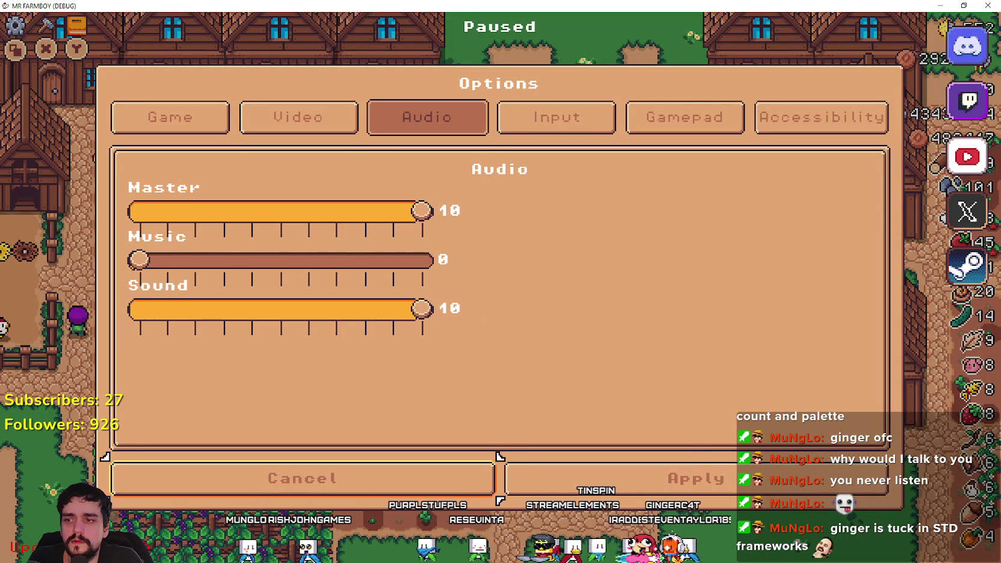
key("Escape")
key("Escape")
key("e")
key("Right")
key("Right")
key("Right")
key("Right")
key("Right")
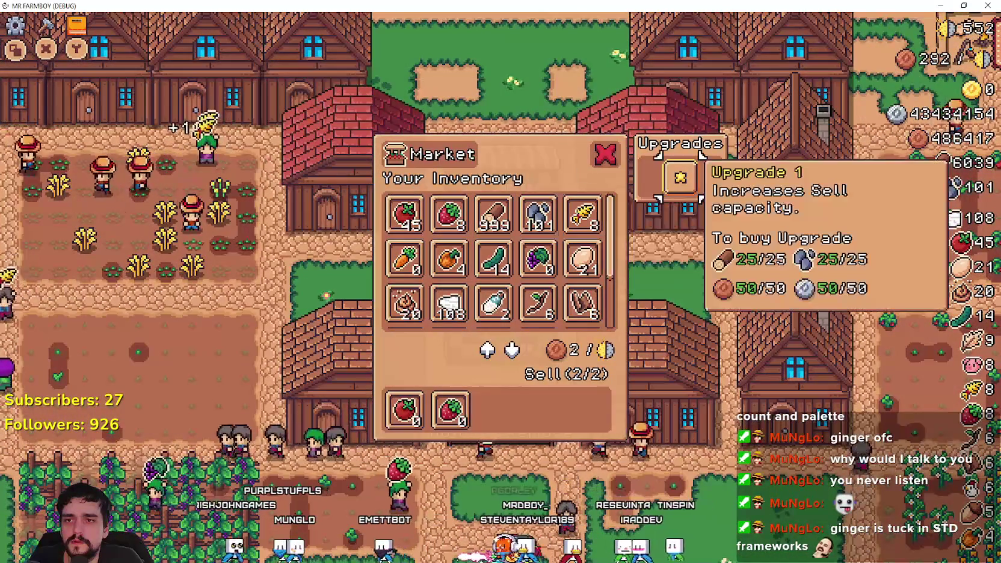
key("Escape")
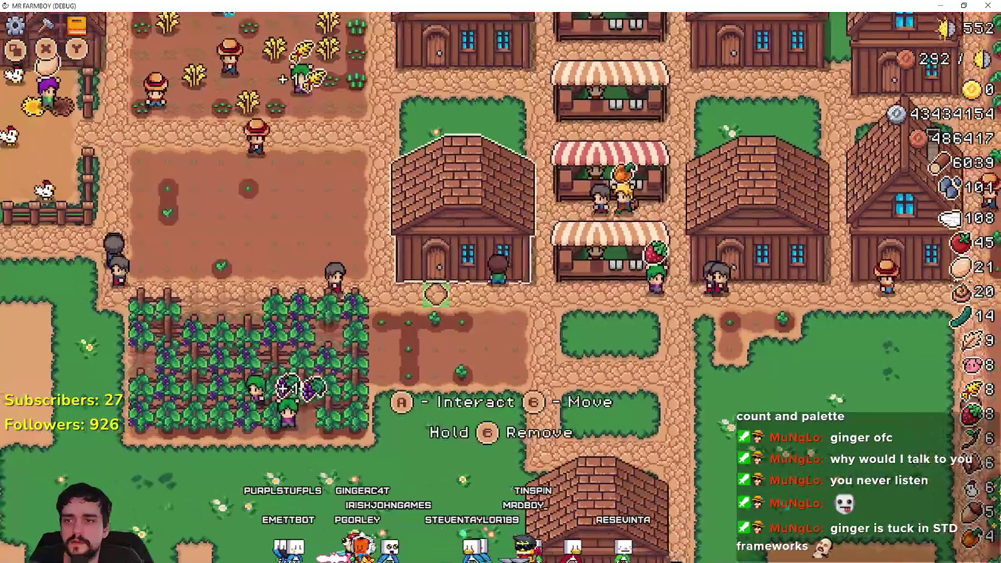
Buy the Warehouse's first stock upgrade from its inventory panel.
key("e")
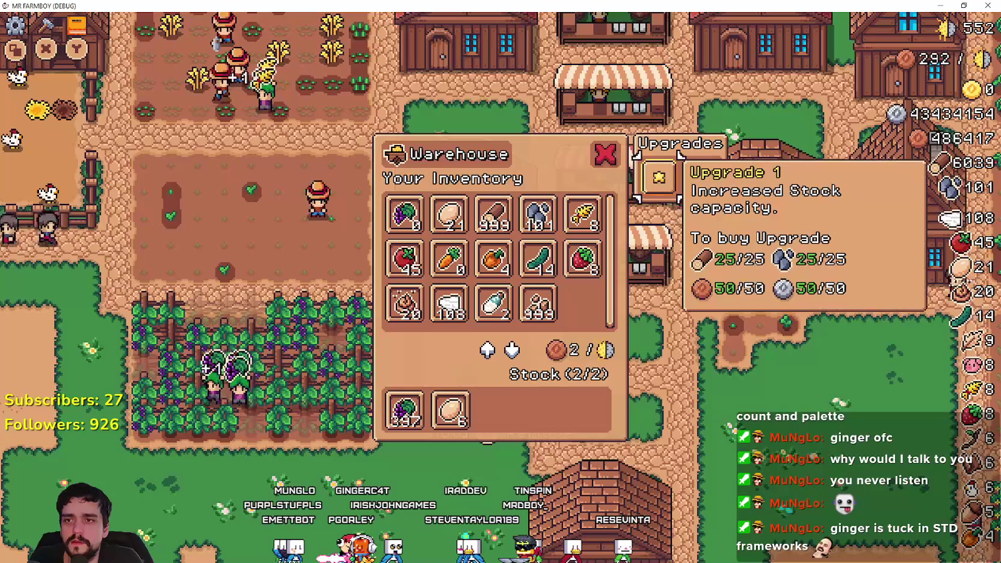
left_click(658, 177)
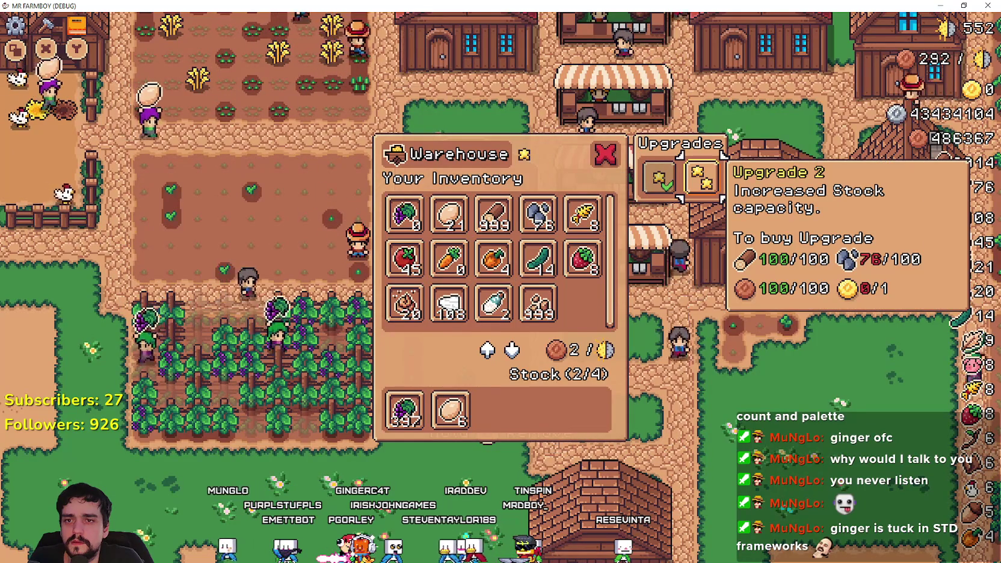
key("Escape")
Walk to the House and buy its first bed-capacity upgrade, then return to the editor.
key("d")
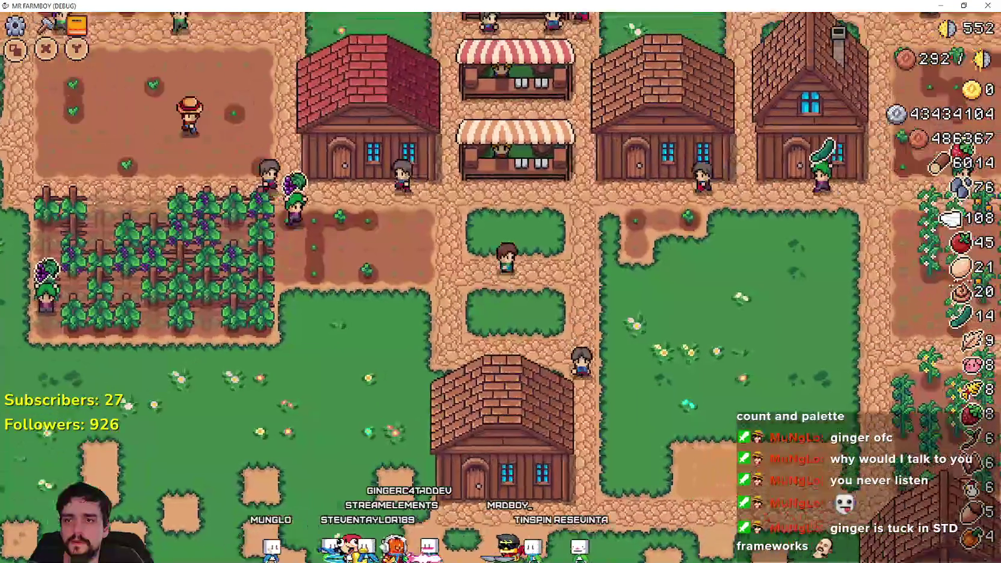
key("w")
key("d")
key("w")
key("e")
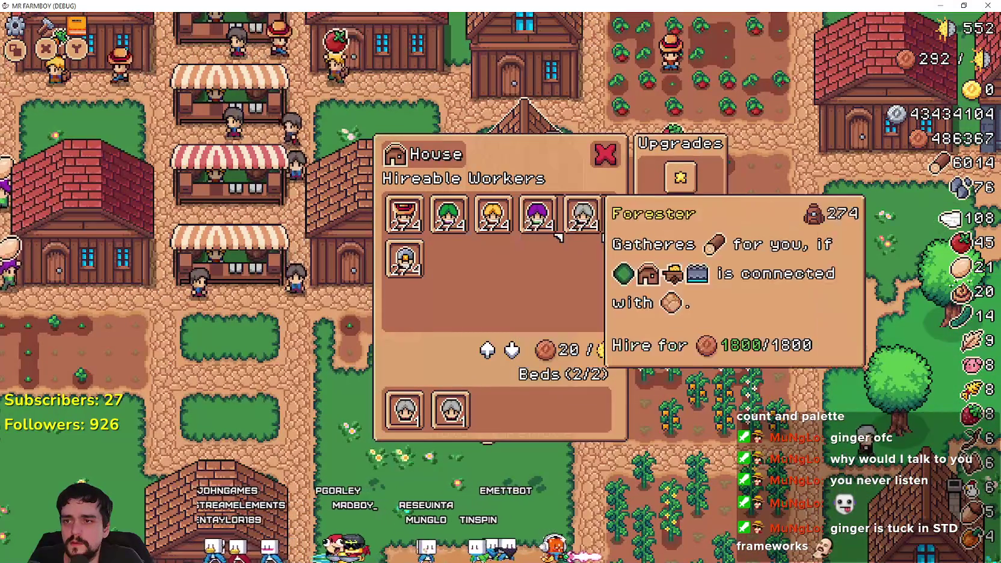
left_click(679, 177)
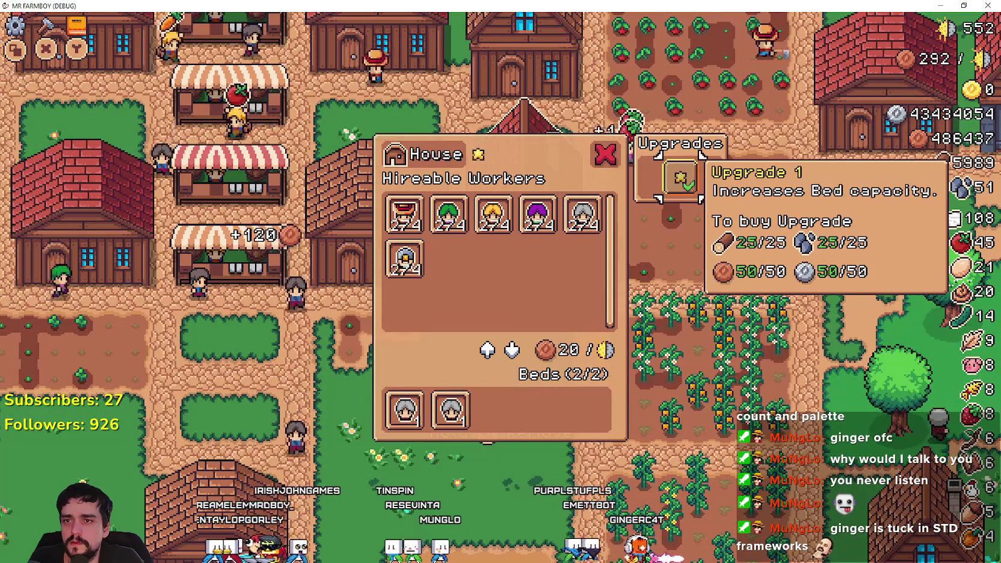
key("alt+Tab")
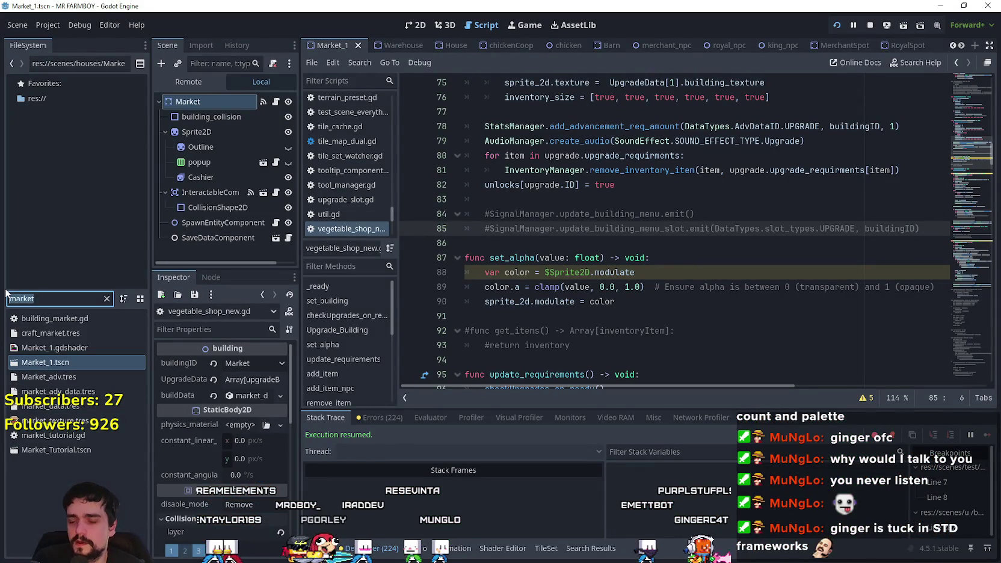
Filter FileSystem for 'house', open House.tscn and review its script's upgrade code.
type("house")
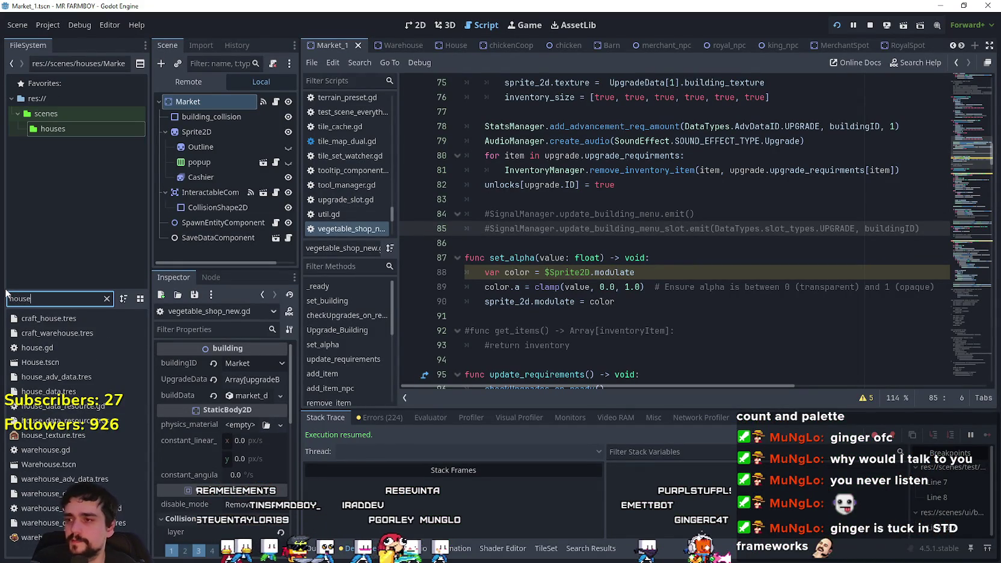
double_click(76, 362)
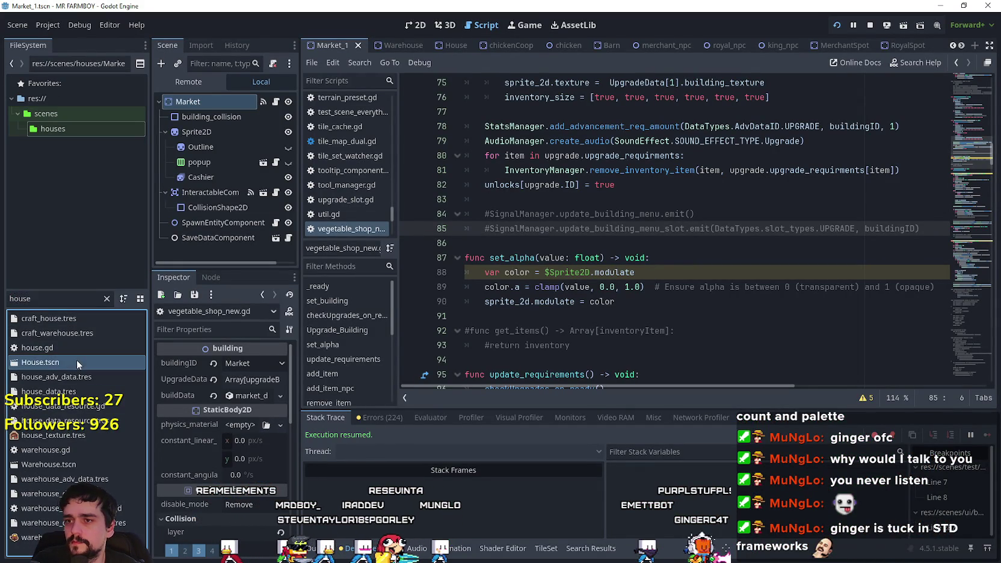
left_click(276, 101)
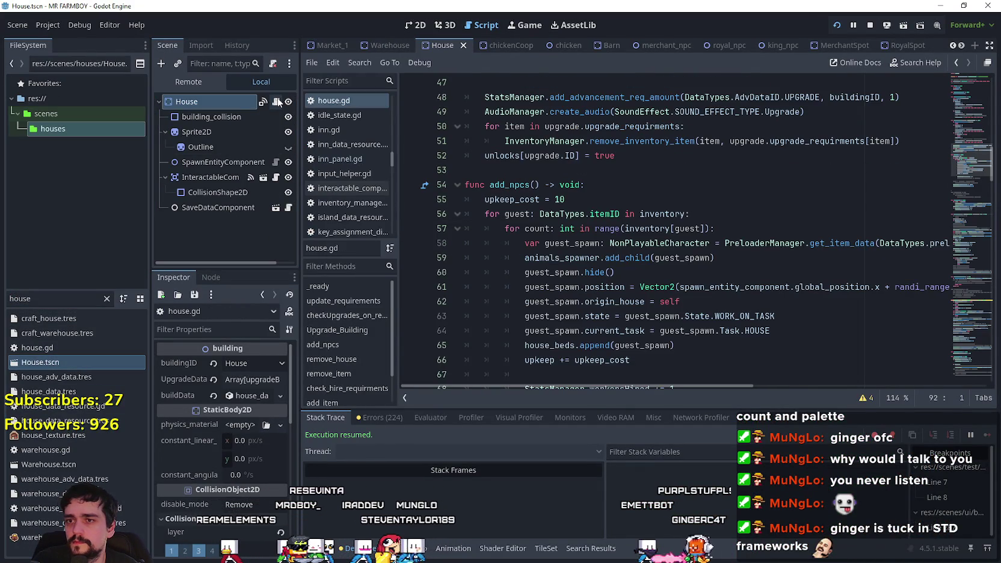
scroll("up", 3)
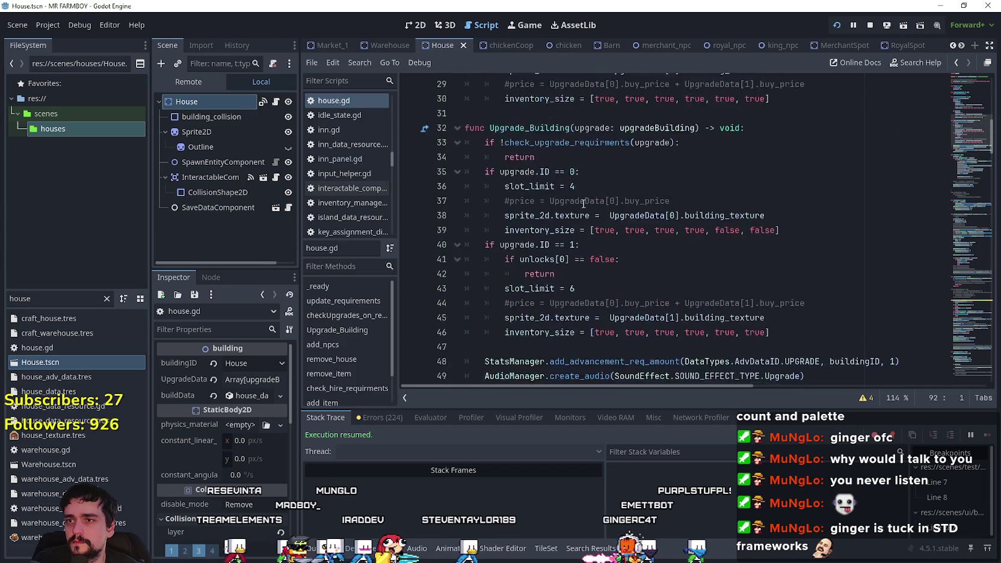
scroll("down", 3)
Refilter FileSystem to 'wareh' and open Warehouse.tscn.
double_click(19, 299)
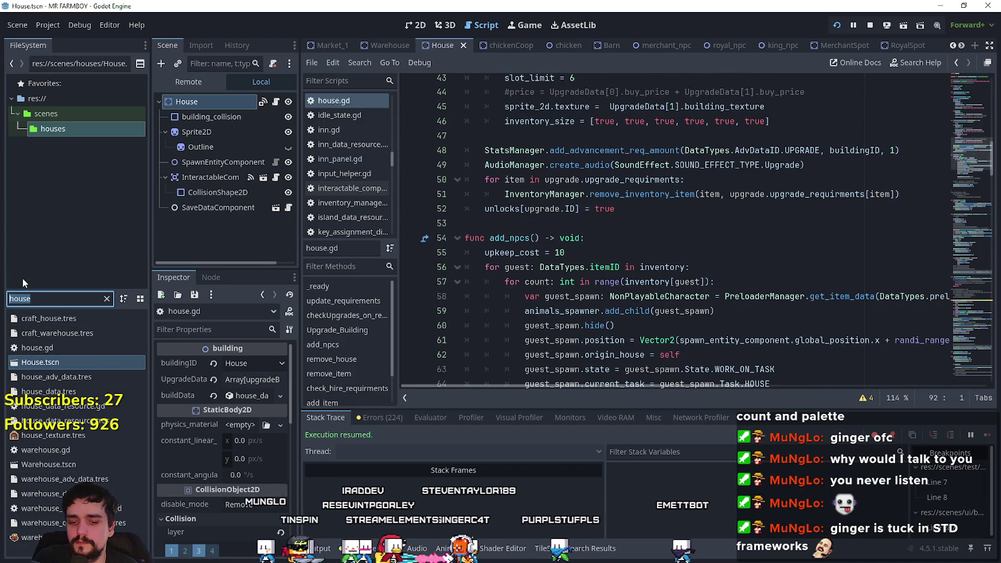
type("wareh")
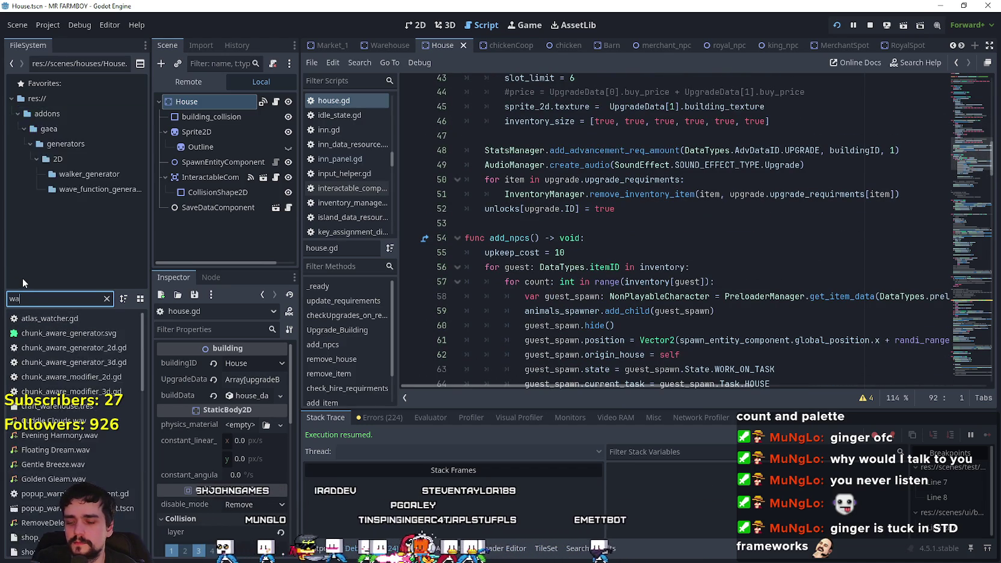
double_click(60, 343)
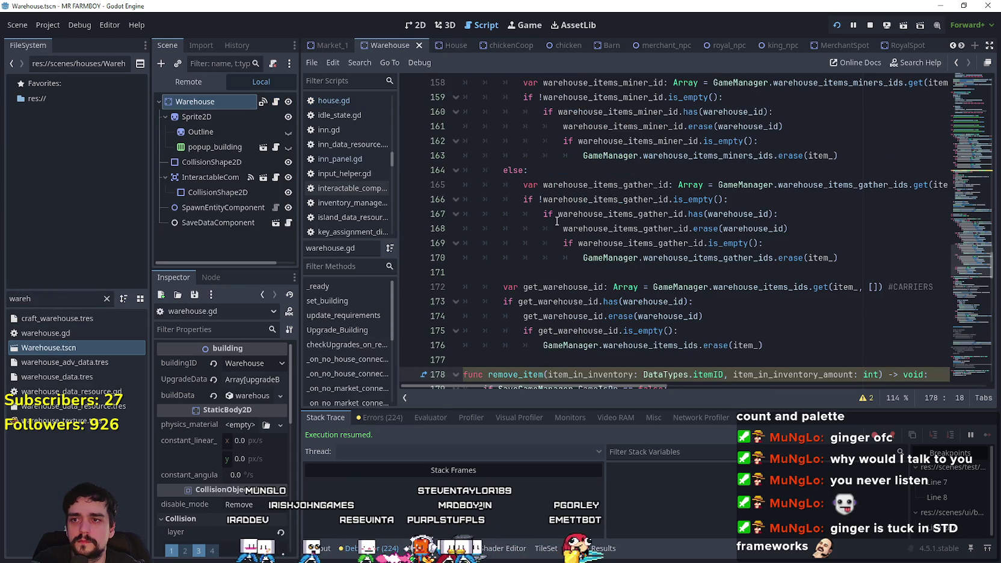
Comment out SignalManager.update_building_menu.emit() on line 58 of warehouse.gd, save, and clear the filter.
left_click_drag(963, 259, 966, 140)
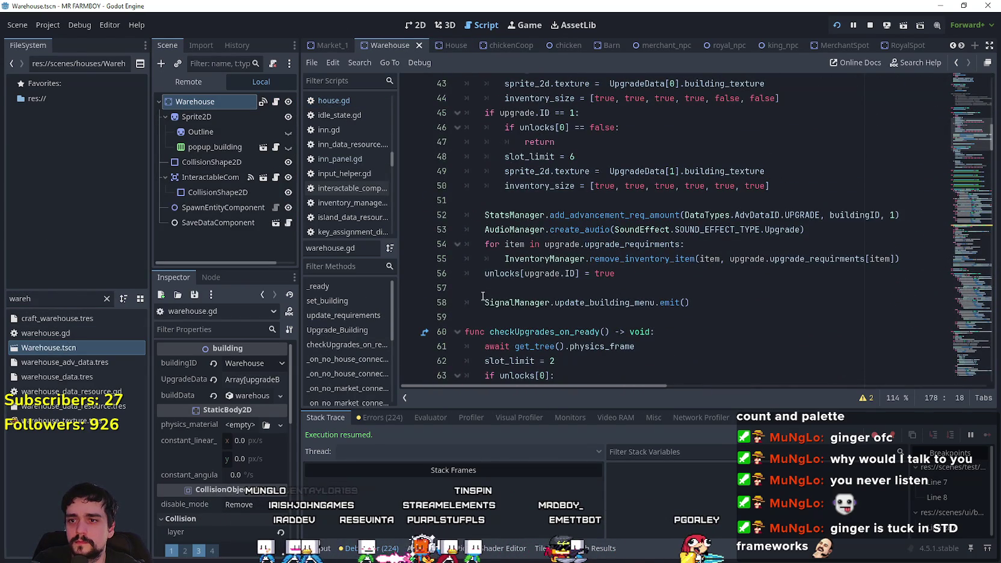
left_click(483, 302)
left_click(493, 292)
key("ctrl+s")
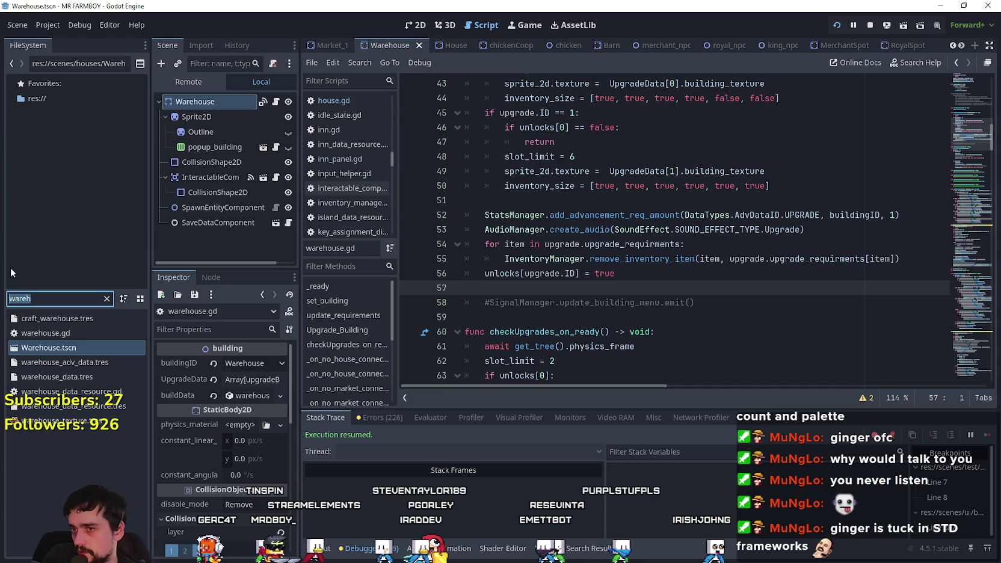
key("BackSpace")
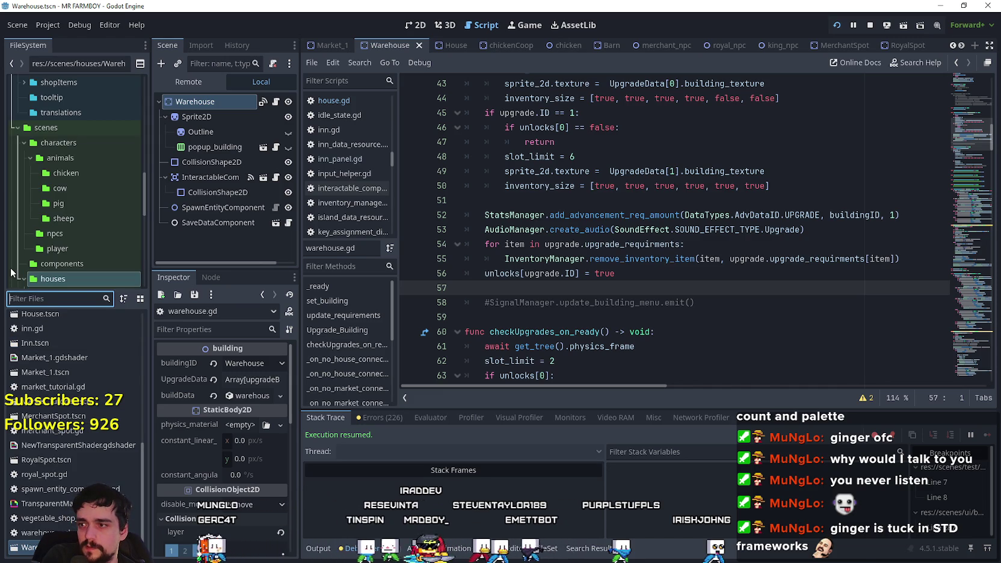
Filter the FileSystem for 'coop' and open the chickenCoop.tscn scene.
type("h")
key("BackSpace")
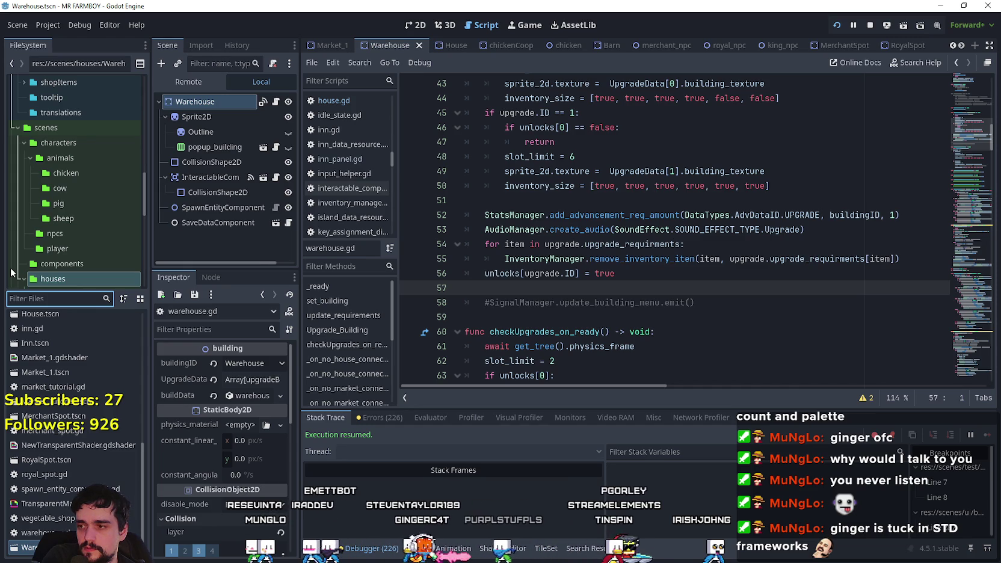
type("co")
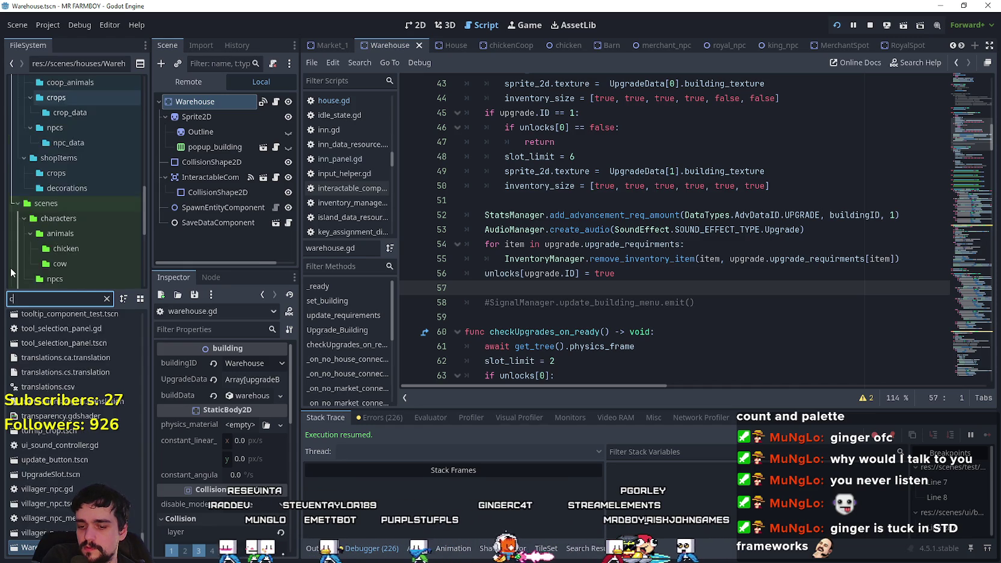
type("op")
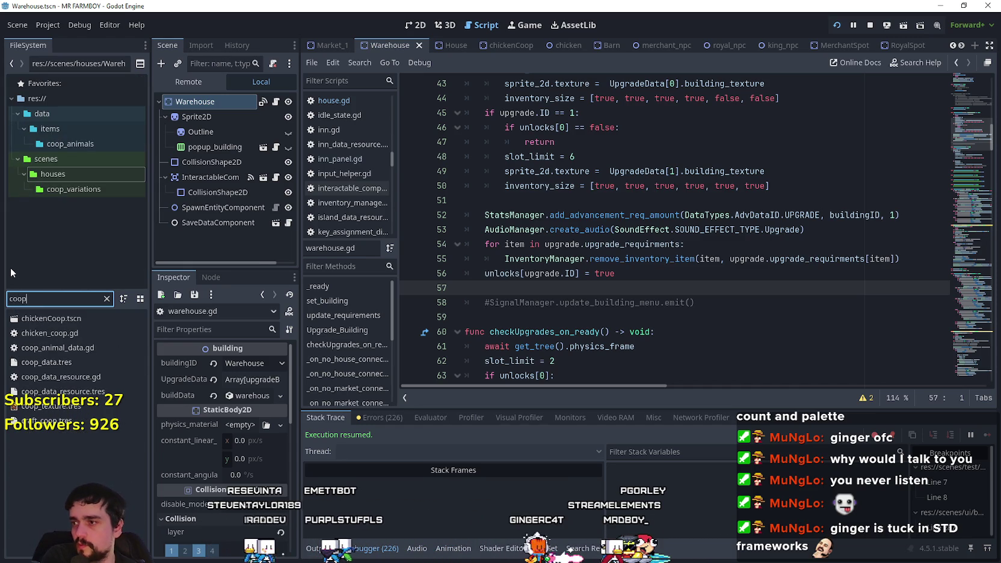
left_click(83, 319)
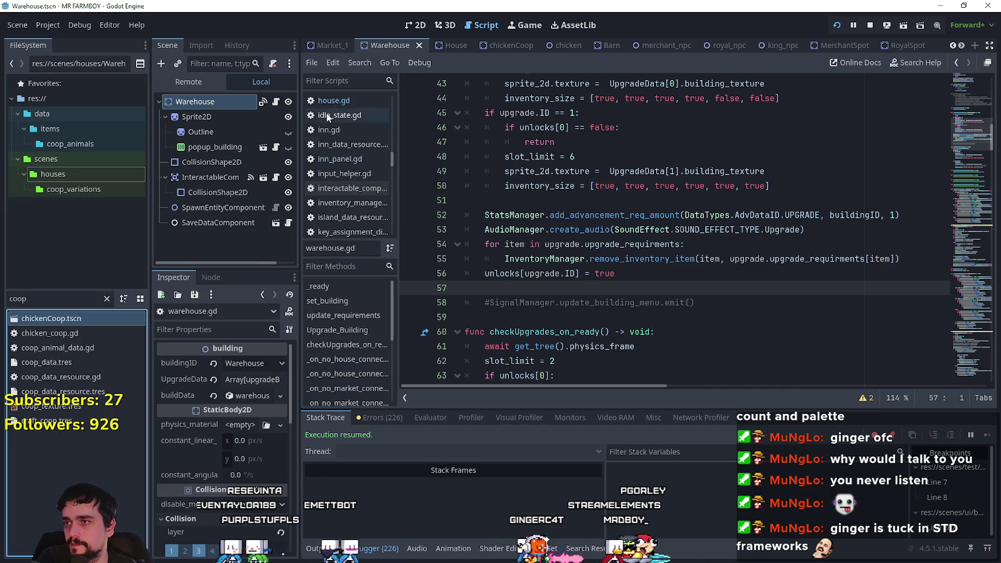
double_click(100, 318)
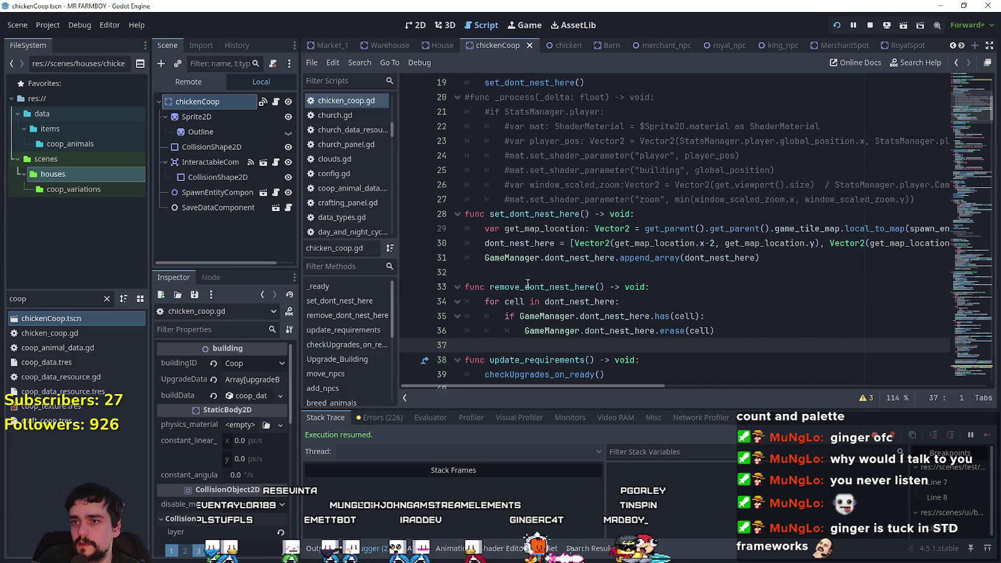
Scroll through chicken_coop.gd to review its Upgrade_Building code.
scroll("up", 3)
left_click_drag(965, 175, 964, 170)
scroll("down", 3)
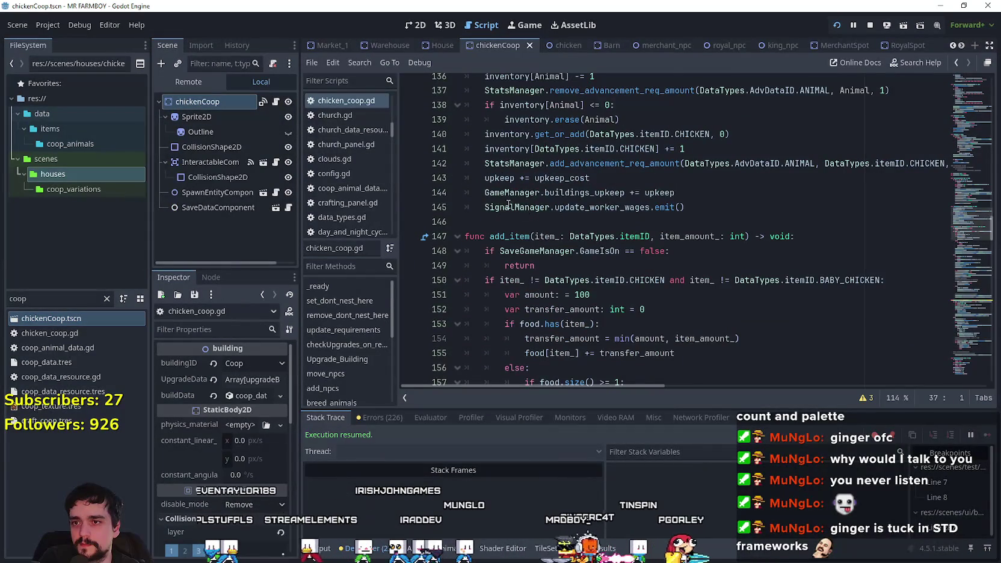
scroll("down", 3)
scroll("up", 3)
scroll("up", 3)
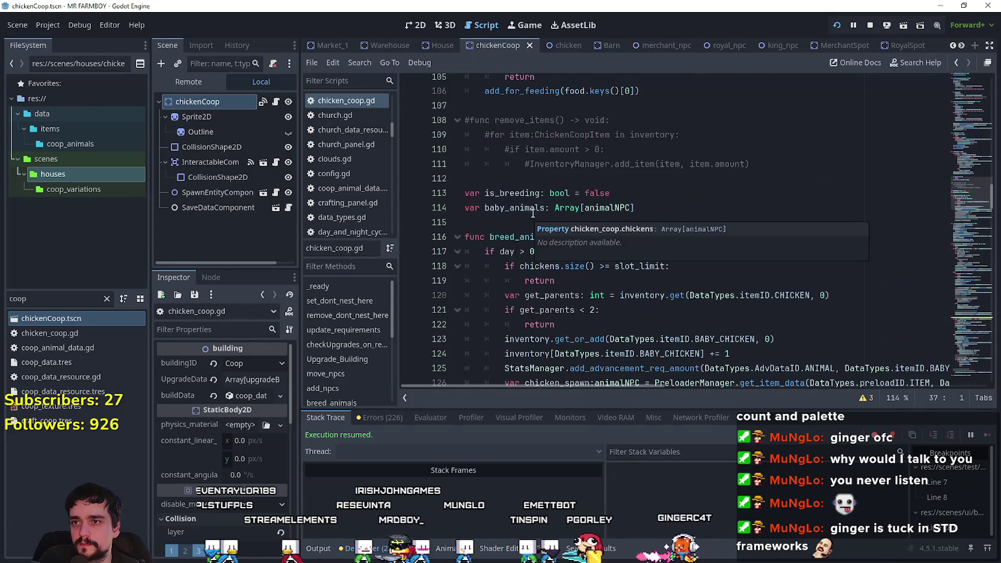
left_click_drag(952, 185, 960, 140)
scroll("down", 3)
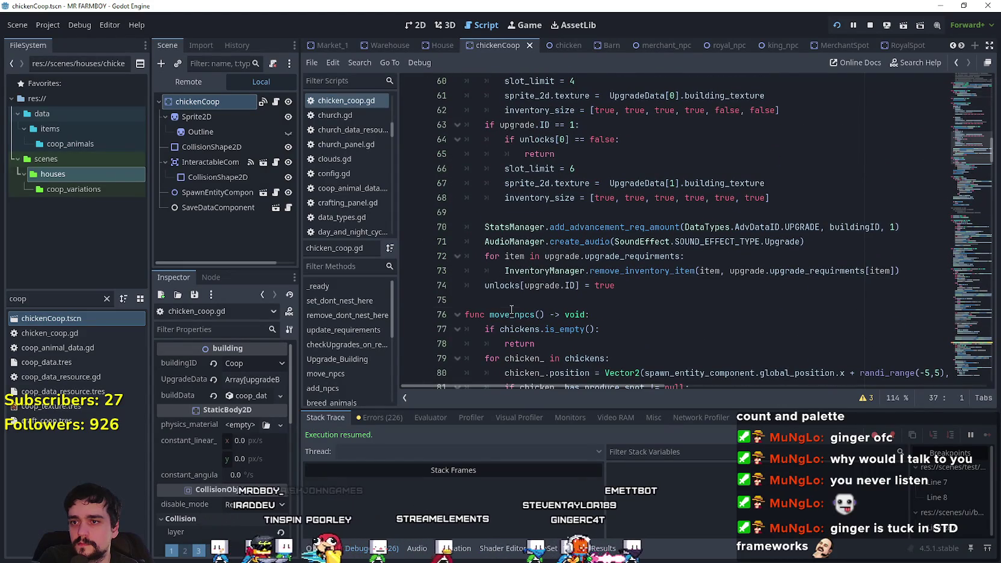
left_click(512, 300)
Filter the FileSystem for 'barn' and open Barn.tscn.
double_click(26, 296)
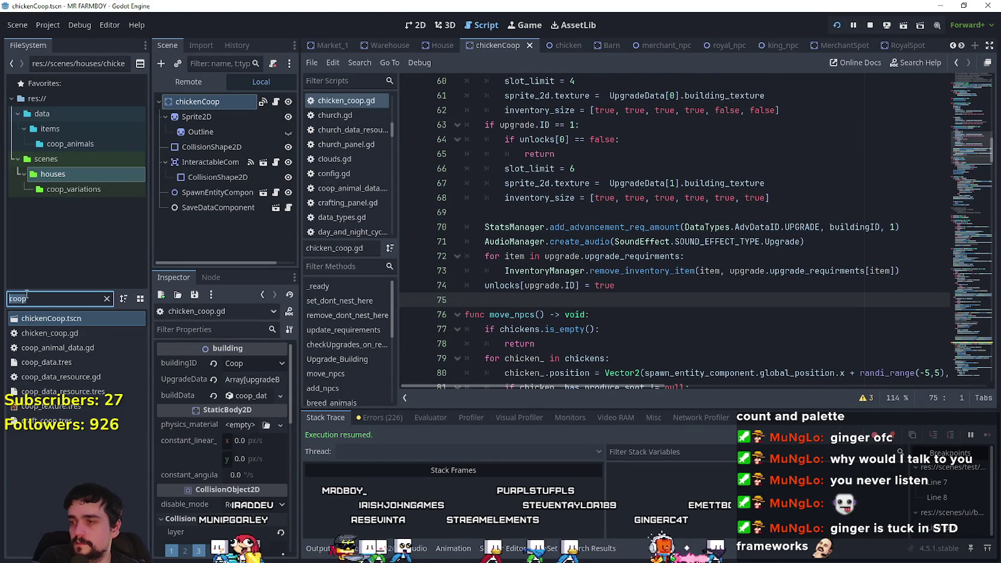
type("barn")
double_click(65, 332)
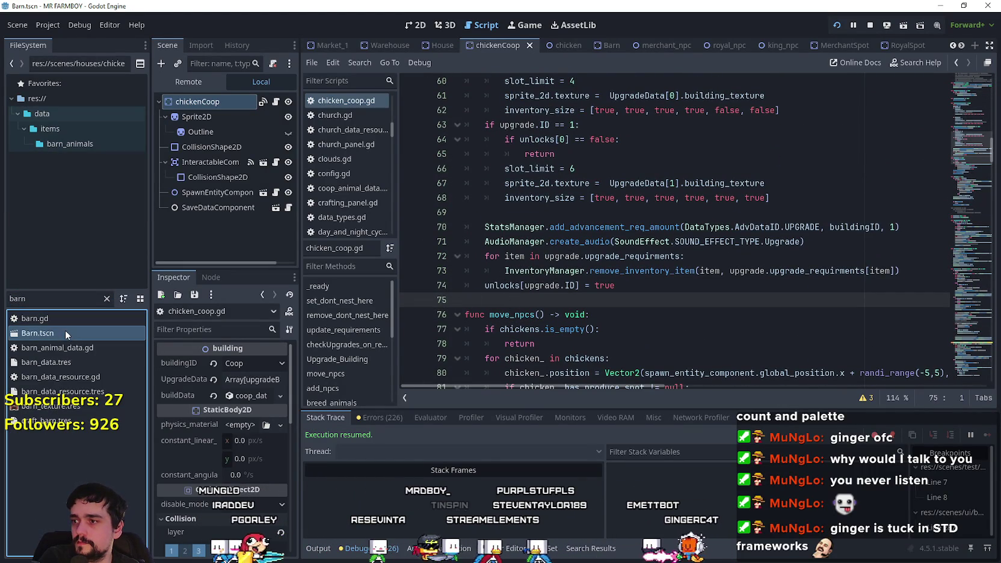
Open the Barn script and scroll to its Upgrade_Building code.
left_click(275, 102)
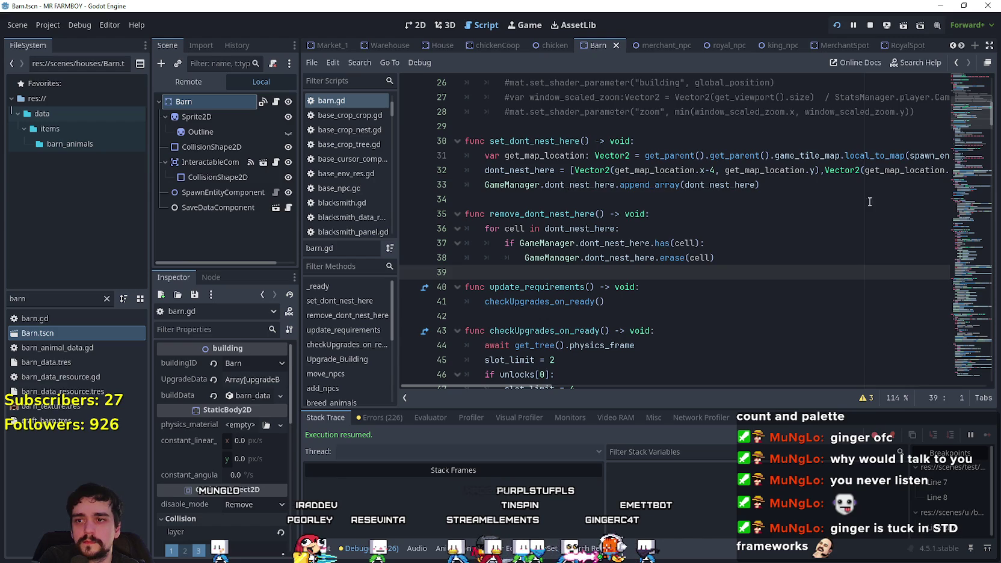
scroll("up", 3)
left_click_drag(973, 118, 959, 143)
left_click(618, 304)
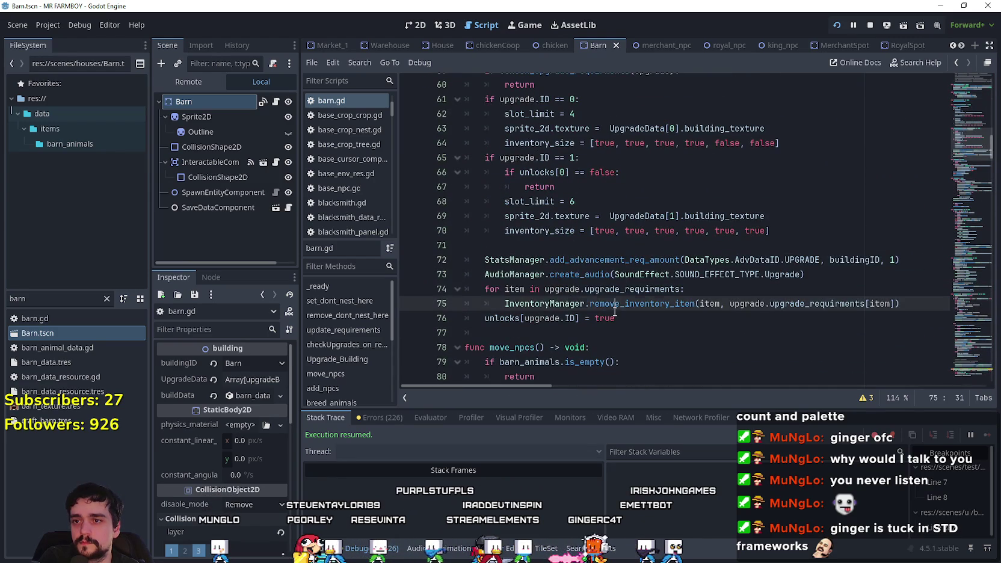
Switch back to the running Mr Farmboy game and quit it from the pause menu.
key("alt+Tab")
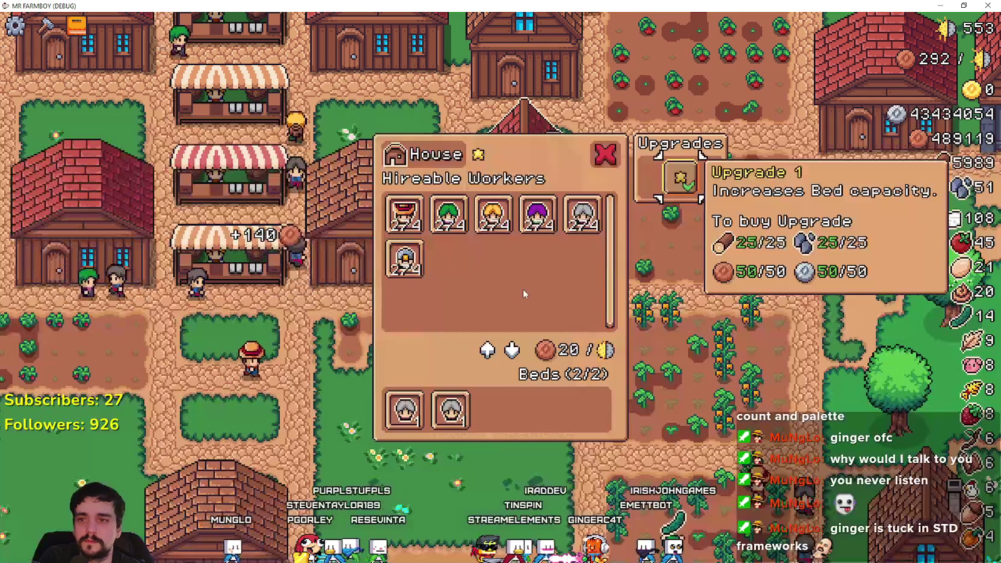
key("Escape")
left_click(534, 374)
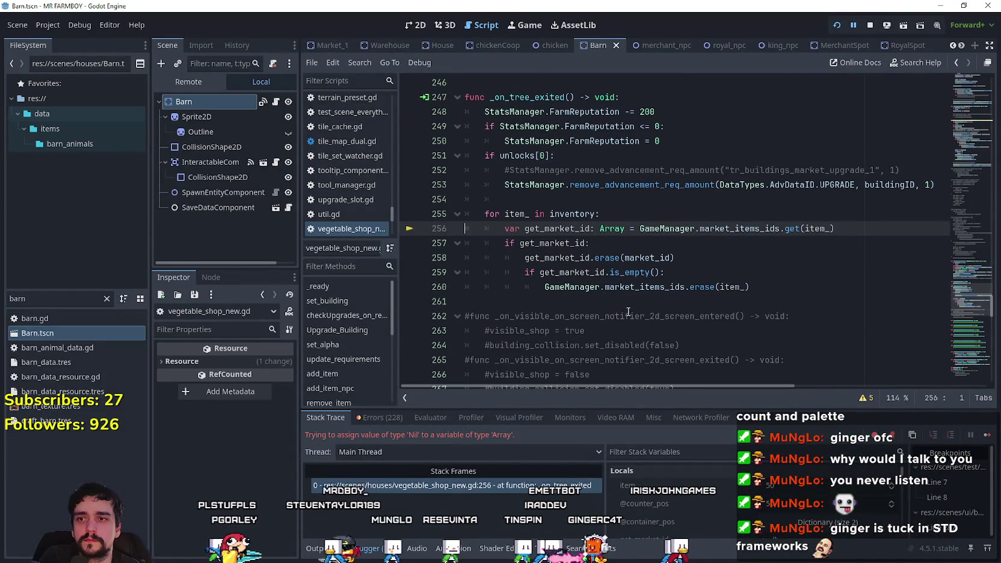
left_click(624, 301)
scroll("up", 3)
scroll("up", 3)
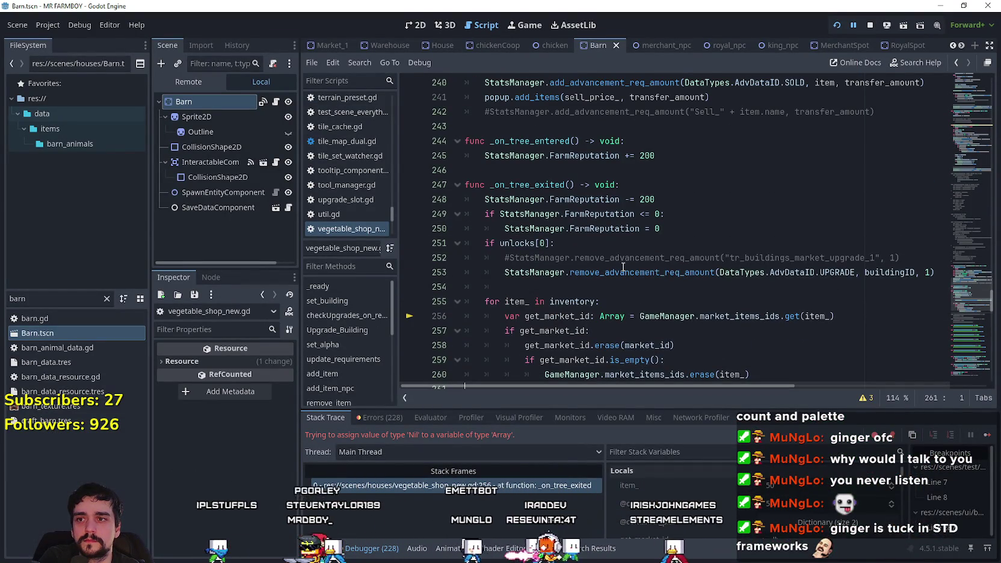
scroll("down", 3)
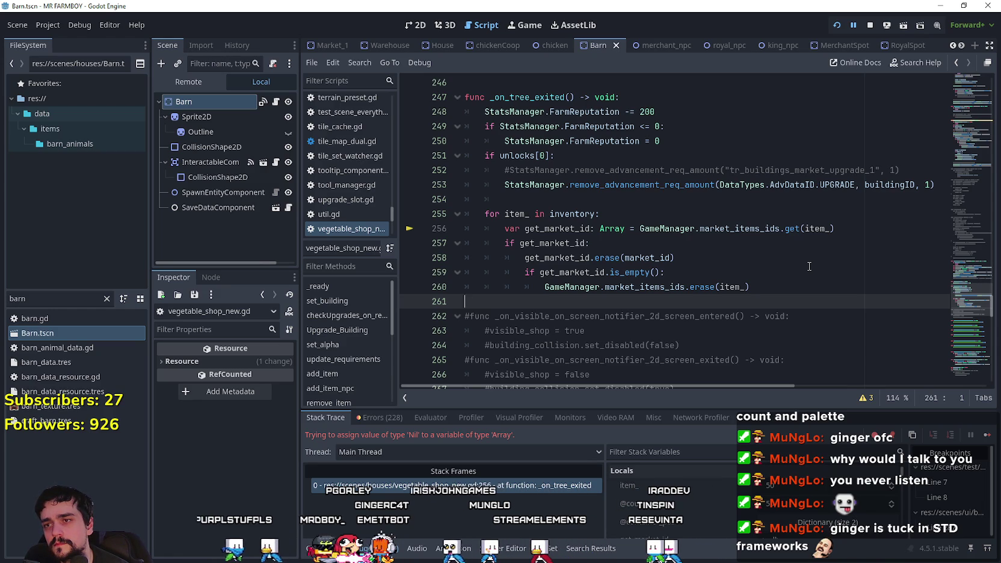
left_click(862, 230)
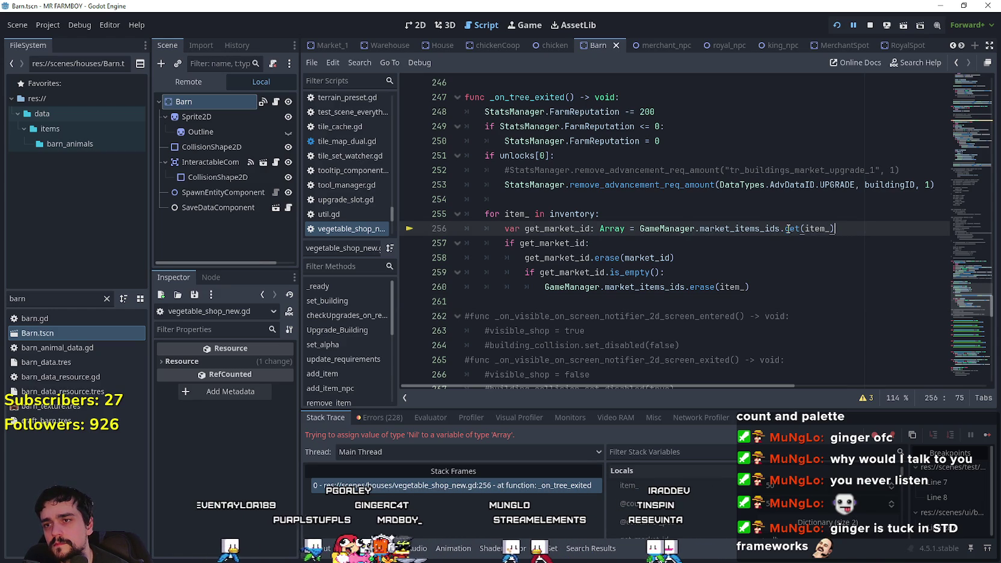
left_click_drag(835, 229, 472, 221)
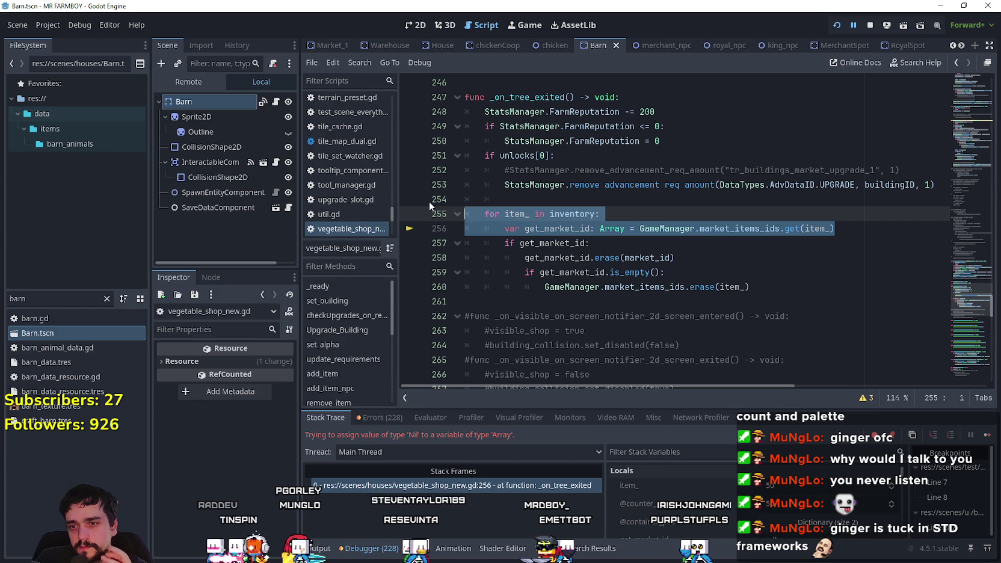
scroll("down", 3)
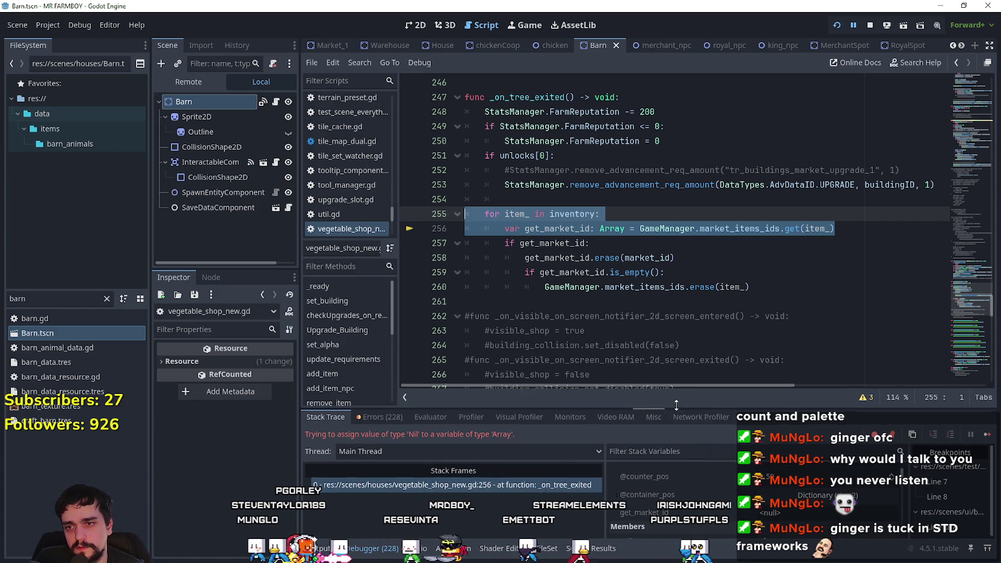
Enlarge the debugger panel and expand the inventory Dictionary under Members.
left_click_drag(673, 409, 800, 336)
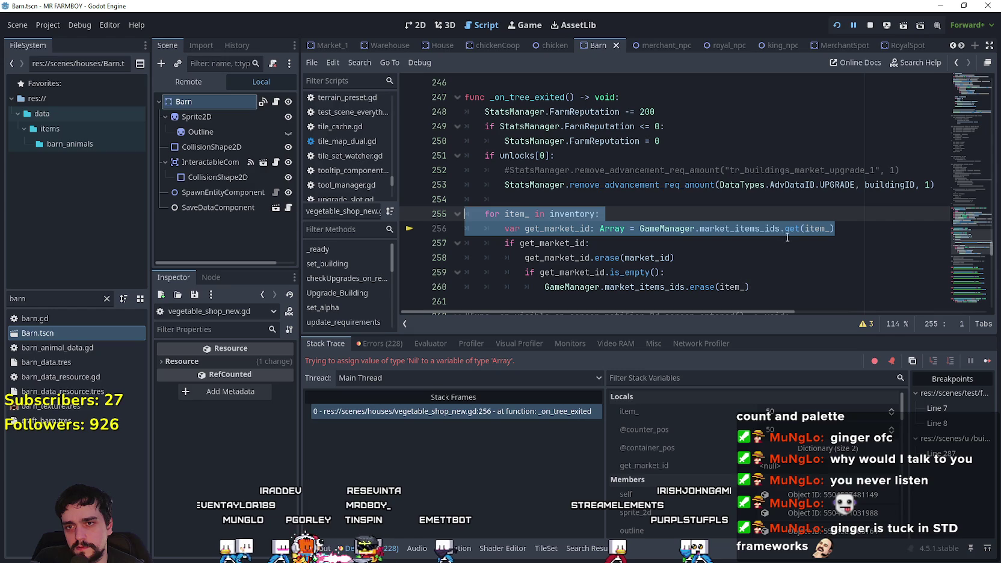
left_click(780, 229)
double_click(811, 229)
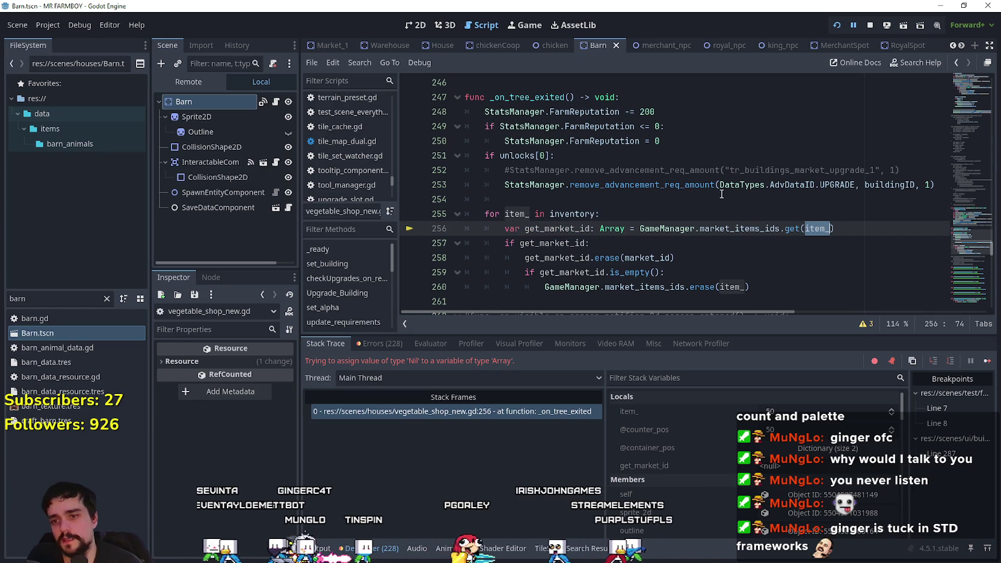
scroll("down", 3)
scroll("down", 3)
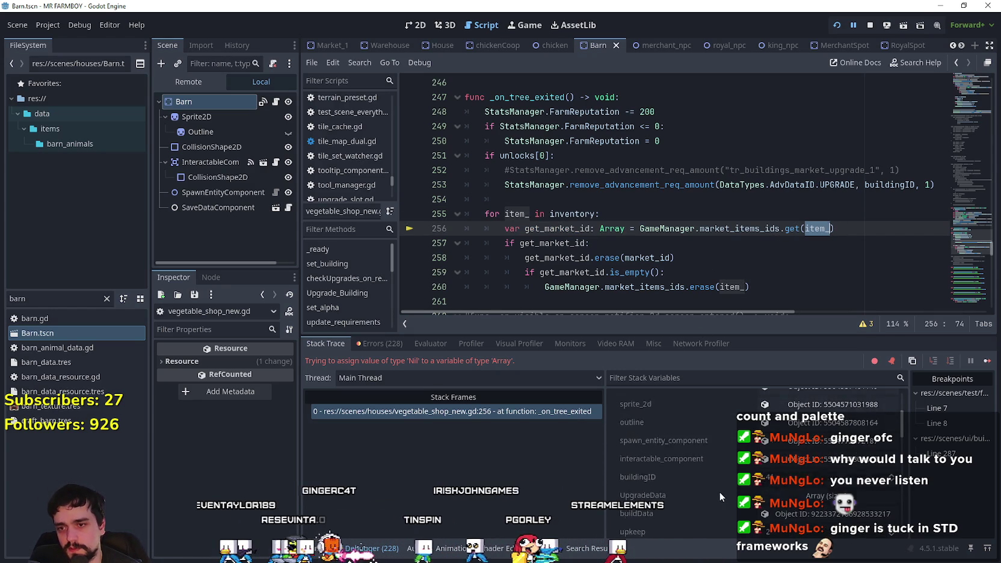
scroll("down", 3)
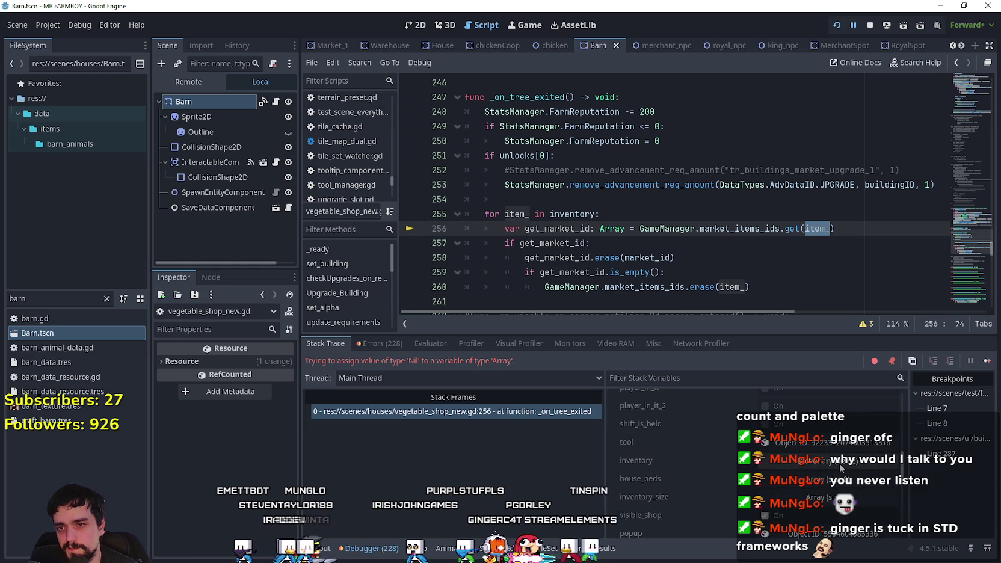
left_click(839, 462)
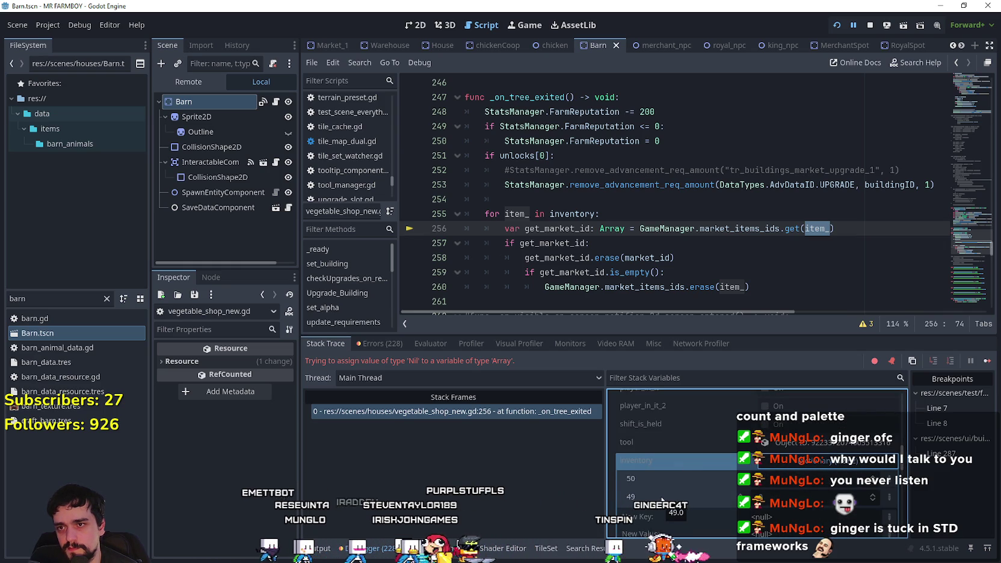
Inspect get_market_id, is_empty and market_items_ids on lines 256–260.
double_click(556, 244)
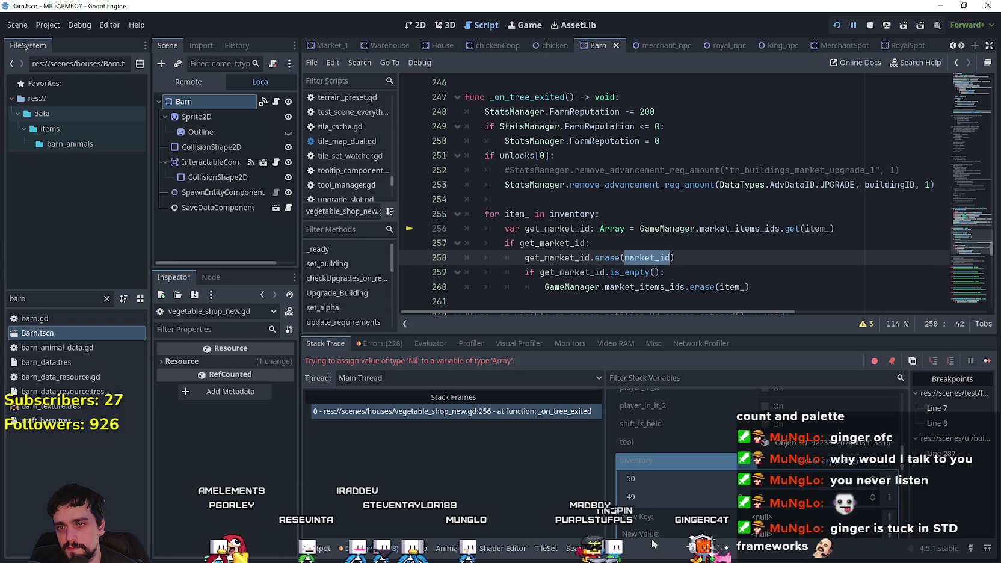
left_click(628, 267)
double_click(644, 287)
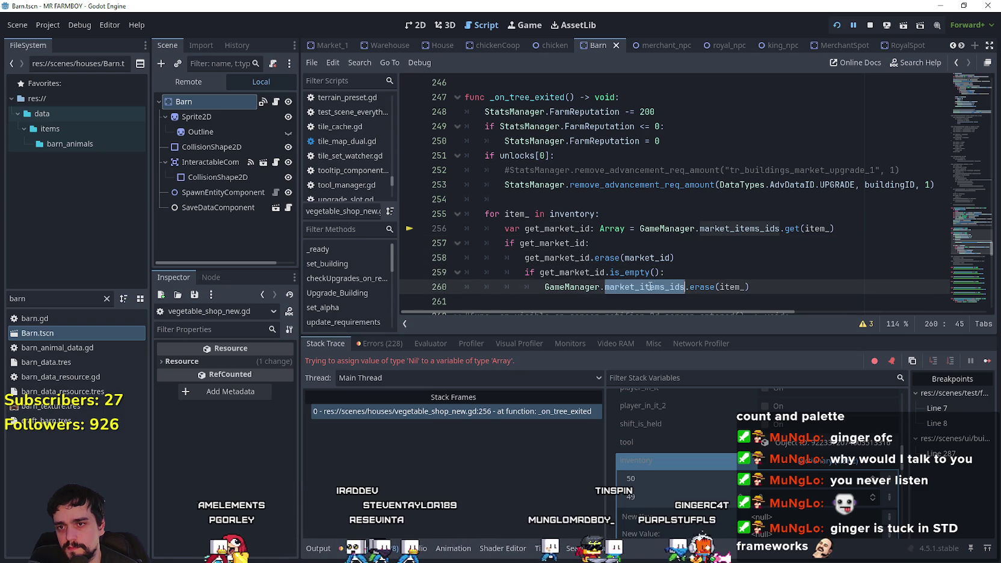
double_click(816, 228)
left_click(681, 244)
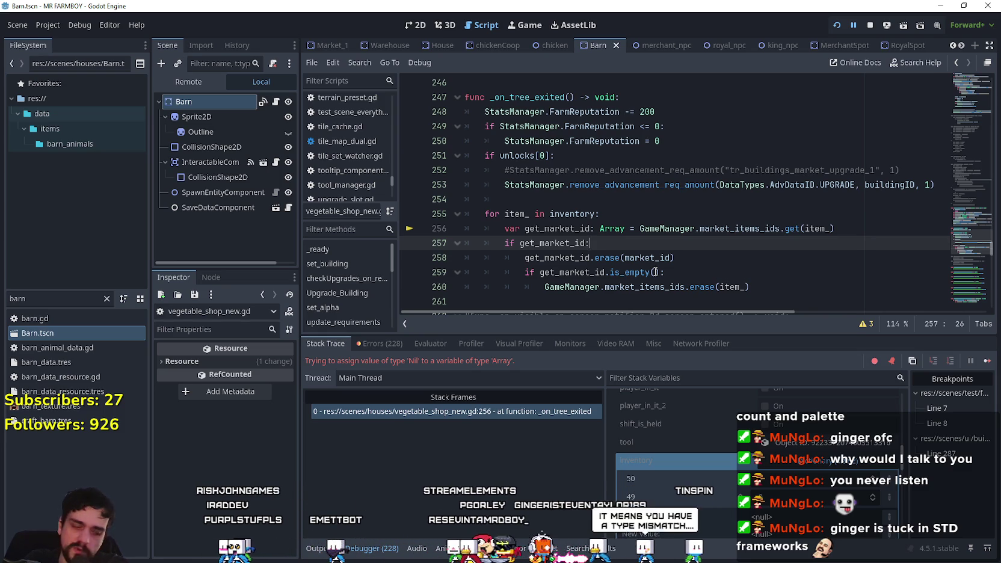
scroll("down", 3)
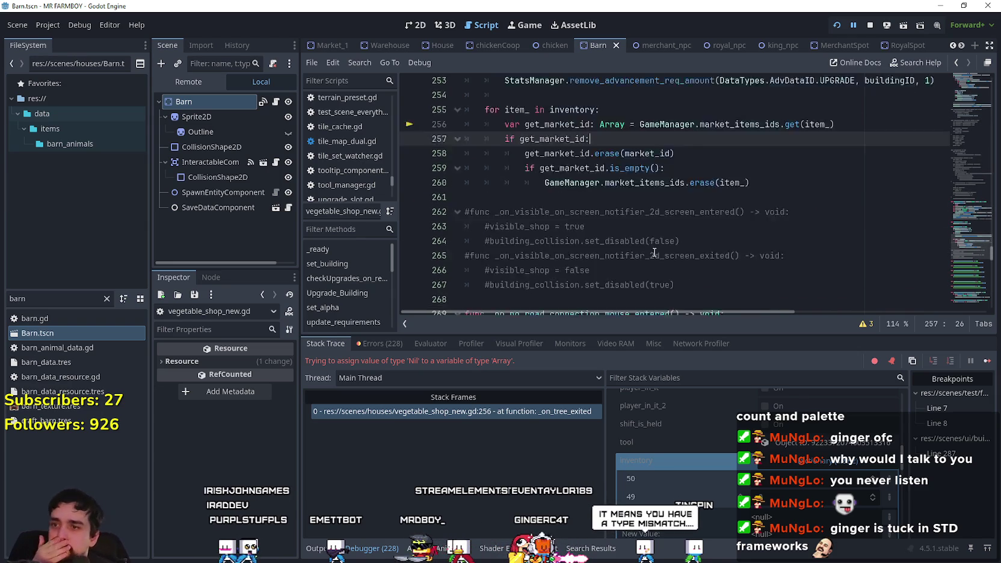
scroll("up", 3)
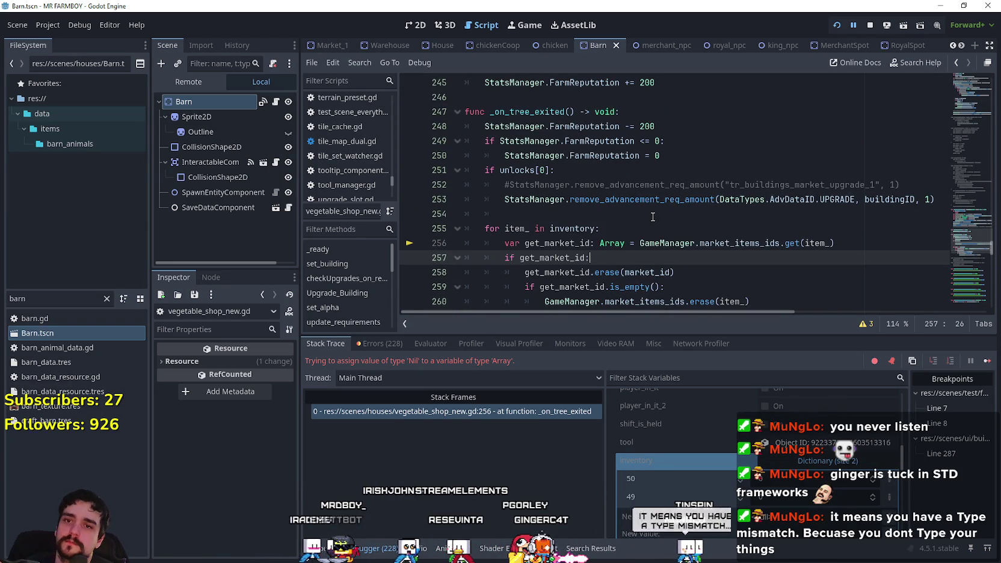
scroll("down", 3)
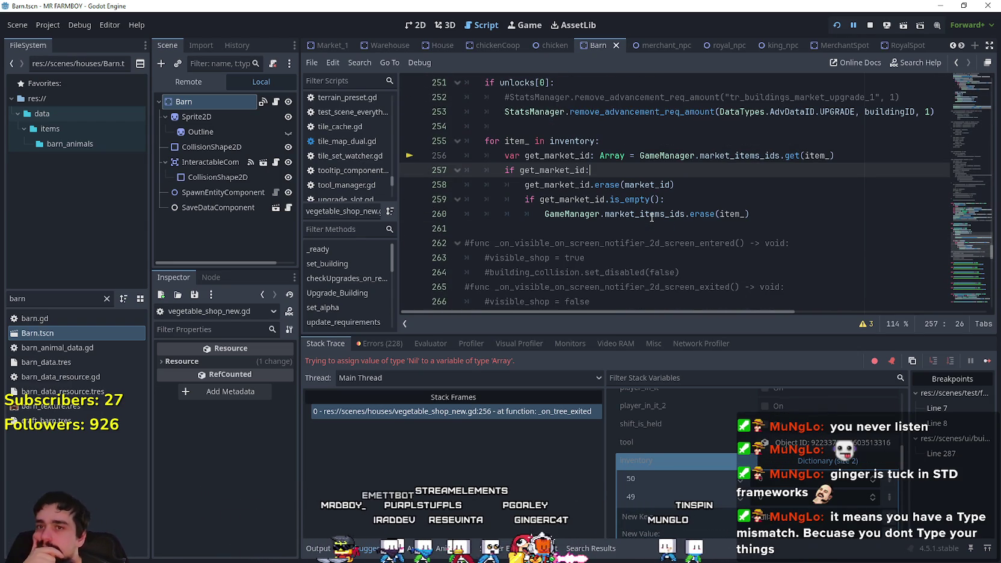
left_click(748, 213)
left_click(749, 227)
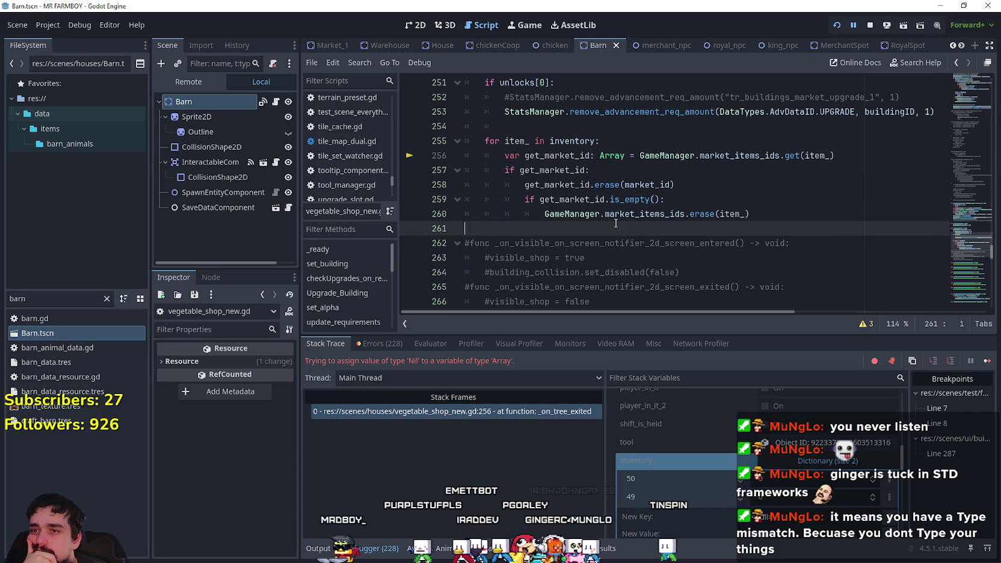
scroll("up", 3)
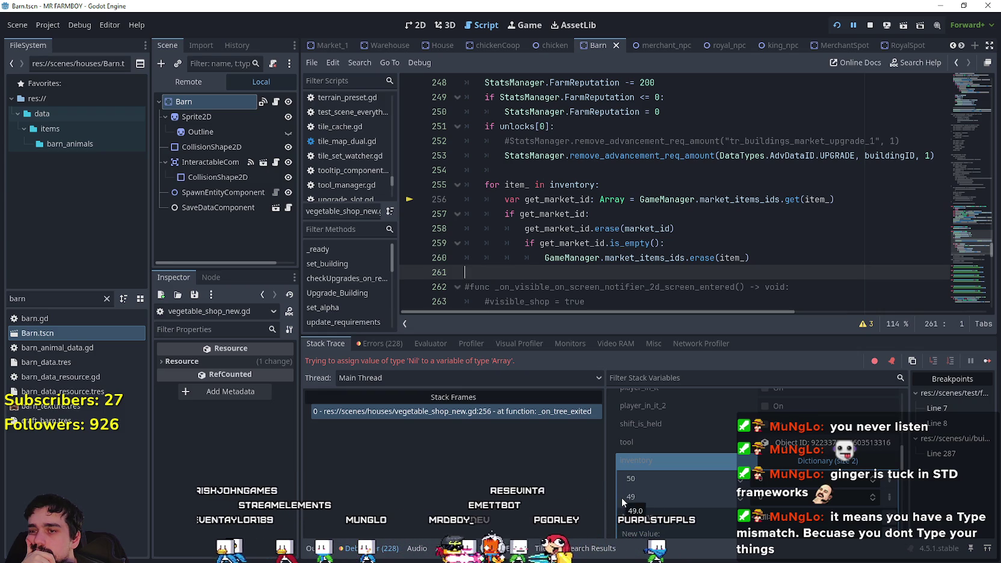
left_click(91, 299)
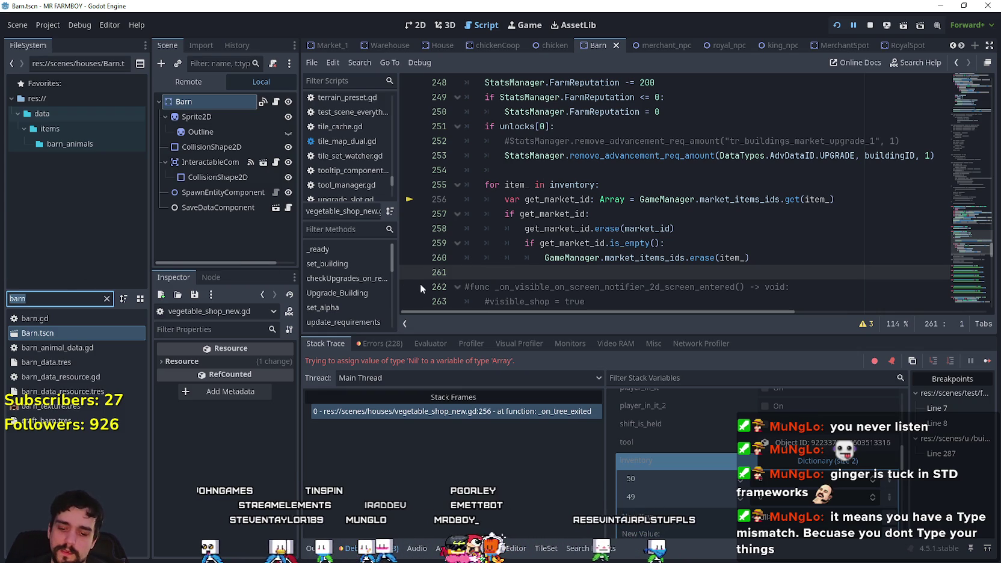
Filter the FileSystem for 'typ' and open data_types.gd.
type("typ")
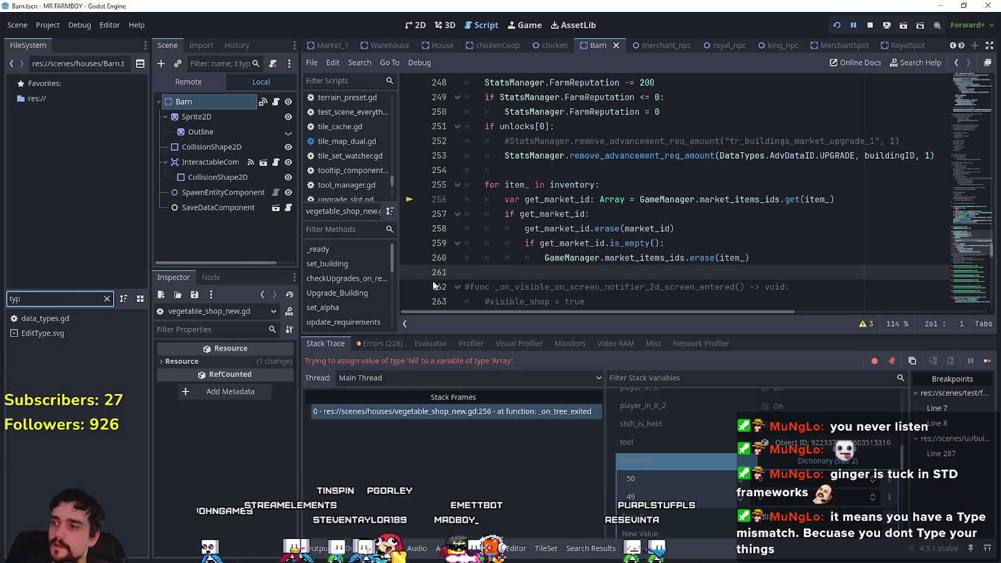
left_click(45, 319)
double_click(45, 320)
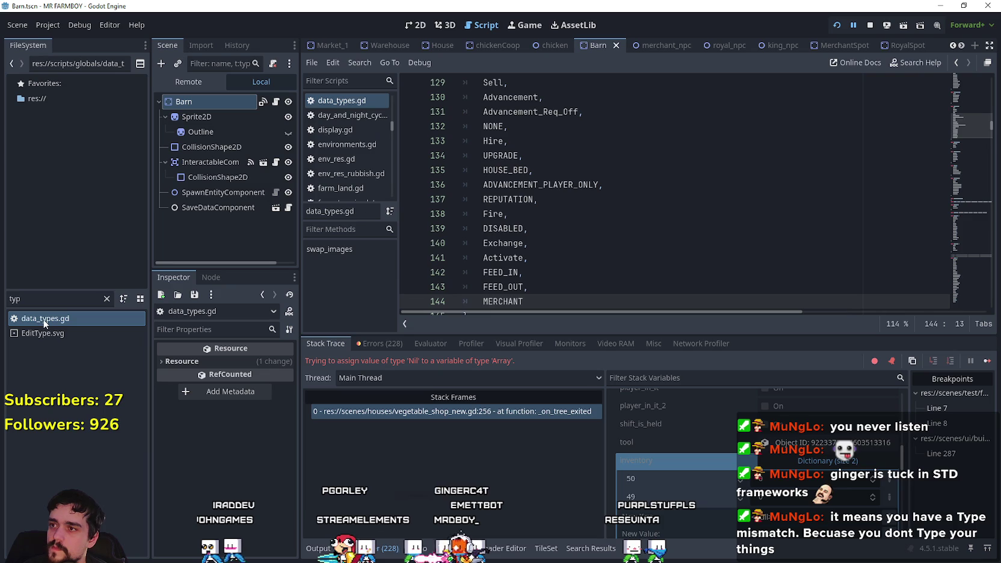
Locate the itemID enum near line 431 and select its entries to copy.
scroll("down", 3)
scroll("up", 3)
scroll("up", 3)
left_click_drag(969, 130, 951, 241)
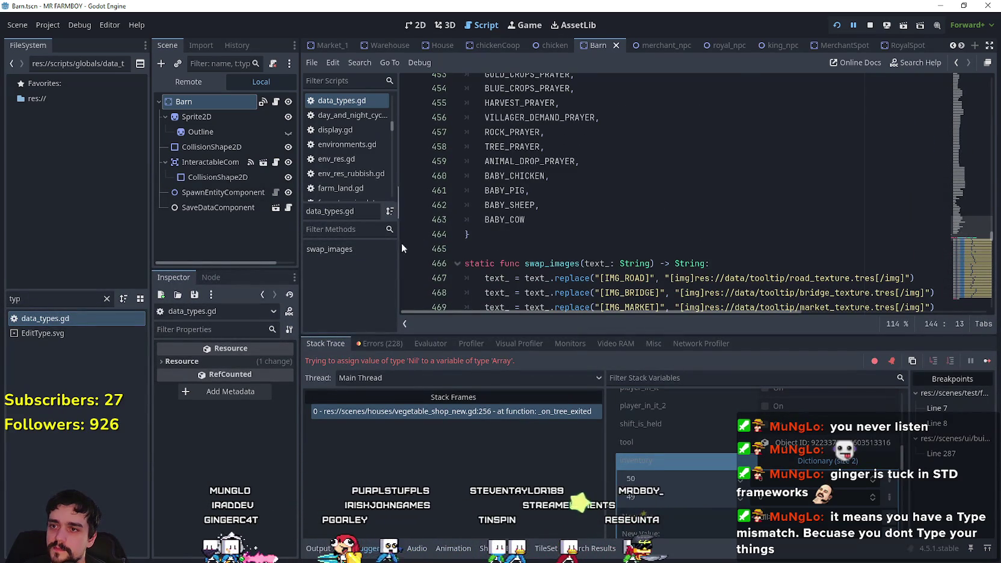
left_click_drag(526, 219, 448, 232)
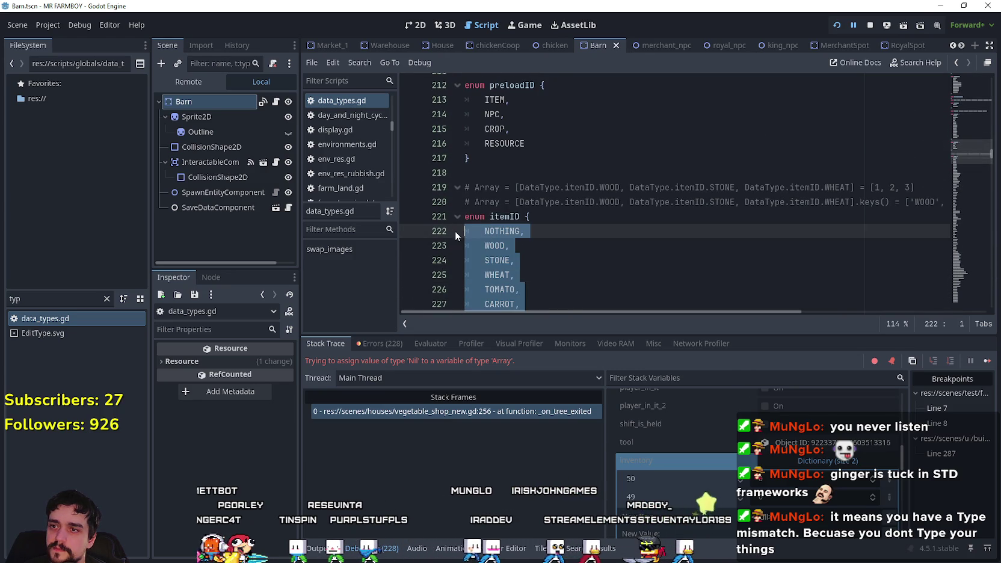
key("alt+Tab")
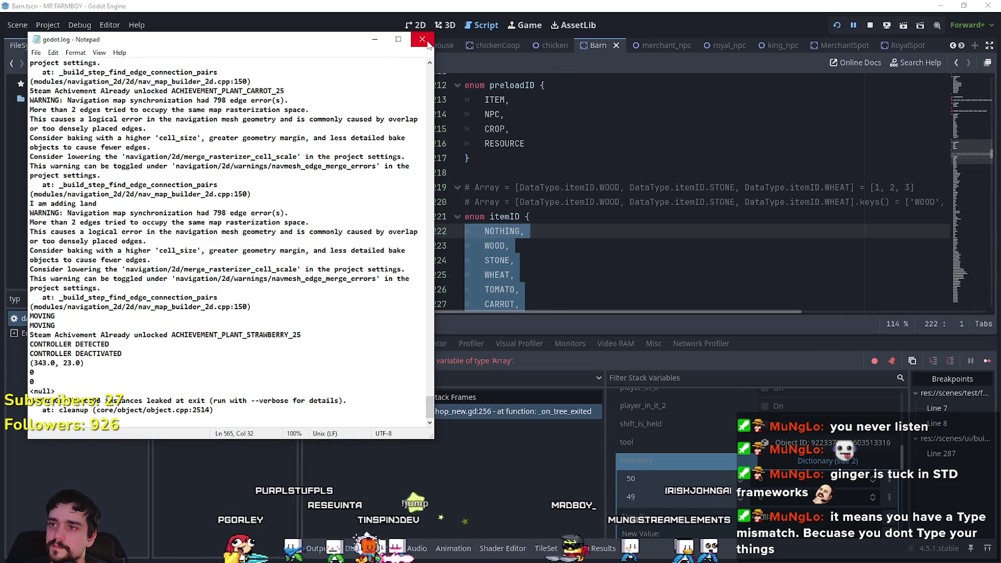
Close godot.log and paste the copied itemID entries into a new Notepad document.
left_click(426, 41)
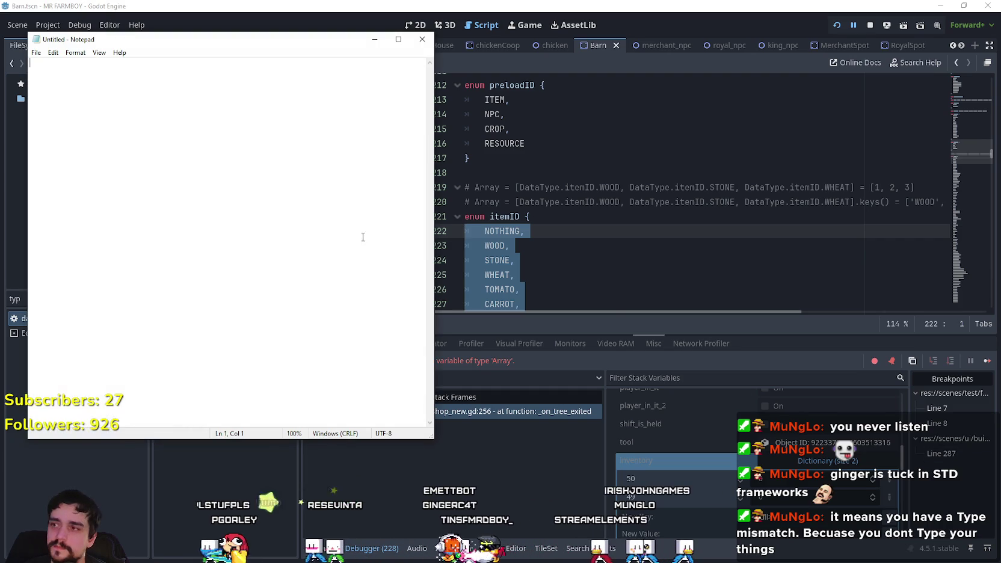
key("ctrl+v")
scroll("up", 3)
left_click(127, 259)
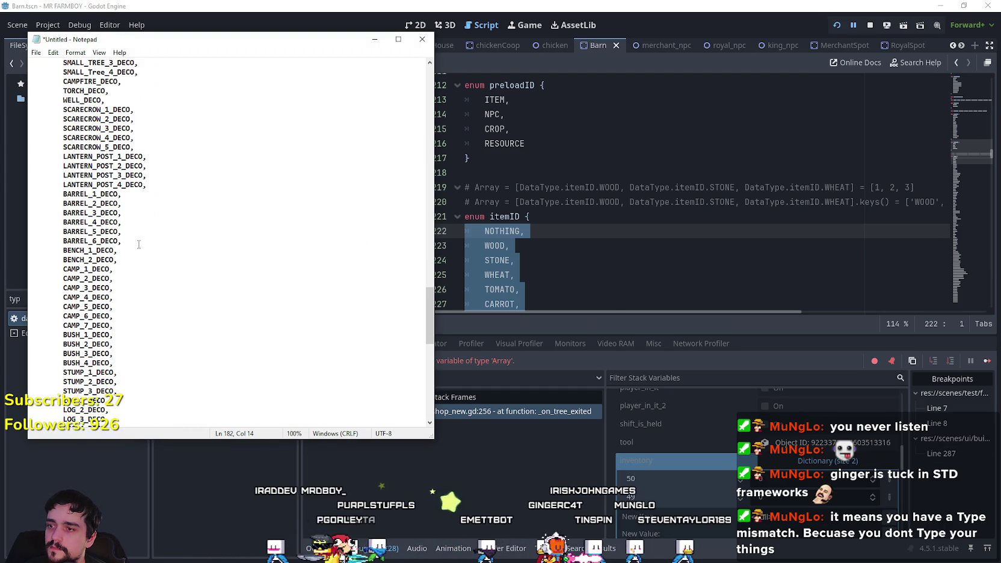
Browse up the pasted item IDs from BUSH_1_DECO past GARLIC_2 and WHEAT_1 to COOP.
scroll("up", 3)
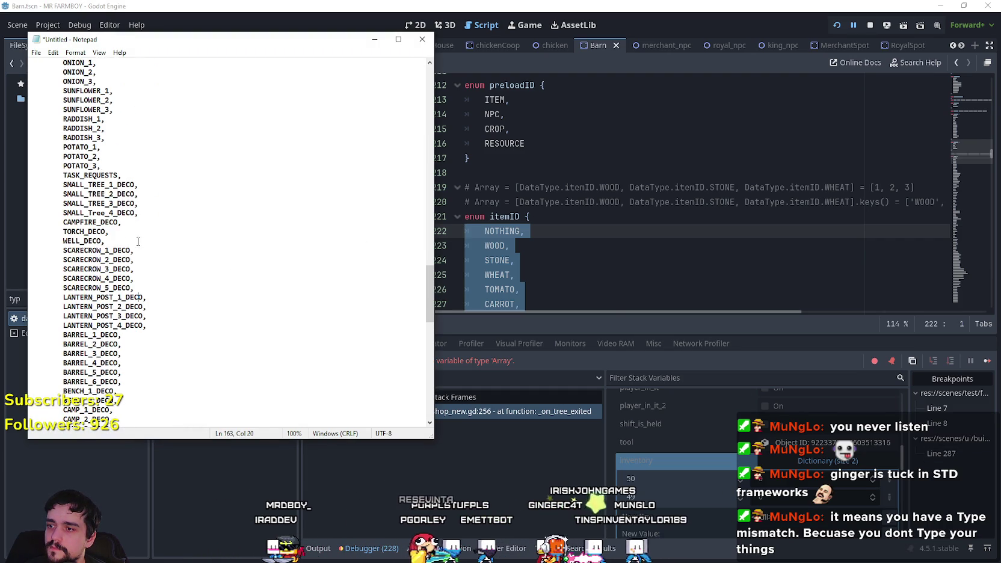
left_click(136, 241)
scroll("up", 3)
left_click(136, 241)
scroll("up", 3)
left_click(134, 242)
scroll("up", 3)
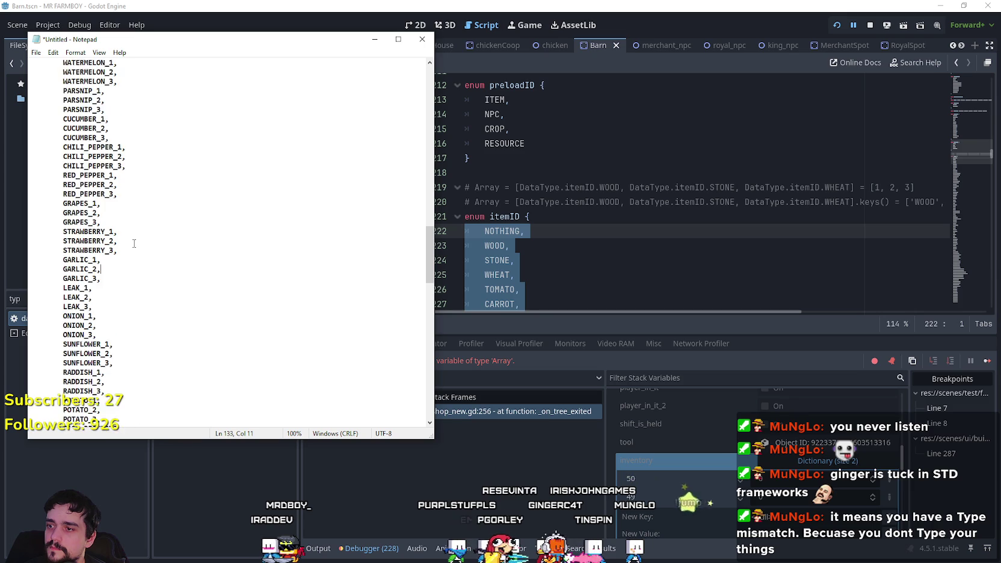
scroll("up", 3)
left_click(138, 235)
scroll("up", 3)
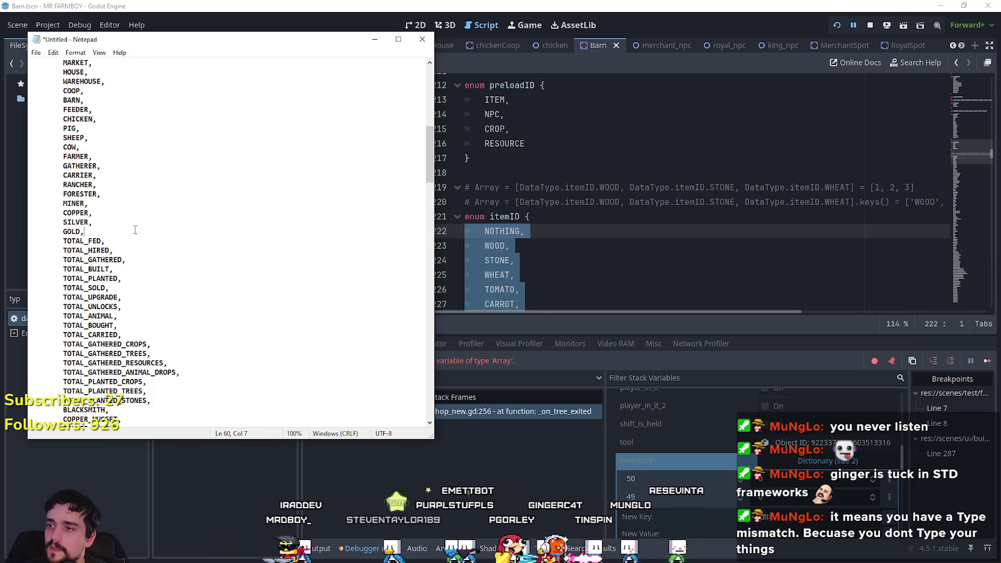
scroll("up", 3)
left_click(137, 227)
Select and deselect the SHEEP and COW entries, then return to the Godot editor.
scroll("down", 3)
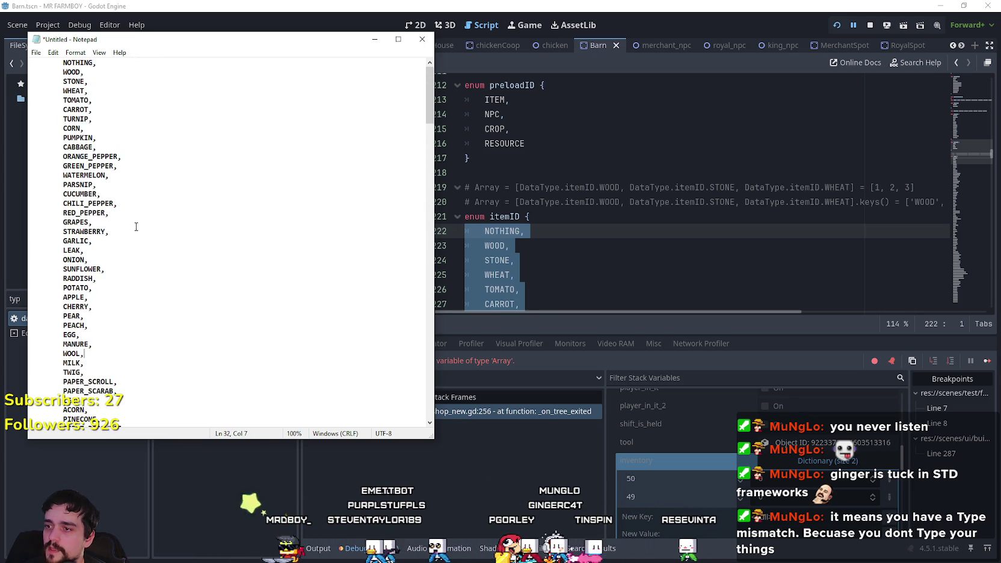
key("Down")
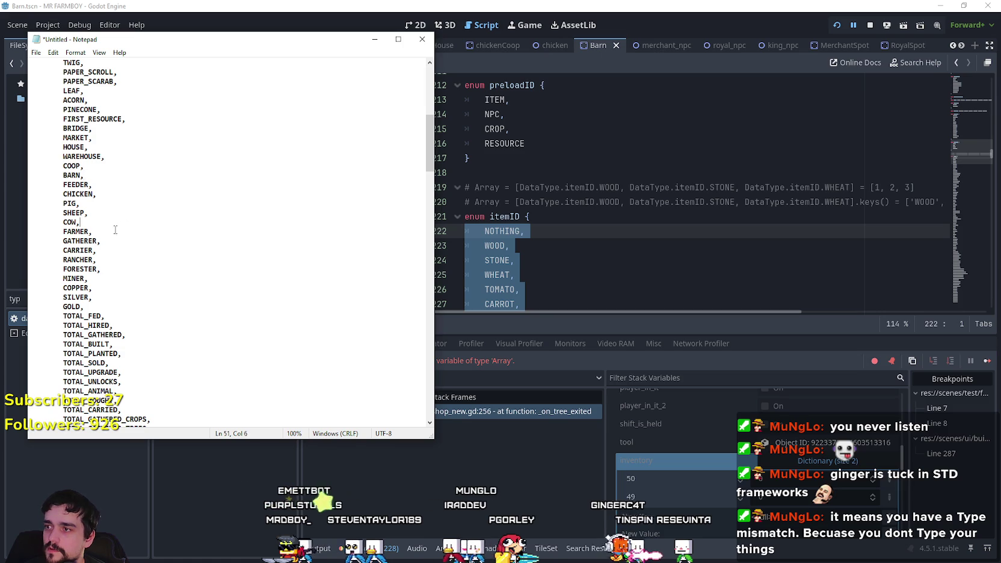
left_click_drag(31, 212, 31, 232)
left_click(84, 223)
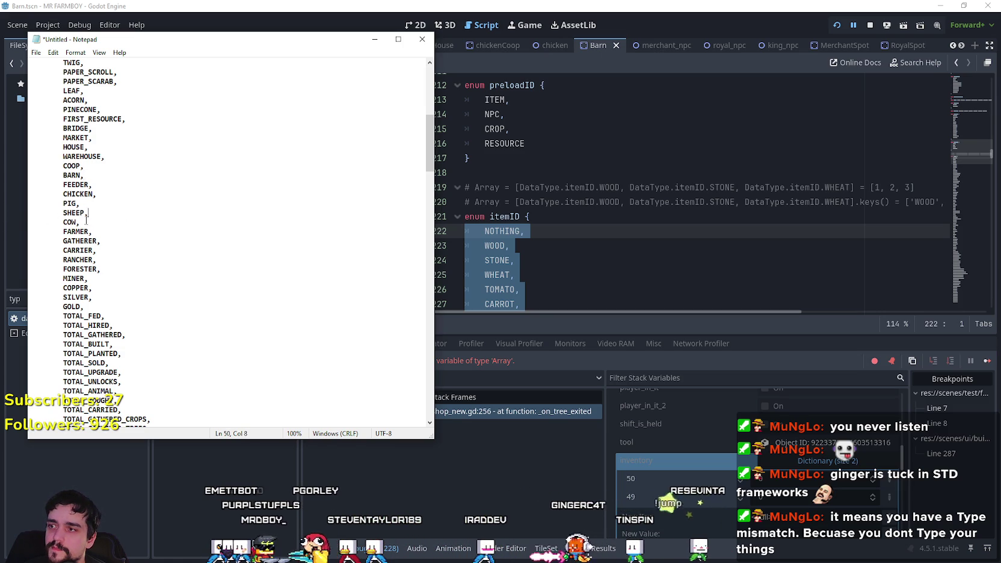
left_click(645, 232)
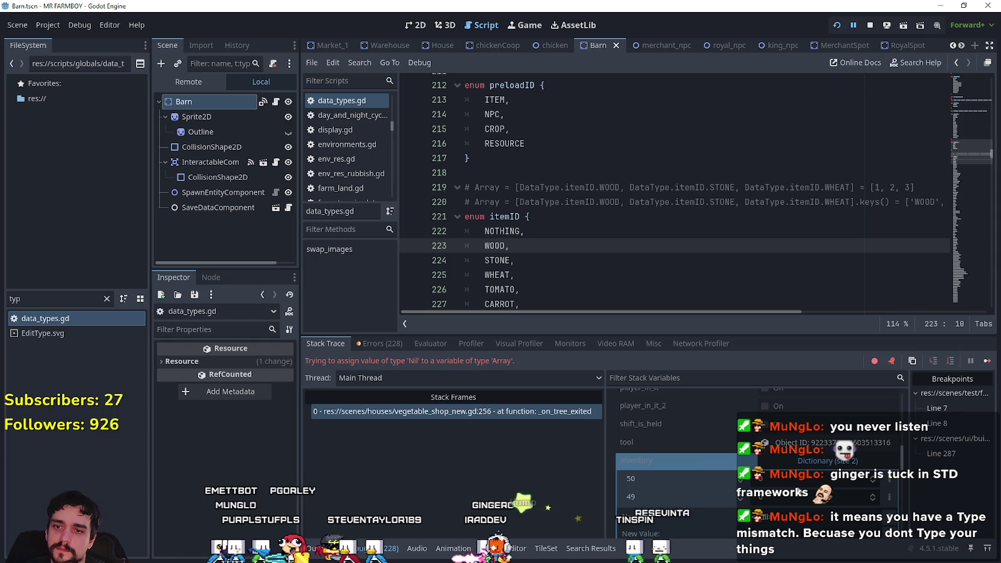
Open Market_1.tscn via the 'mark' filter and jump to the failing line in vegetable_shop_new.gd.
scroll("down", 3)
left_click_drag(962, 161, 970, 269)
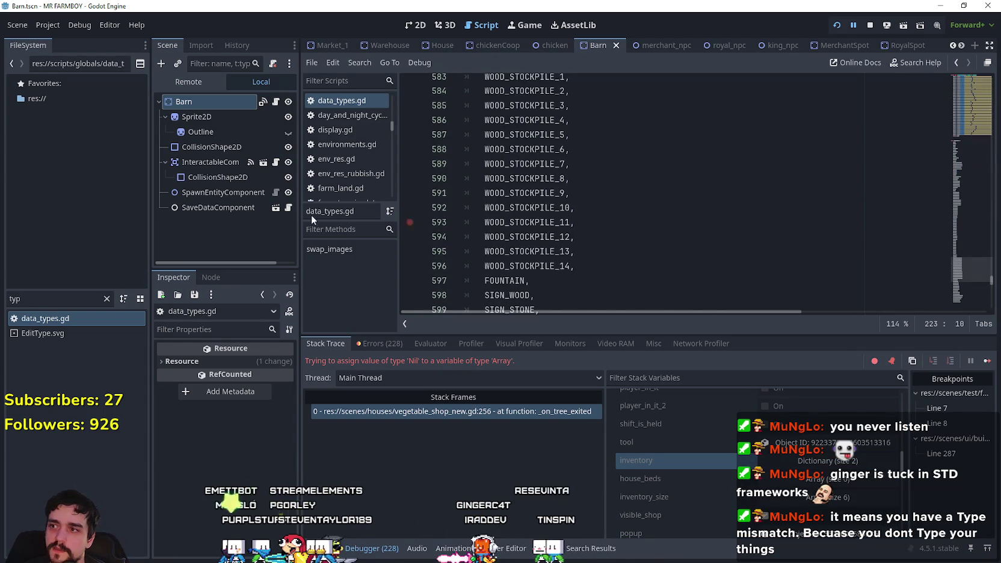
key("BackSpace")
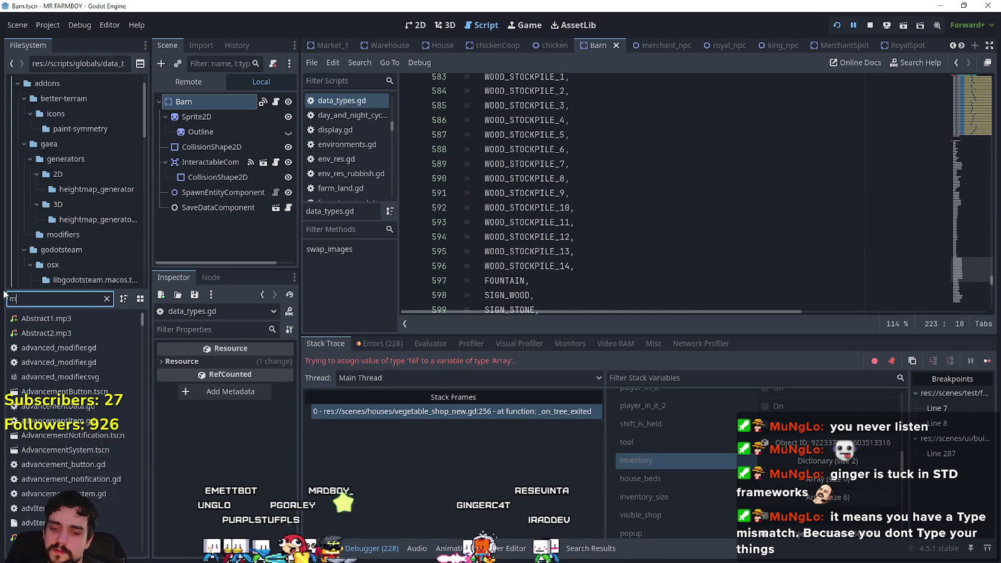
type("mark")
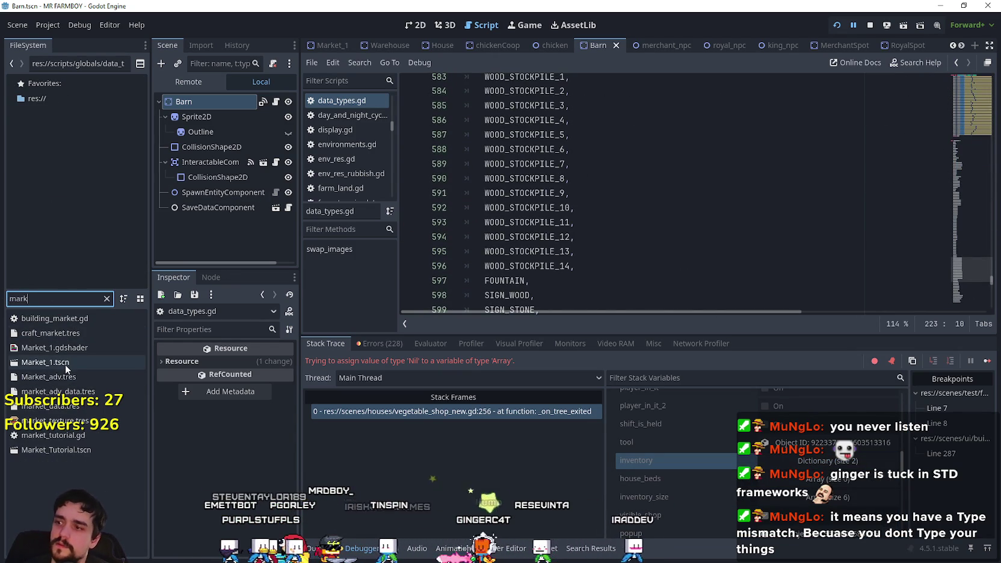
left_click(65, 363)
double_click(66, 363)
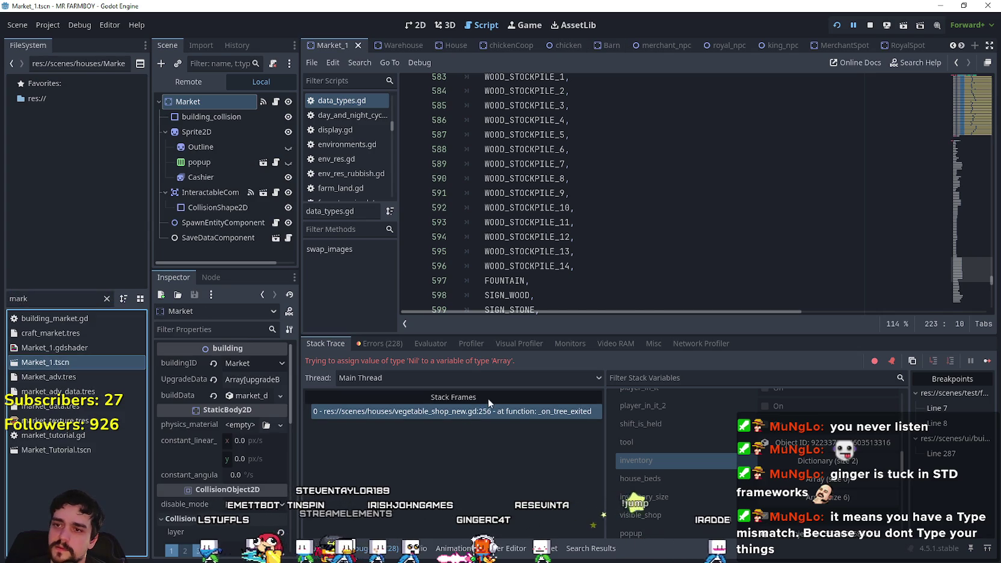
left_click(475, 412)
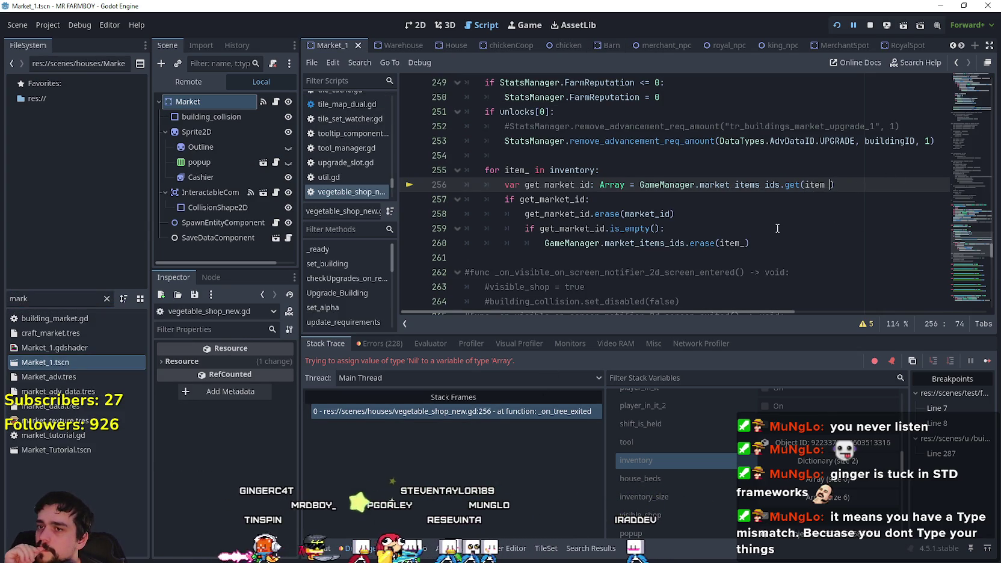
Change line 257's condition to check get_market_id.is_empty().
double_click(556, 185)
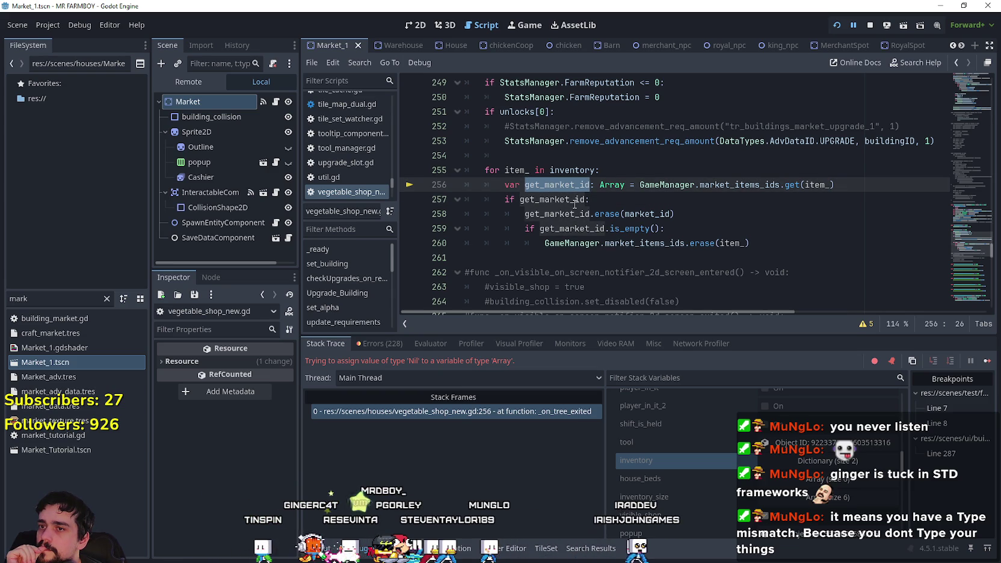
double_click(571, 199)
left_click(585, 196)
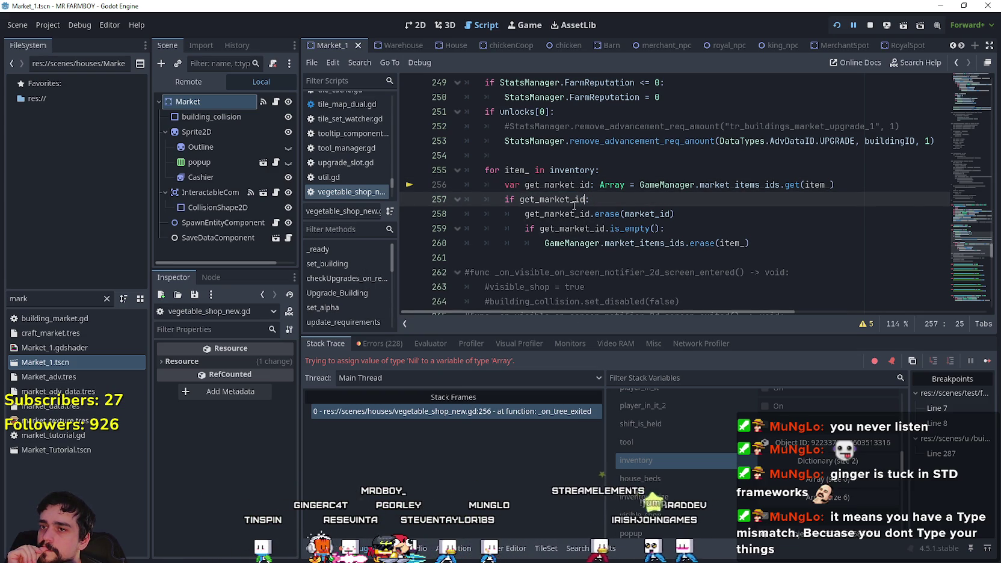
left_click(829, 185)
type(", []")
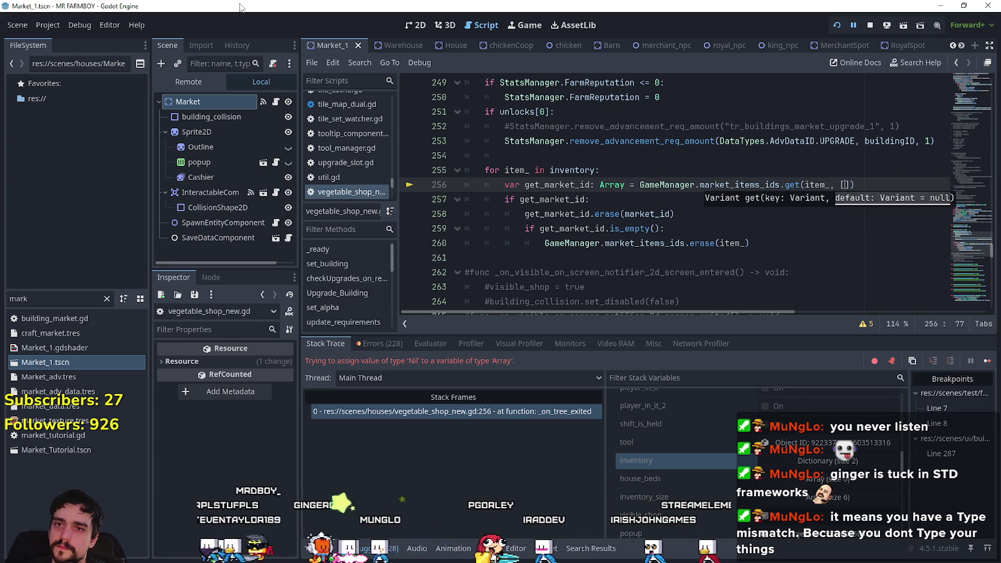
left_click(645, 203)
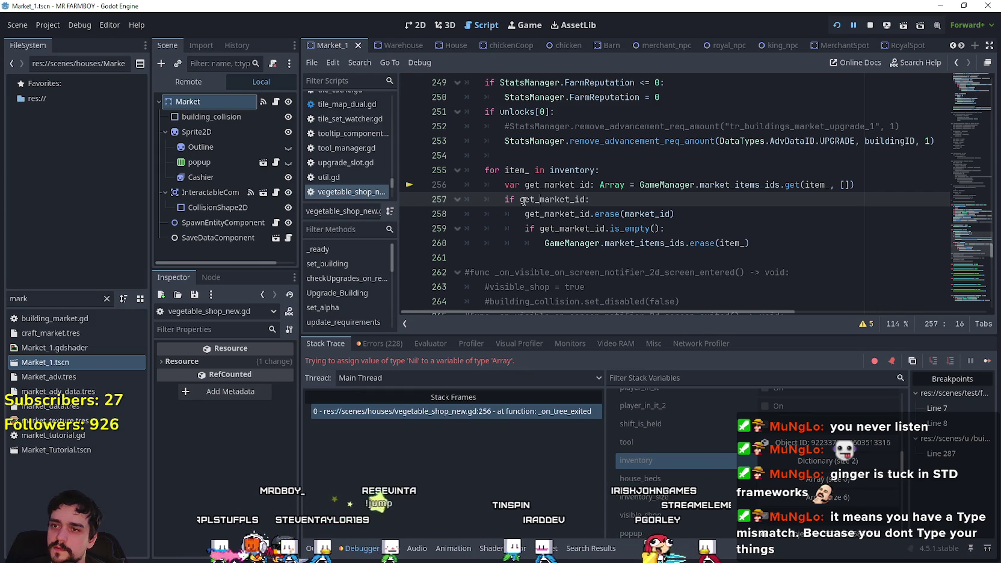
mouse_move(523, 201)
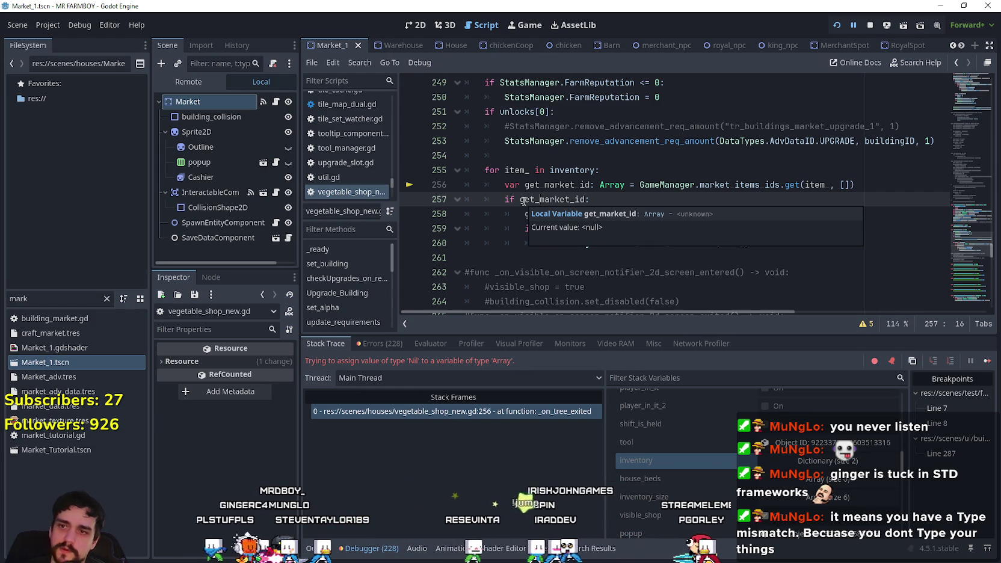
left_click(521, 200)
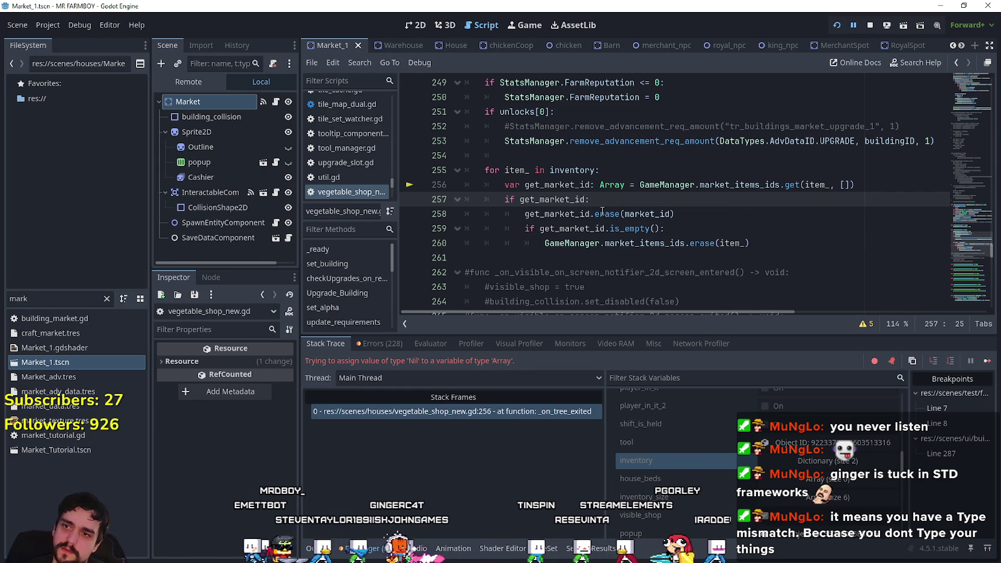
type(".")
type("is_em")
key("Return")
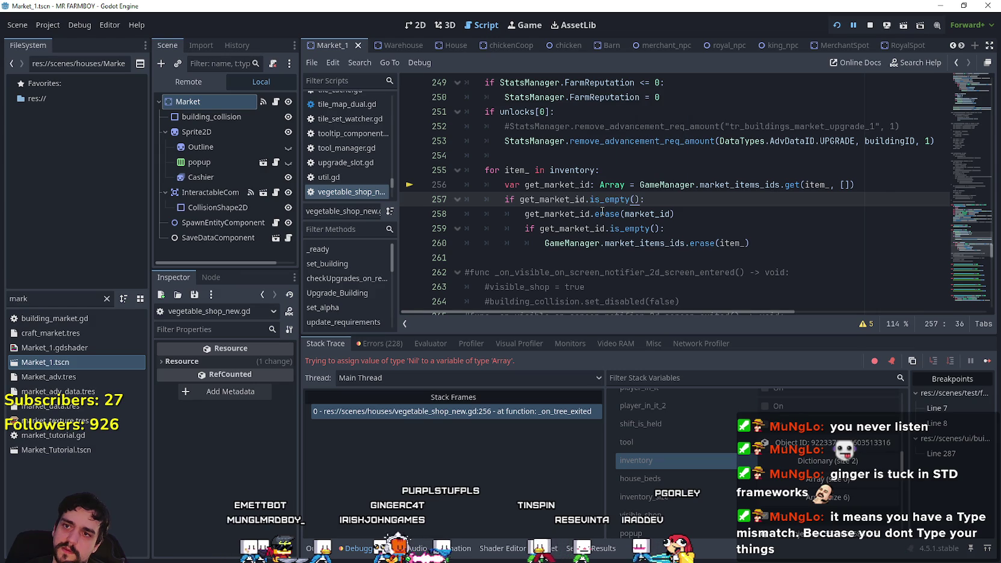
Negate the line 257 condition to !get_market_id.is_empty().
left_click(602, 214)
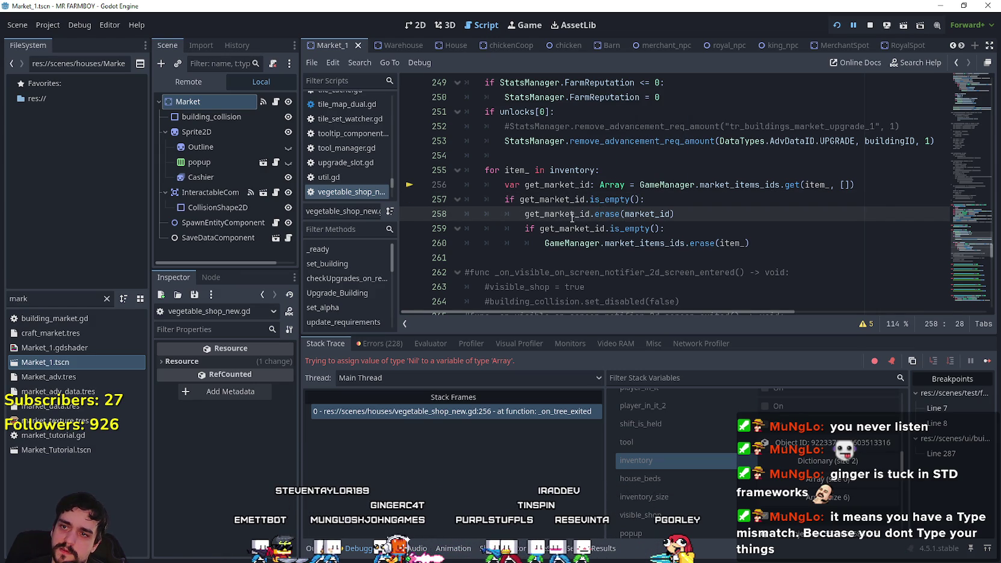
left_click(664, 229)
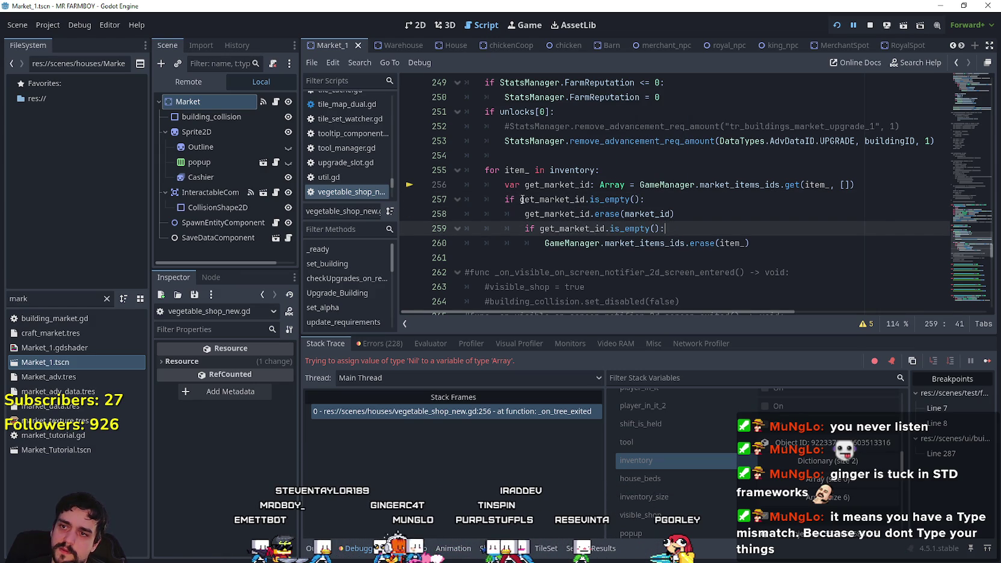
left_click(521, 199)
type("!")
left_click(681, 208)
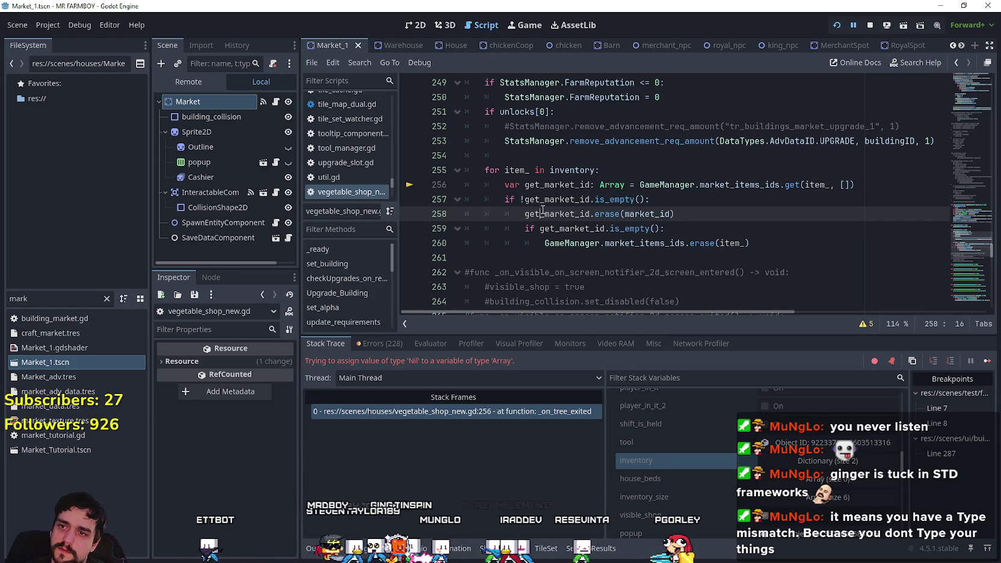
Review lines 258–260, save vegetable_shop_new.gd, and end the paused debug session.
double_click(647, 214)
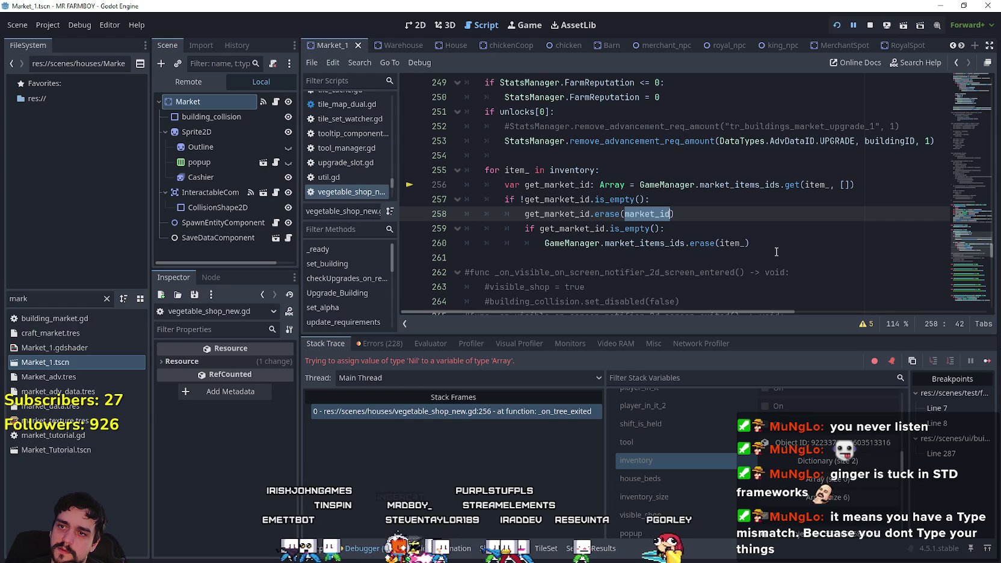
left_click(764, 238)
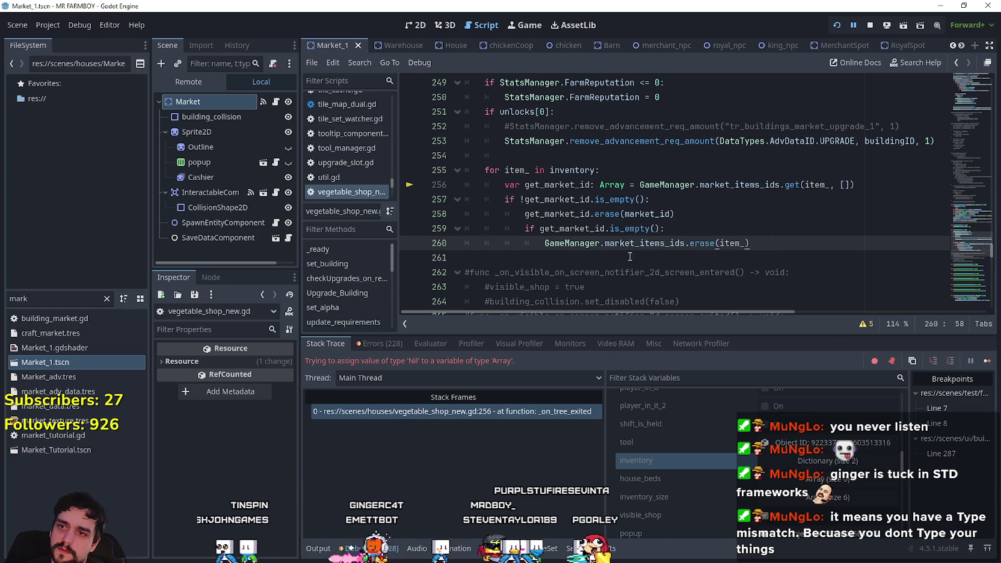
double_click(634, 229)
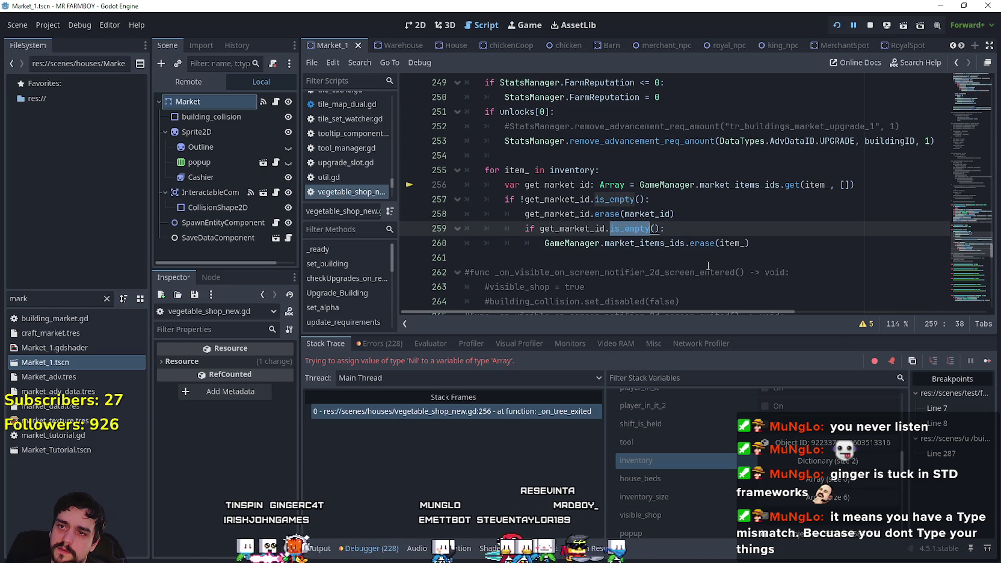
left_click(706, 259)
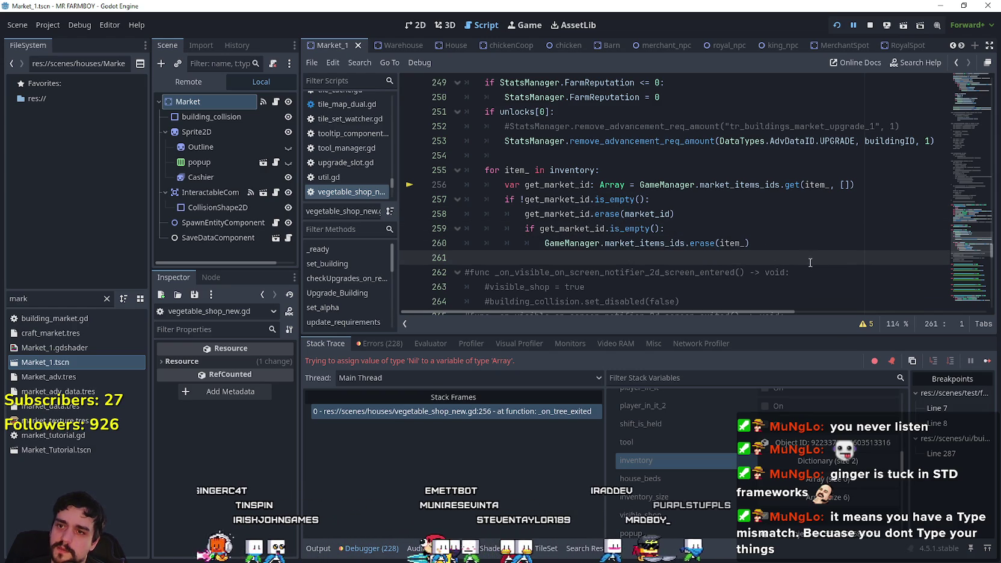
double_click(653, 243)
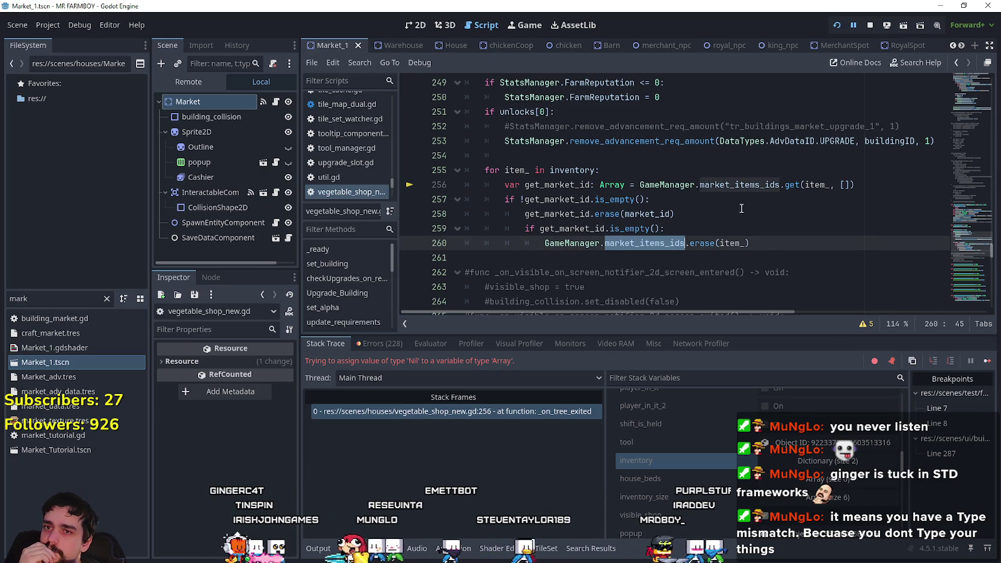
left_click(648, 263)
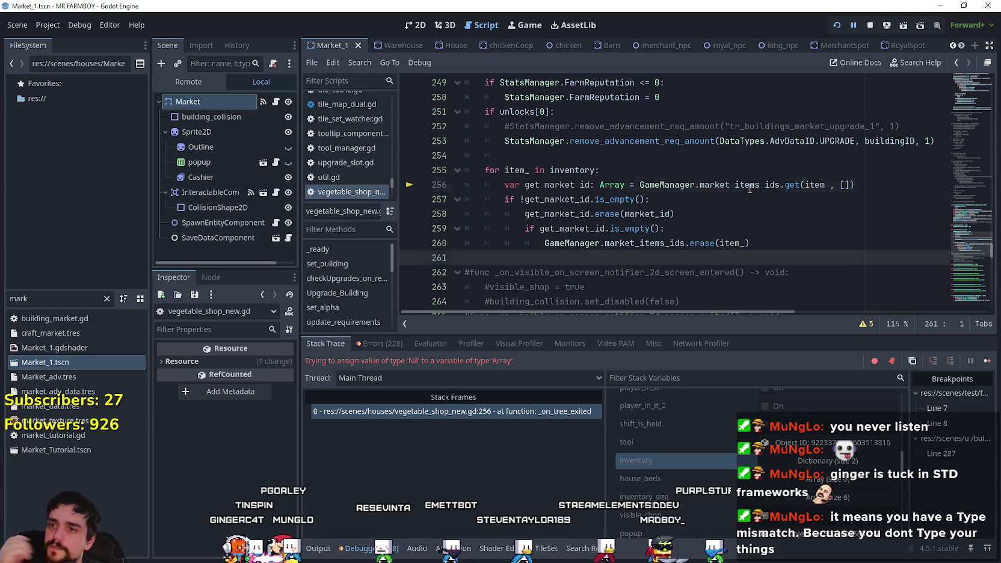
left_click(722, 184)
left_click(739, 202)
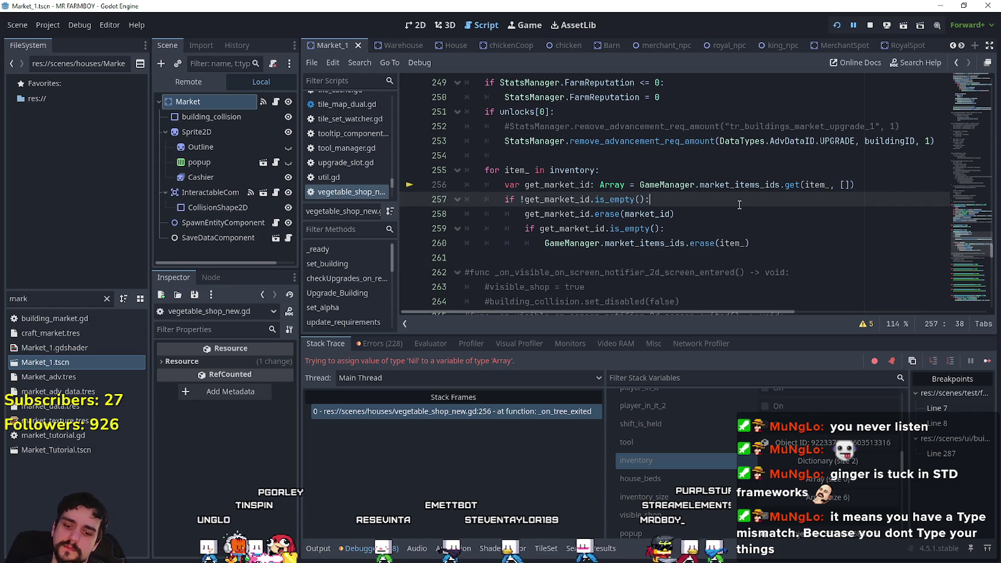
key("ctrl+s")
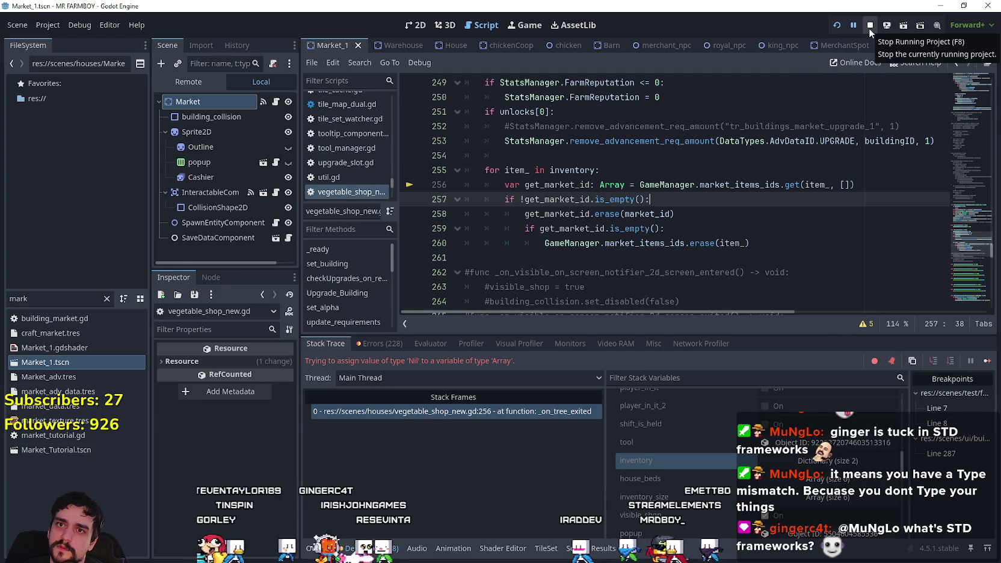
left_click(989, 362)
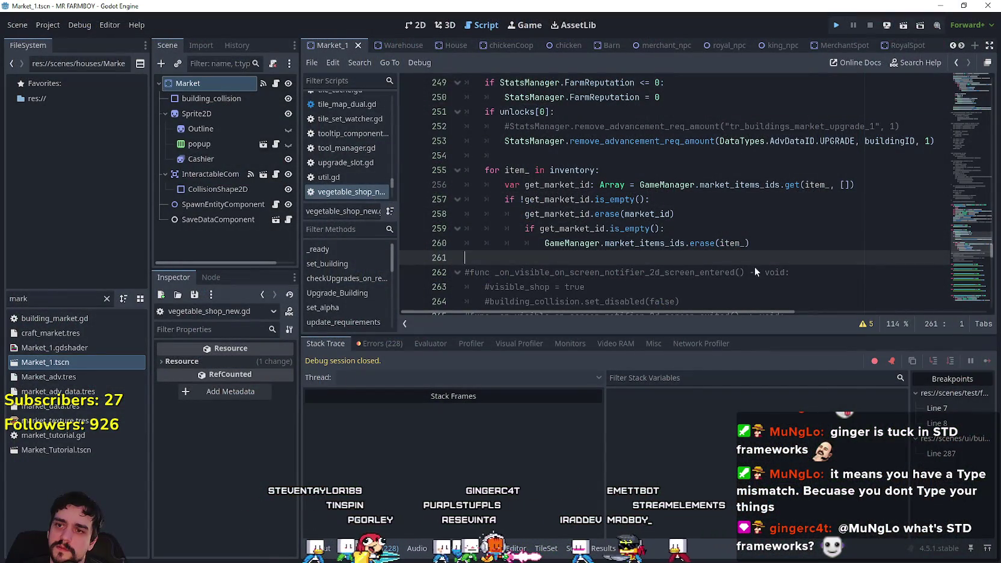
Relaunch the game with F5 and move its window toward the screen centre.
key("F5")
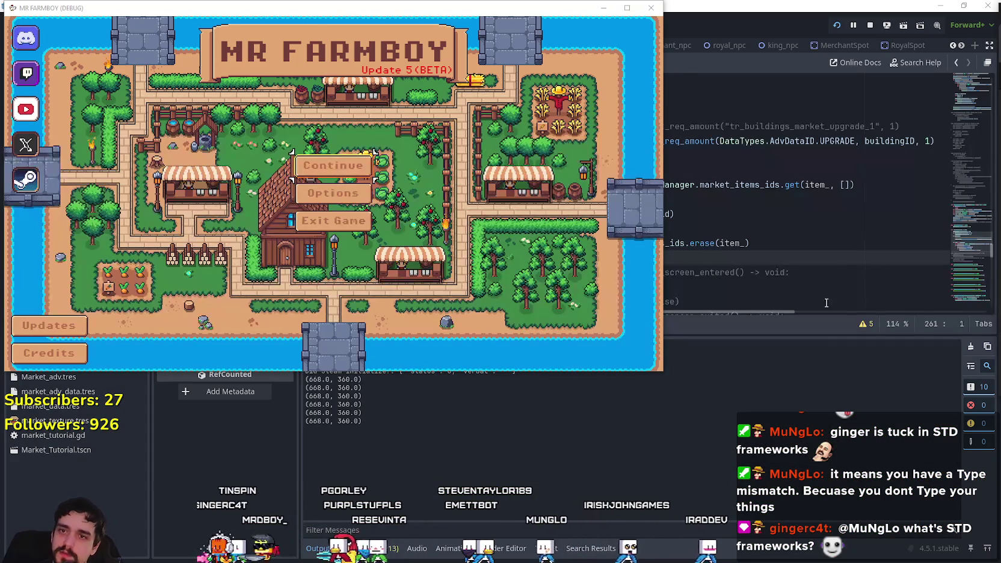
left_click_drag(305, 8, 518, 106)
Load Save 8 from the saved-games list.
left_click(525, 284)
scroll("down", 3)
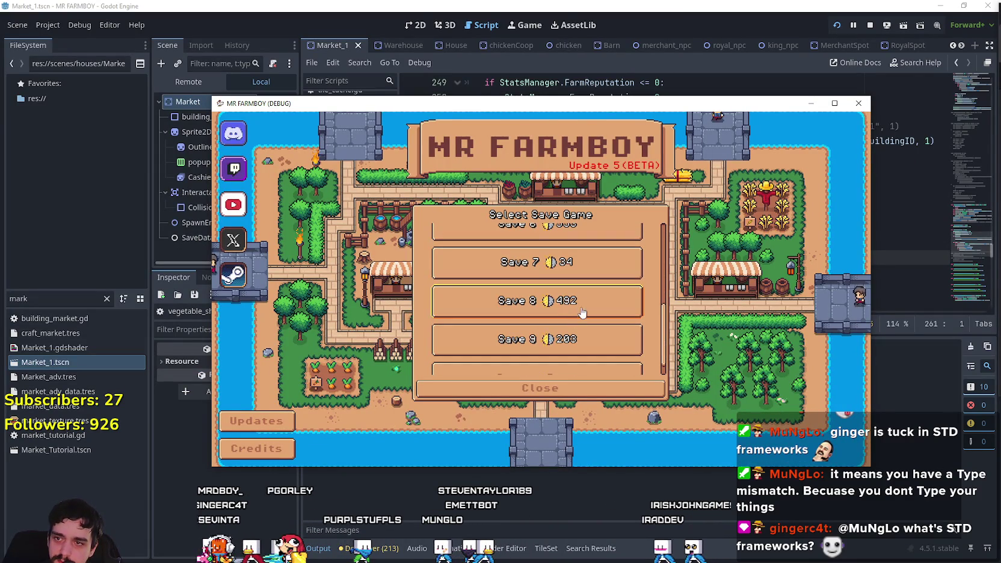
scroll("down", 3)
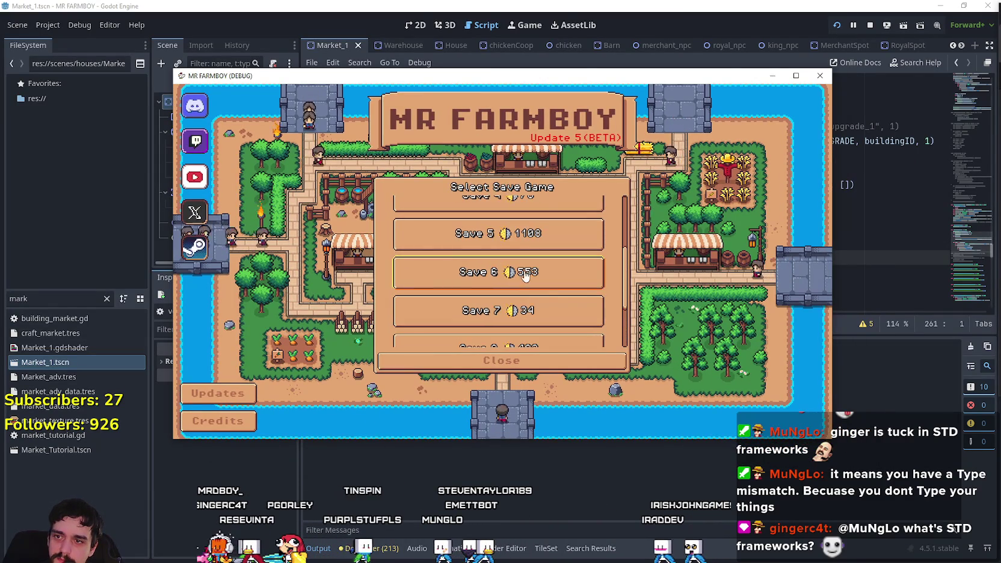
left_click(509, 285)
left_click(488, 278)
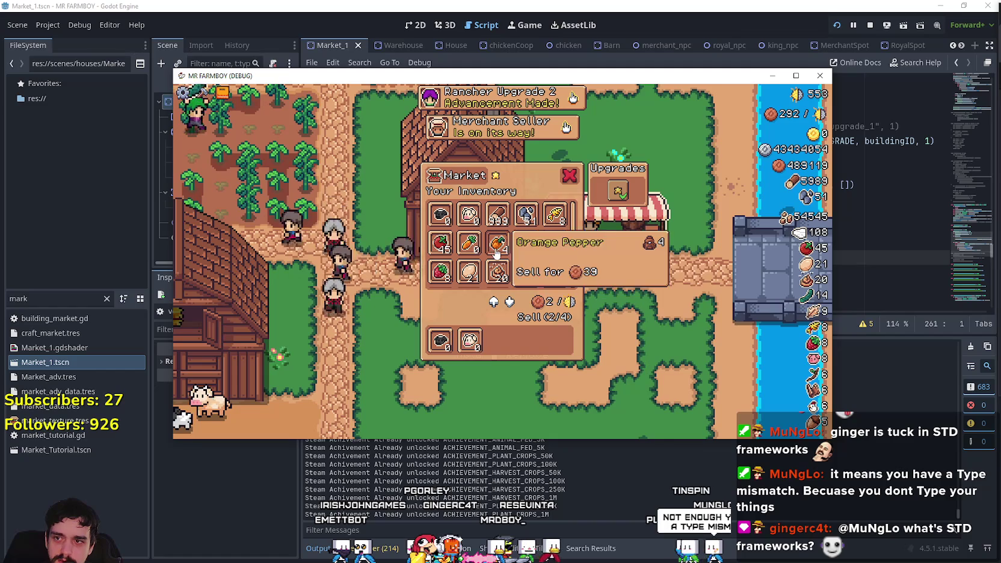
Take the items out of the Market sell slots and put the pig and wool back in.
scroll("down", 3)
scroll("down", 3)
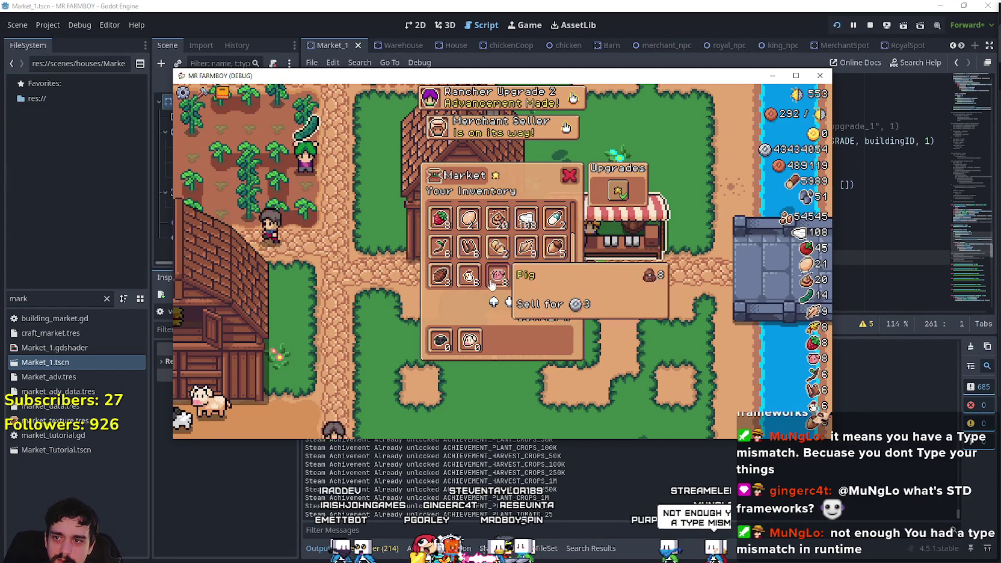
left_click(469, 340)
left_click(442, 341)
left_click(498, 275)
left_click(469, 275)
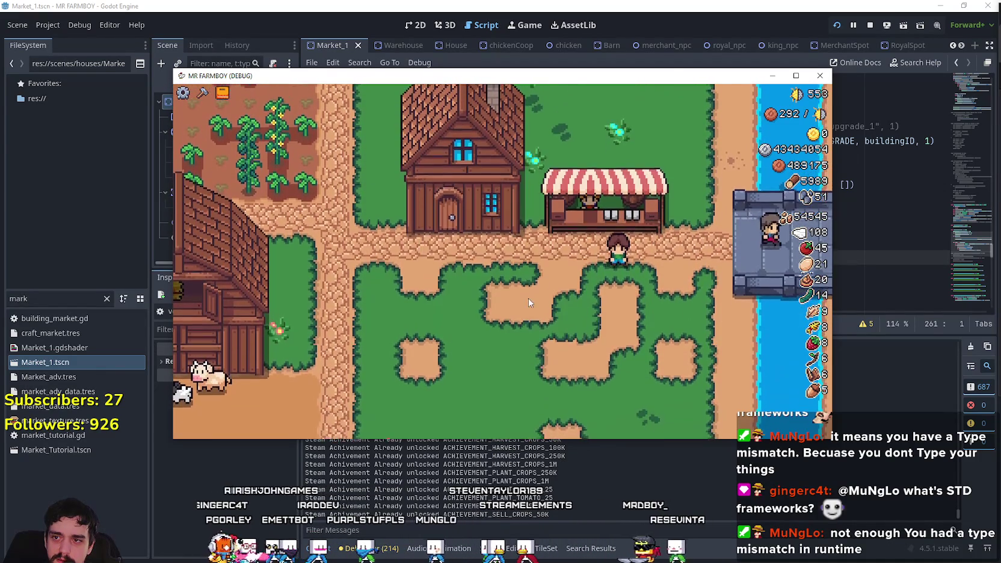
Close the game window and save vegetable_shop_new.gd.
mouse_move(461, 345)
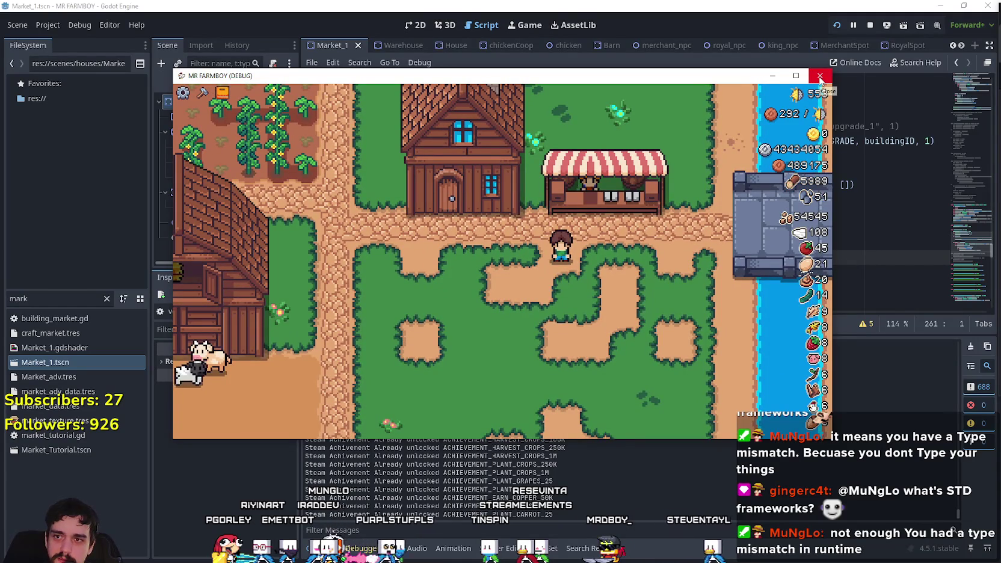
left_click(820, 76)
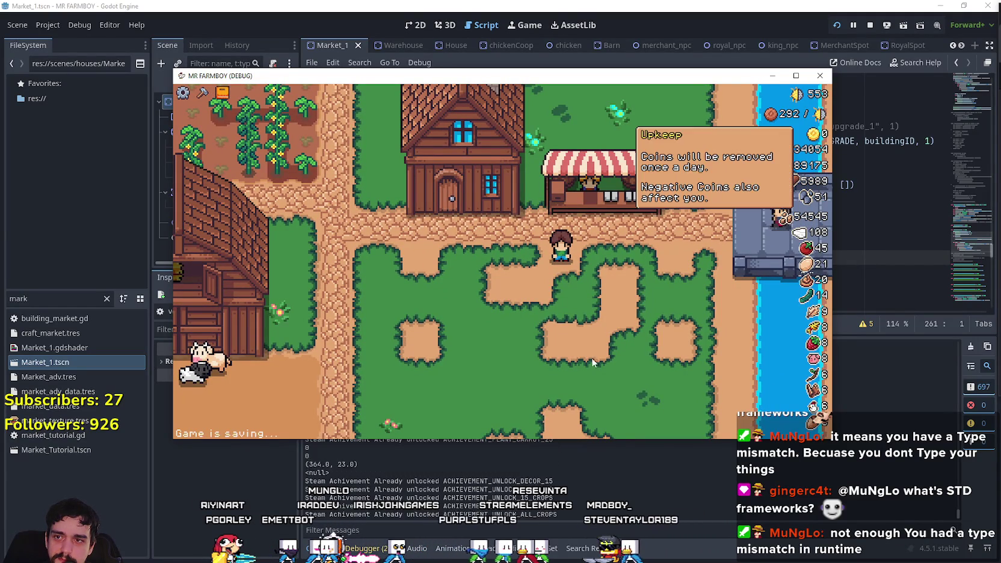
left_click(707, 214)
key("ctrl+s")
left_click(708, 198)
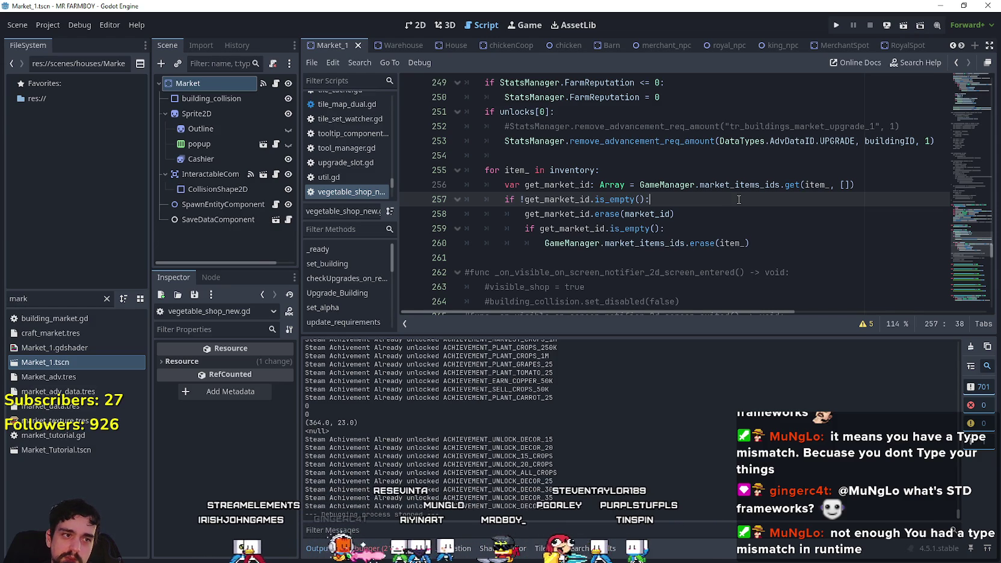
Inspect line 256's get_market_id Array declaration and its GameManager.market_items_ids.get call with [] default.
left_click(790, 184)
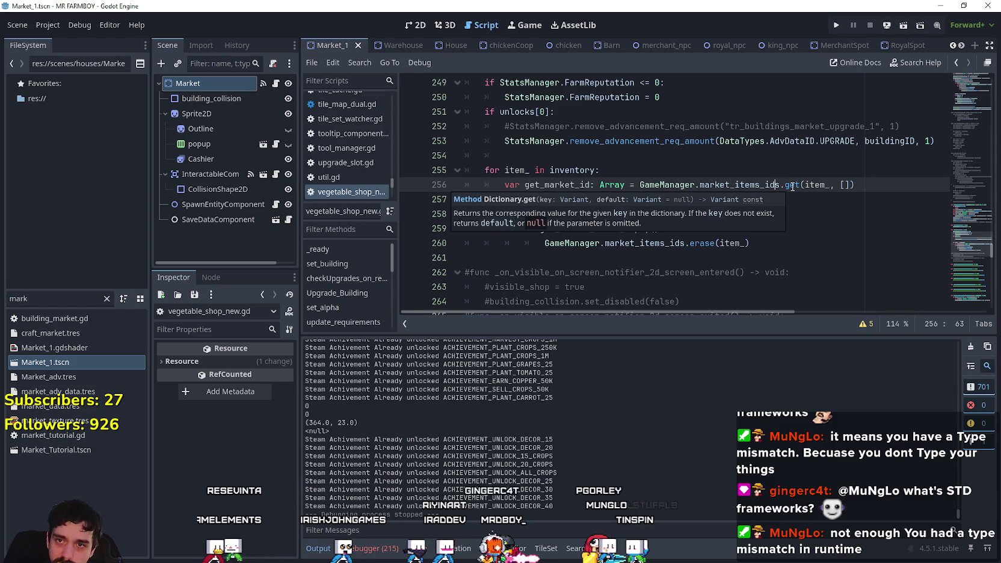
double_click(793, 185)
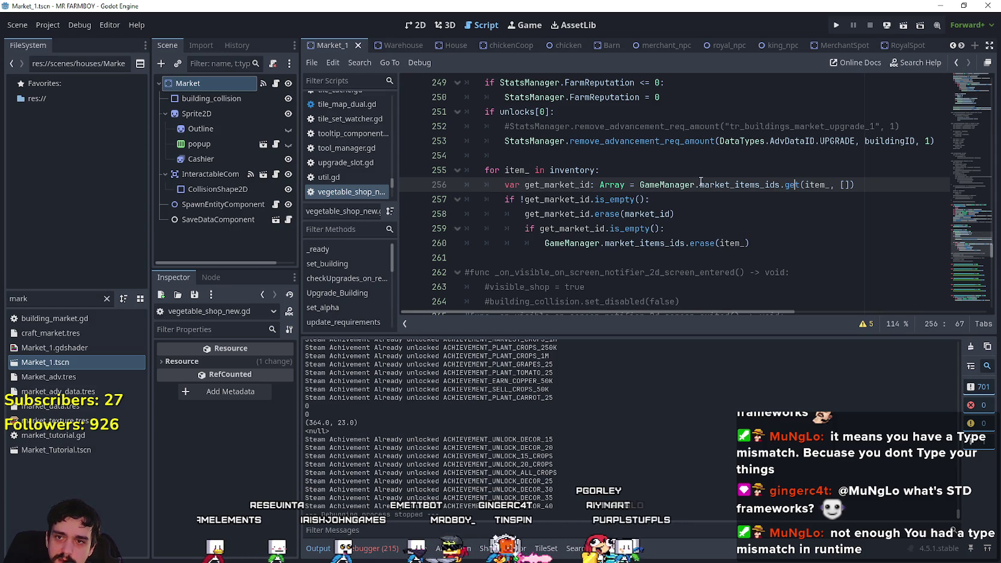
double_click(739, 185)
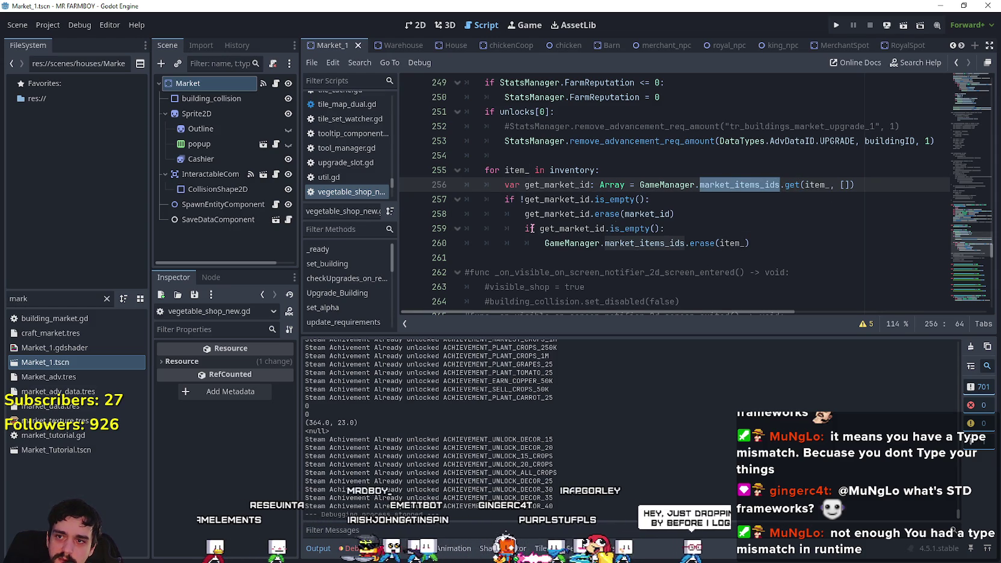
double_click(605, 185)
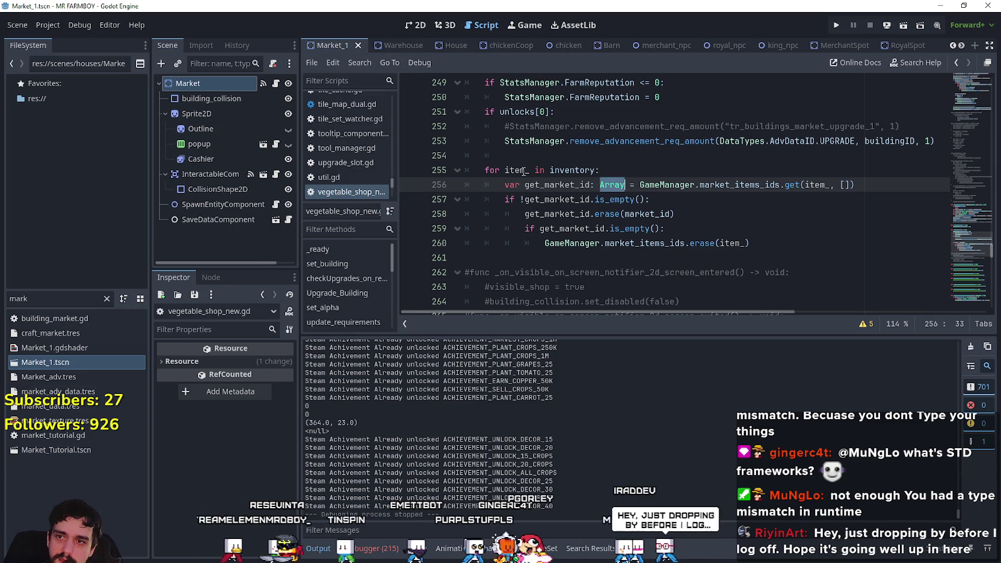
left_click_drag(529, 185, 631, 185)
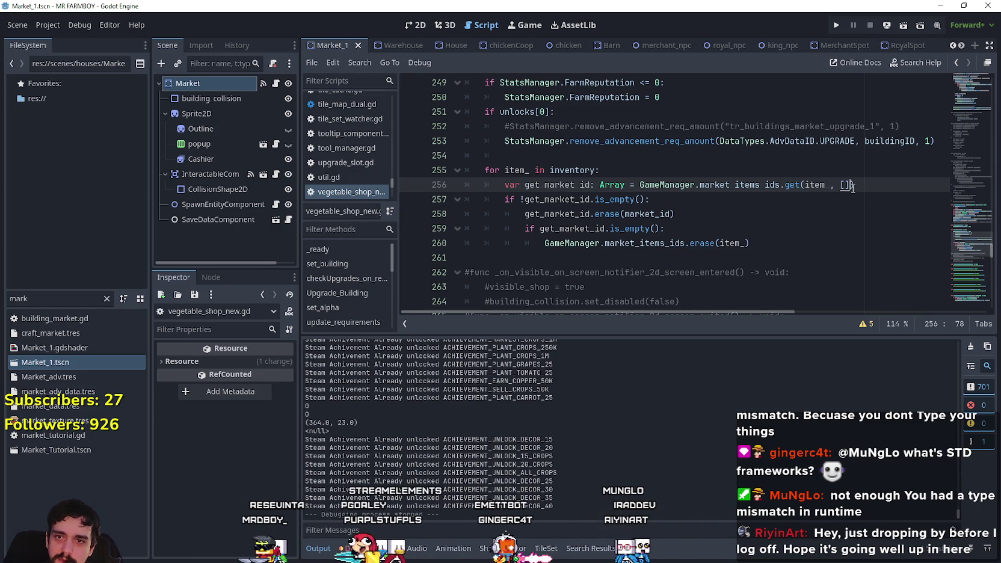
left_click_drag(640, 185, 803, 182)
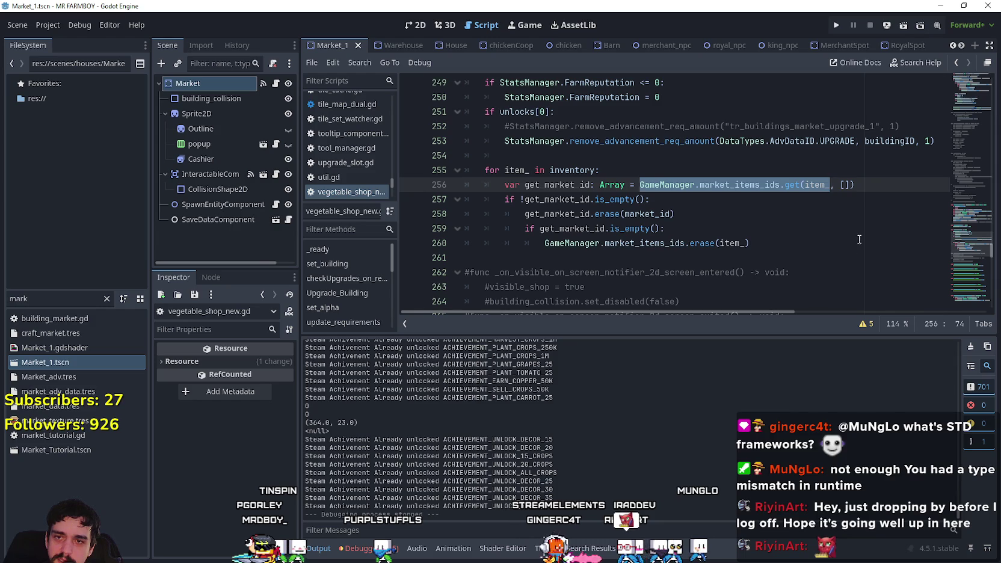
left_click(855, 186)
key("Left")
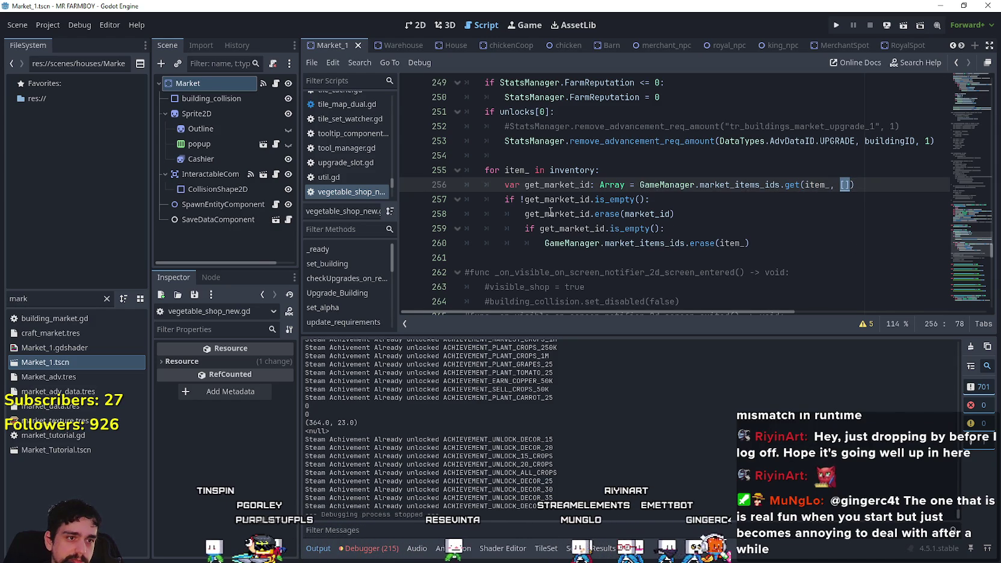
mouse_move(556, 208)
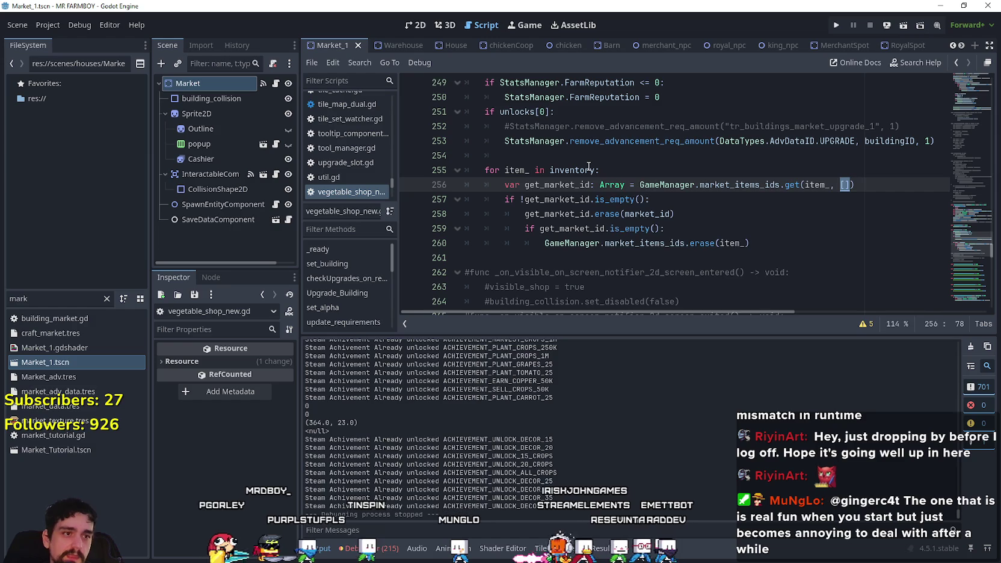
mouse_move(589, 168)
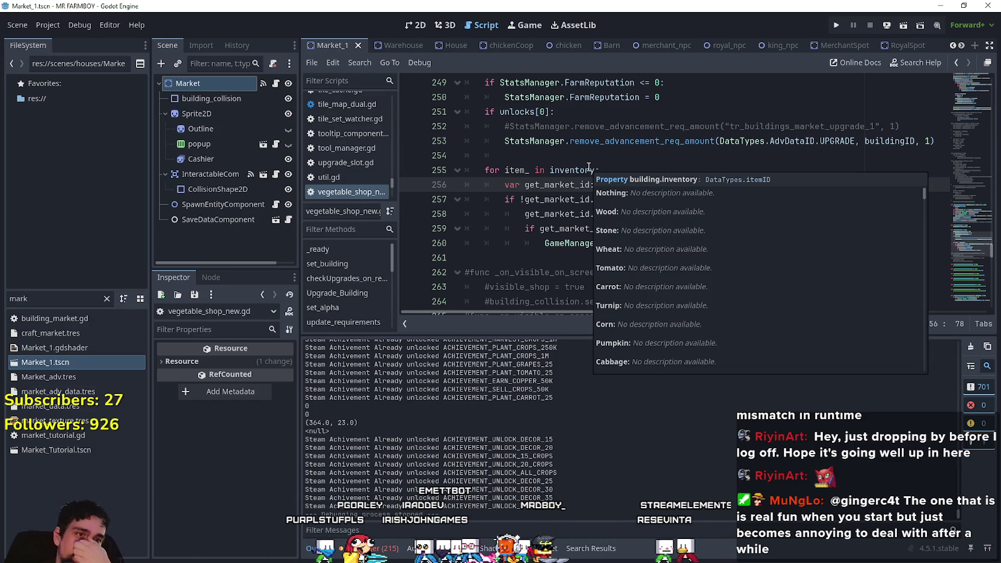
left_click(653, 155)
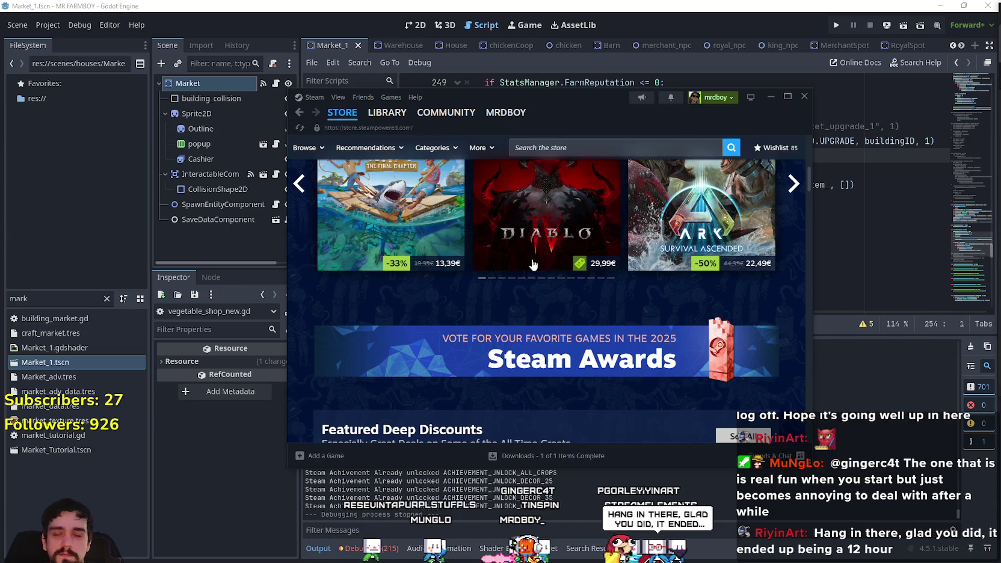
Dismiss the Steam search suggestions and open the Wishlist page.
left_click(695, 149)
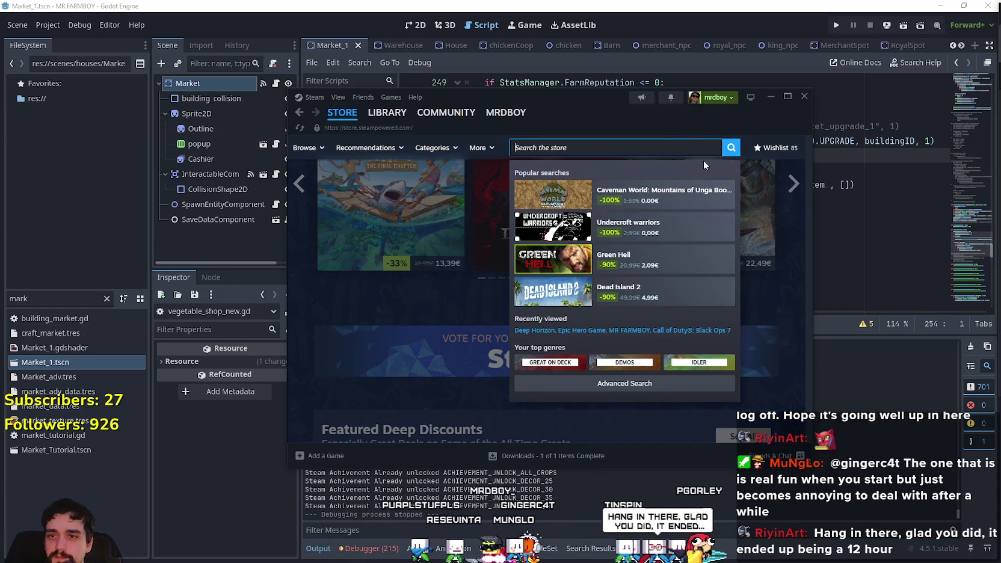
left_click(794, 224)
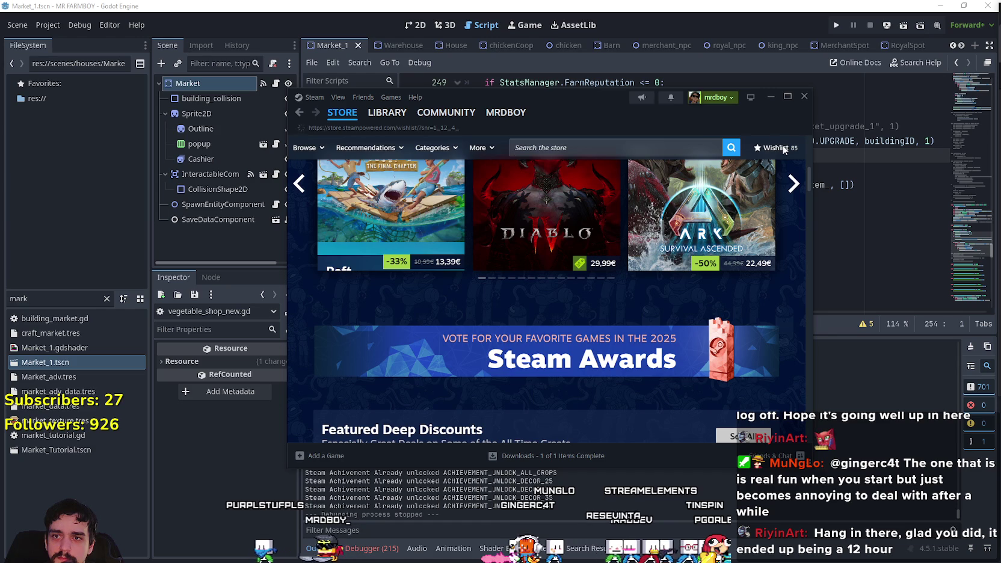
left_click_drag(672, 139, 623, 126)
left_click(726, 136)
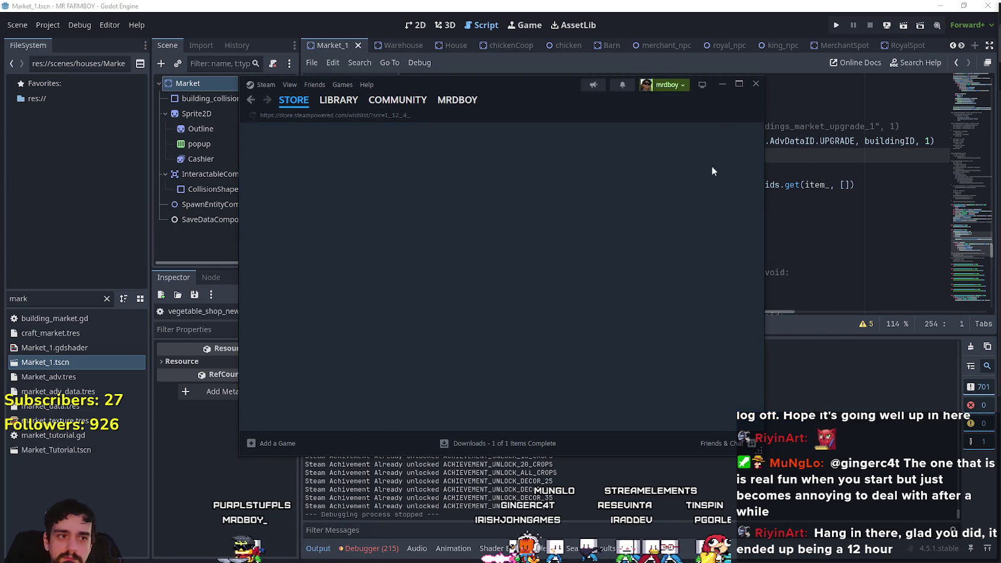
left_click_drag(539, 106, 565, 95)
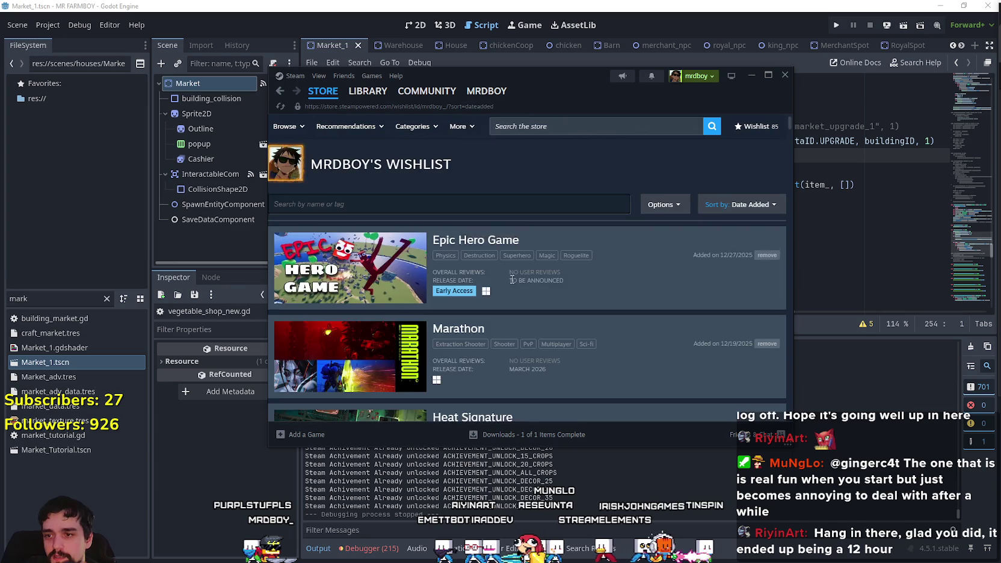
Scroll down the wishlist to Woods Of War, Lunatix and Rock and Scroll.
scroll("down", 3)
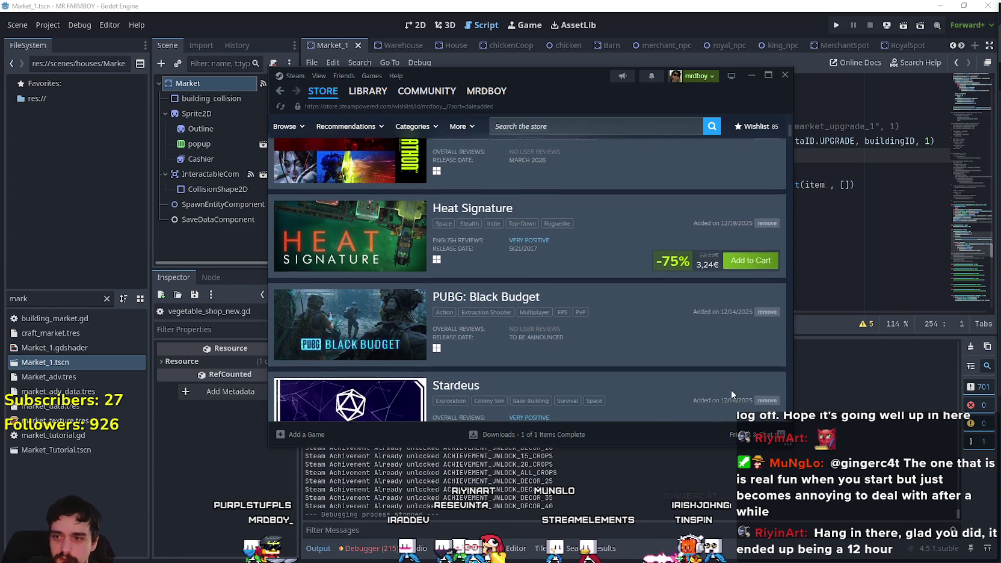
scroll("down", 3)
scroll("down", 3)
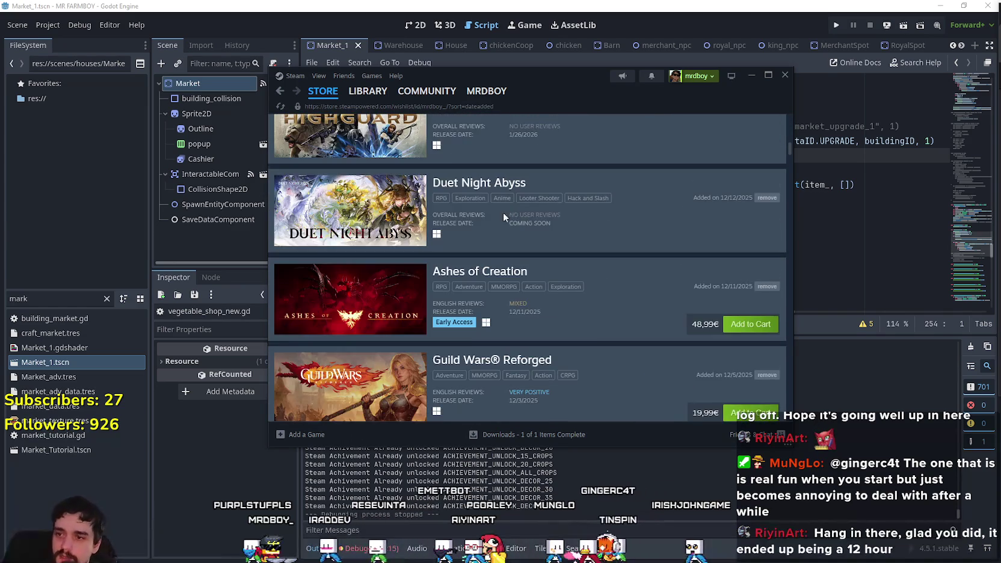
scroll("down", 3)
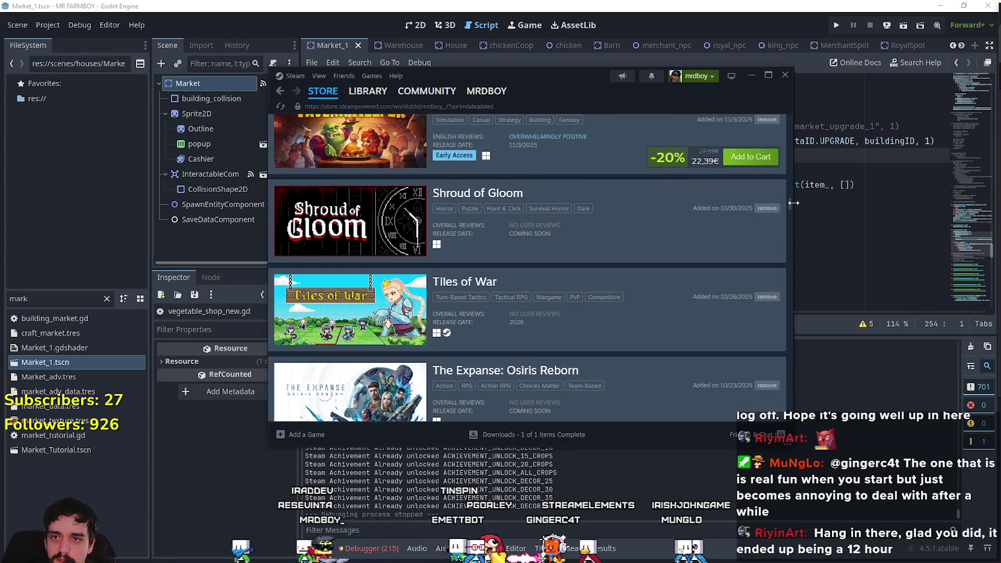
scroll("down", 3)
left_click_drag(794, 206, 812, 287)
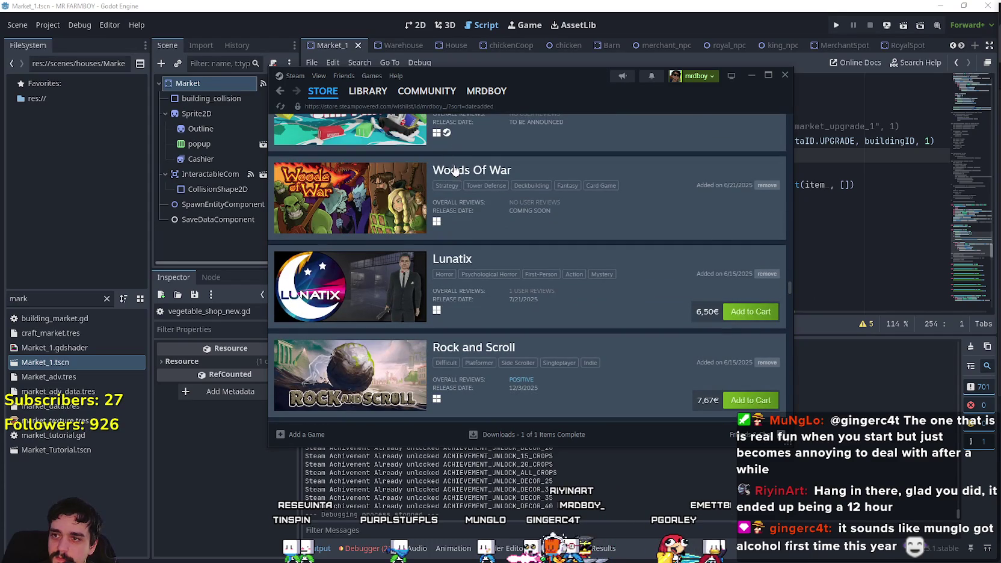